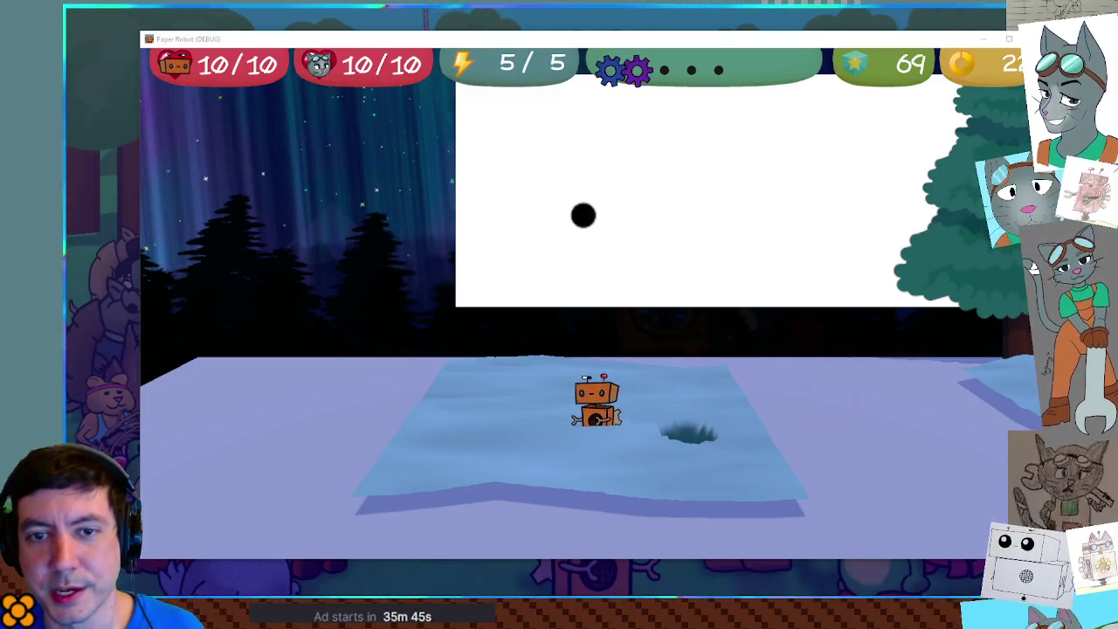
# Step: Walk the robot right, diagonally and forward through the snow, then left and back right across the ice
pyautogui.press('d')
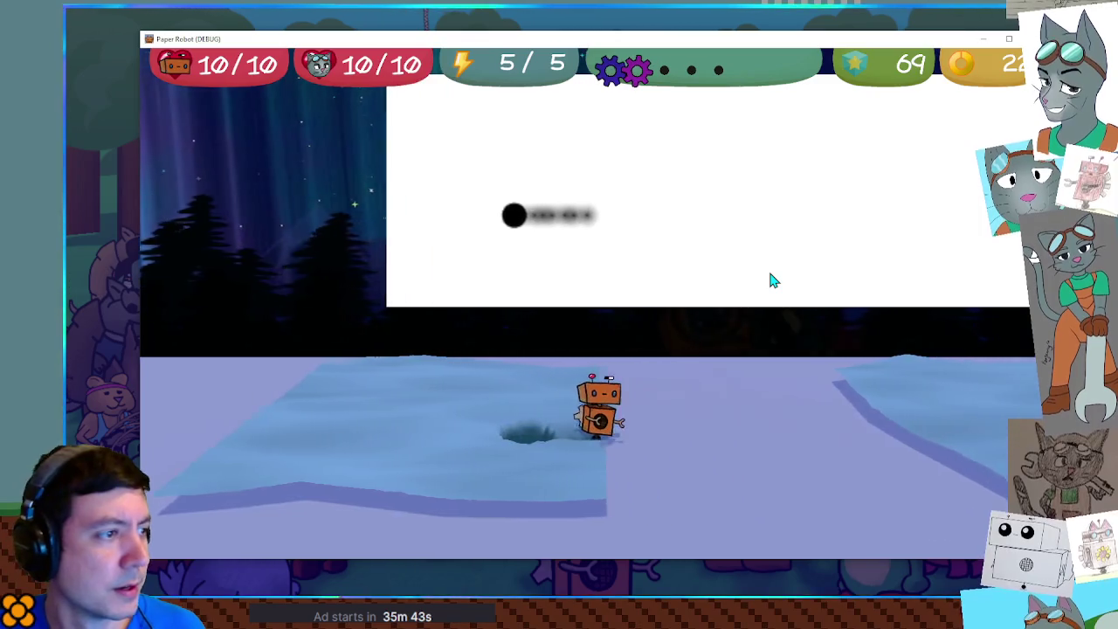
pyautogui.press('w')
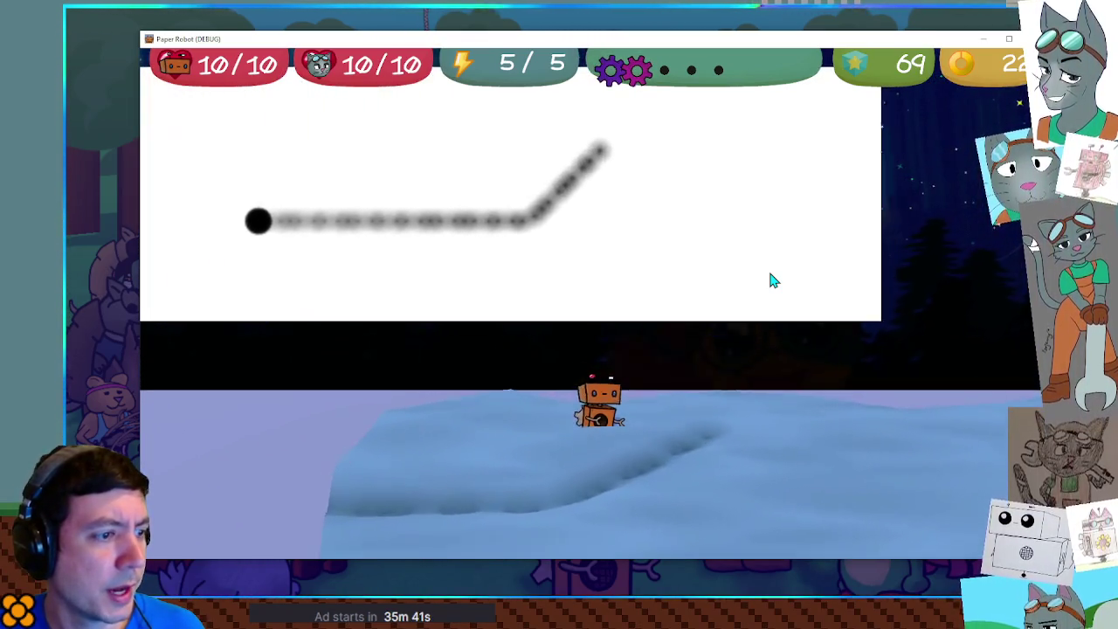
pyautogui.press('s')
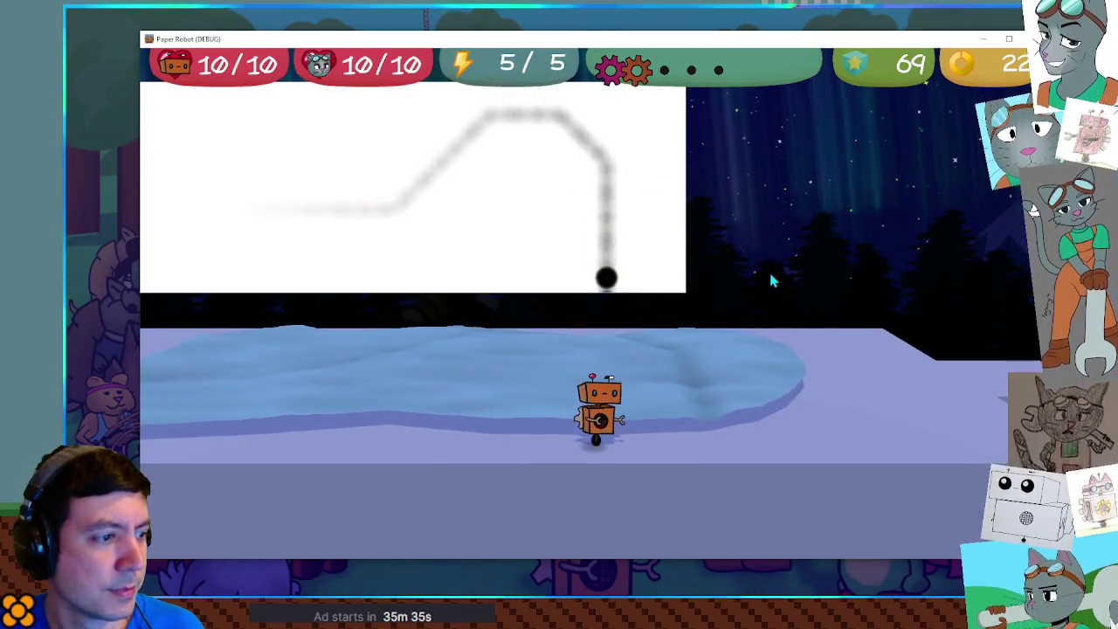
pyautogui.press('w')
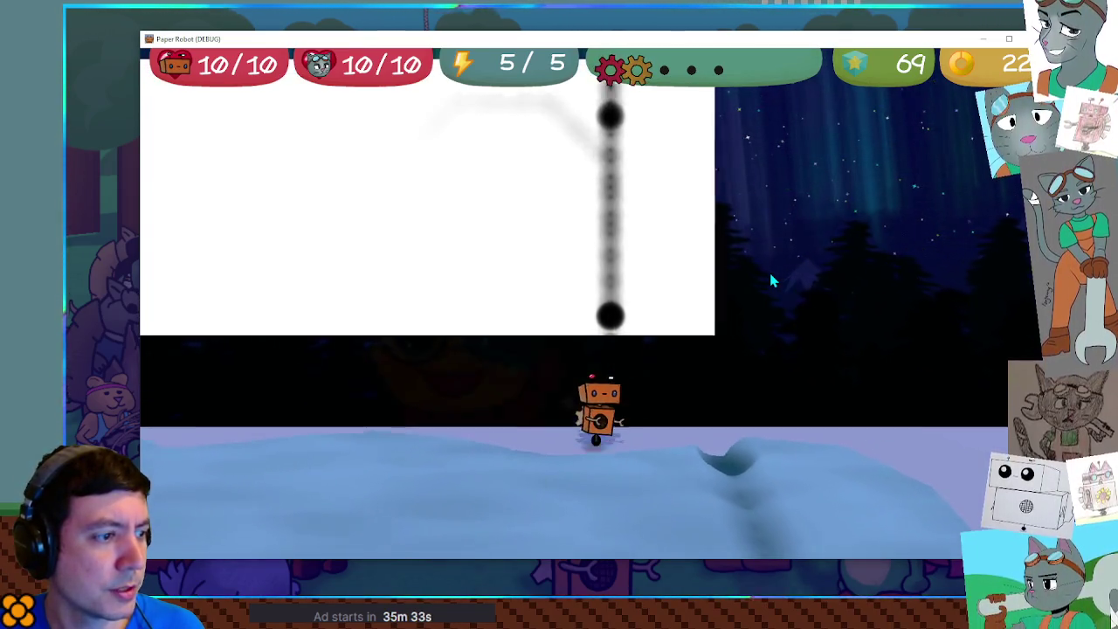
pyautogui.press('w')
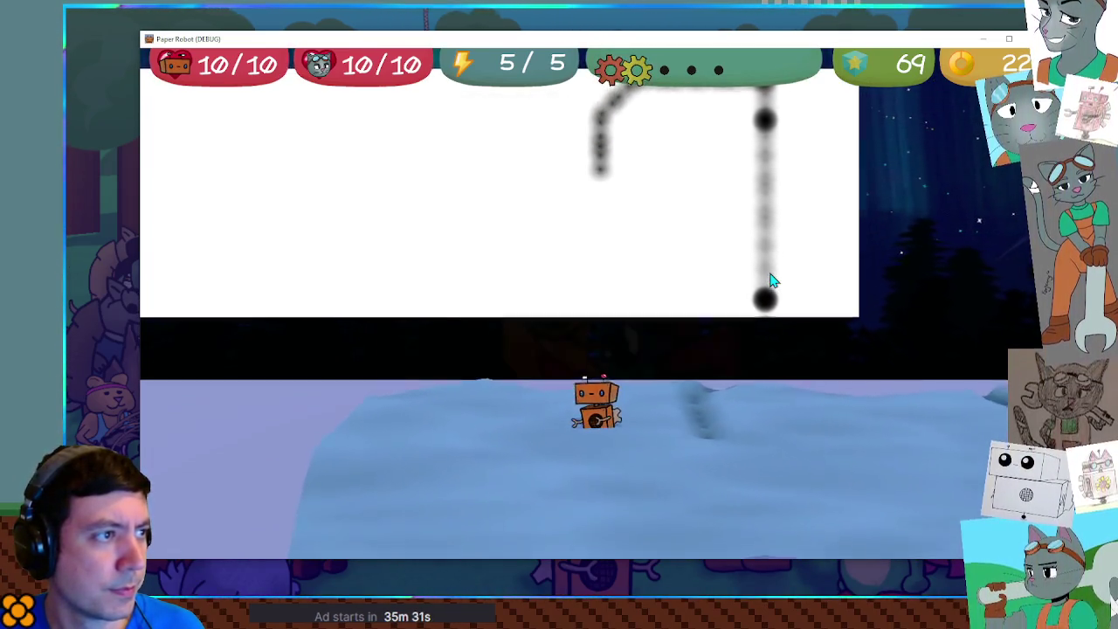
pyautogui.press('w')
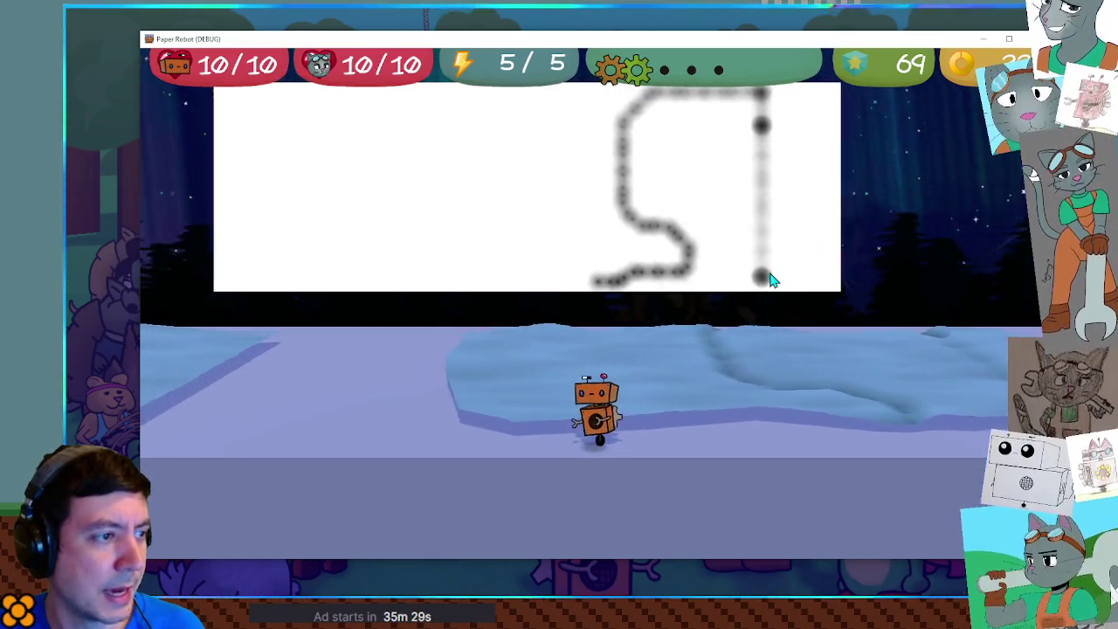
pyautogui.press('w')
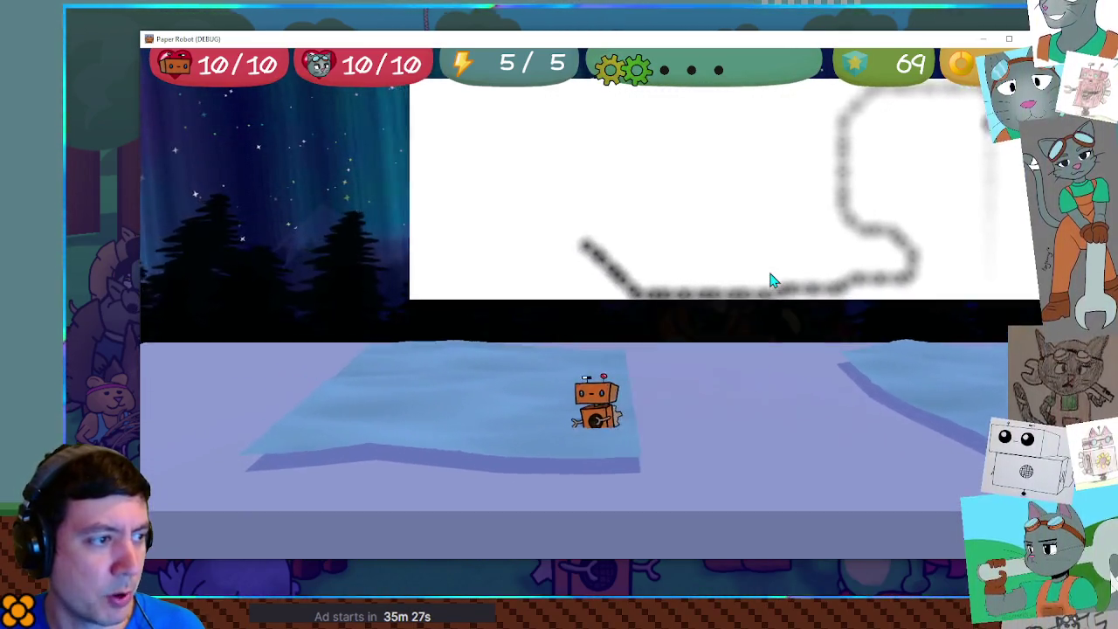
pyautogui.press('a')
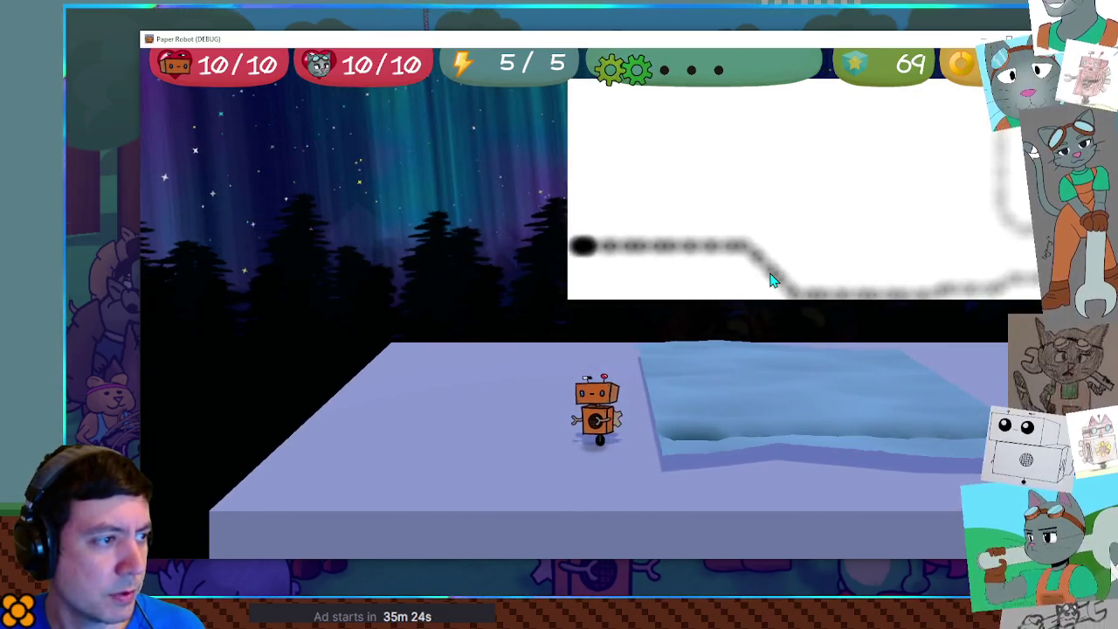
pyautogui.press('d')
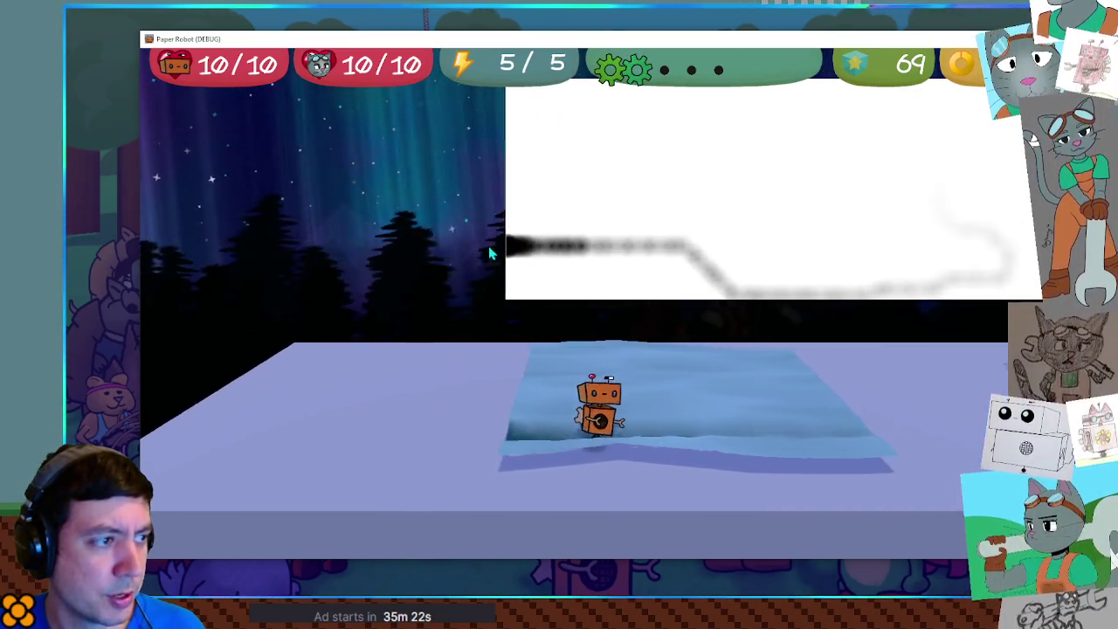
pyautogui.press('d')
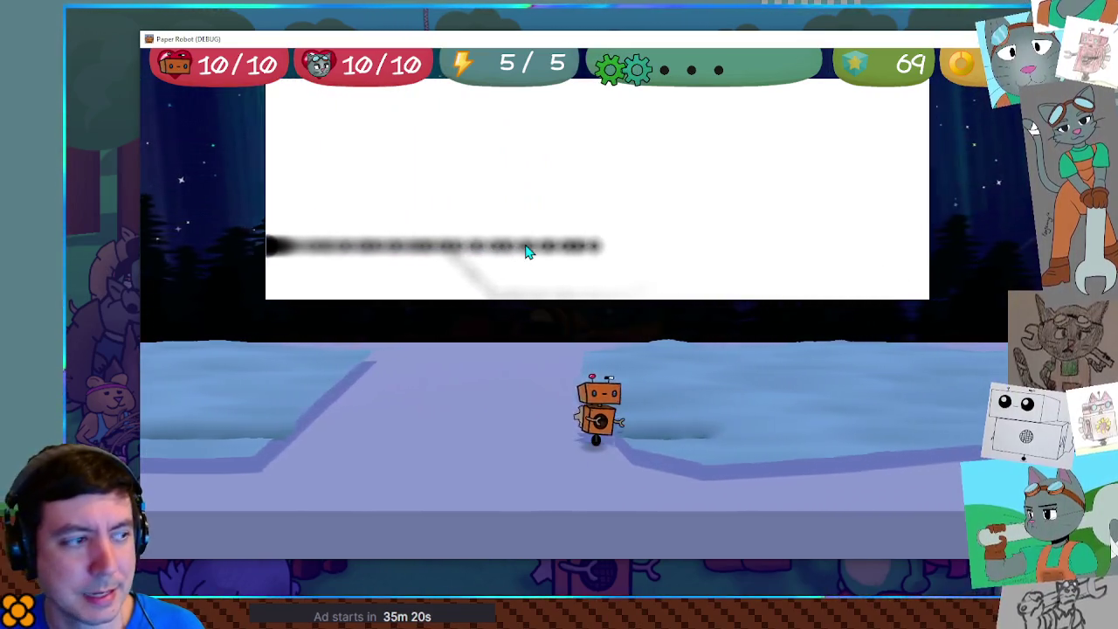
pyautogui.press('d')
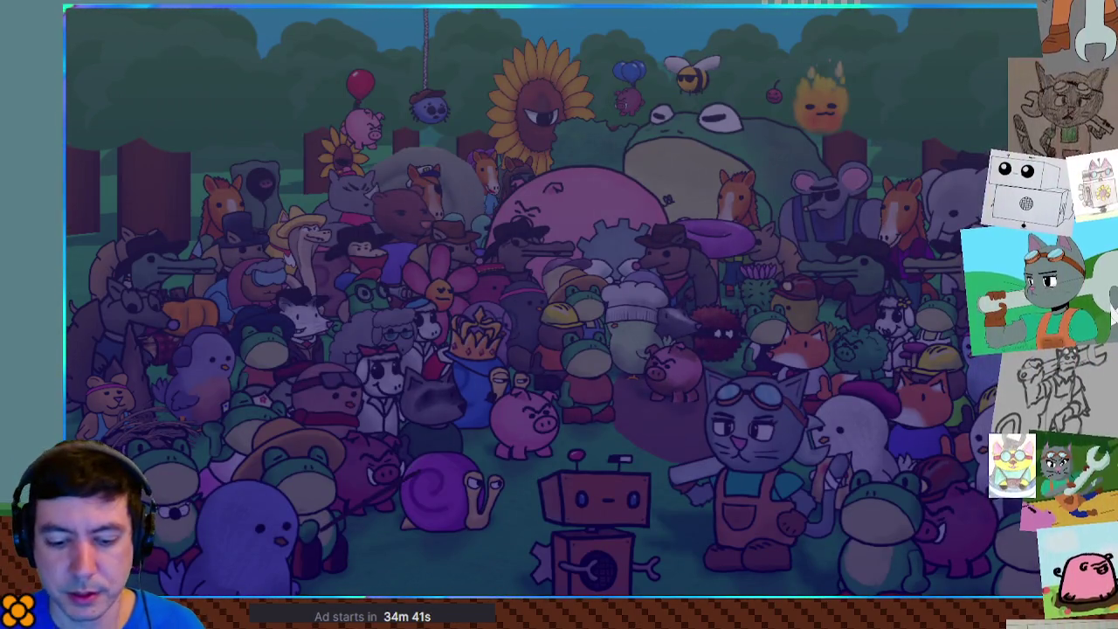
# Step: Walk the robot right then left through the snowy forest onto the icy field, then close the game with F8
pyautogui.press('Right')
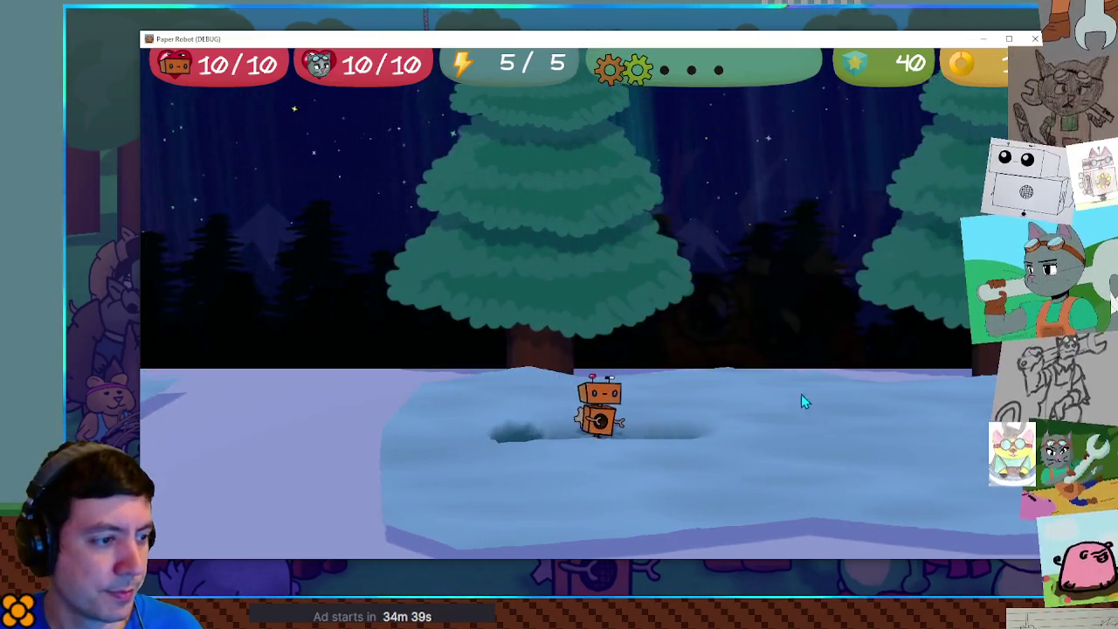
pyautogui.press('Right')
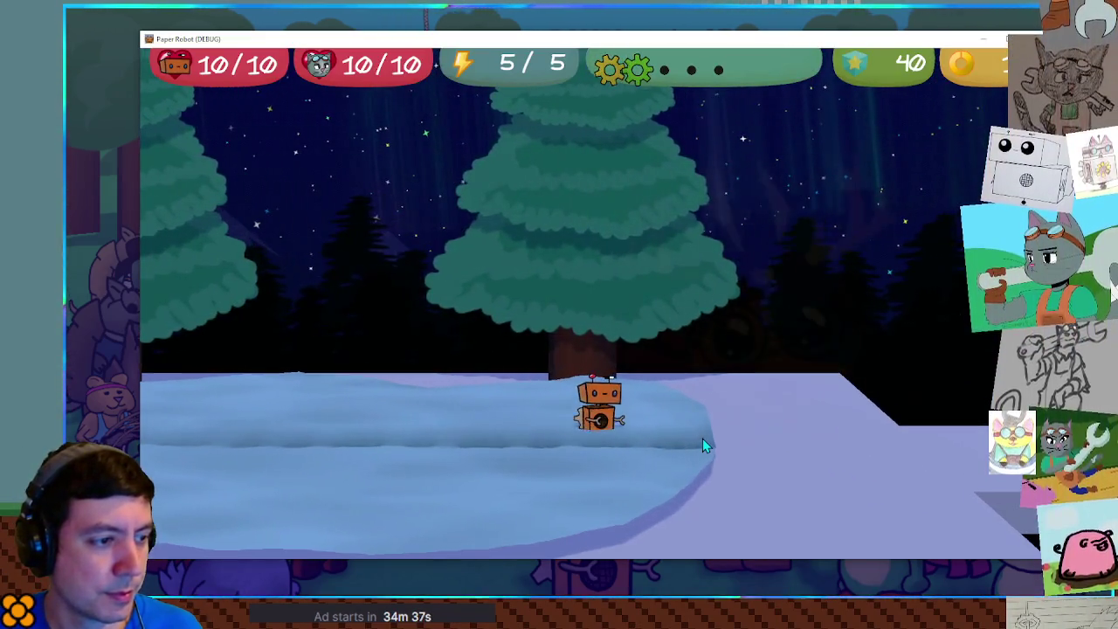
pyautogui.press('Left')
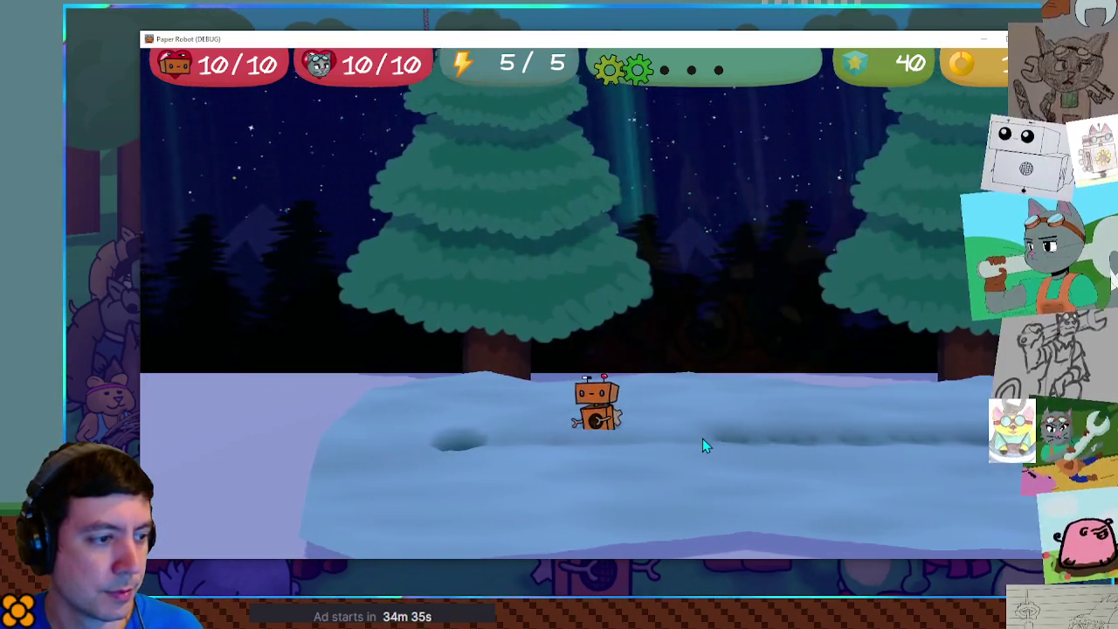
pyautogui.press('Left')
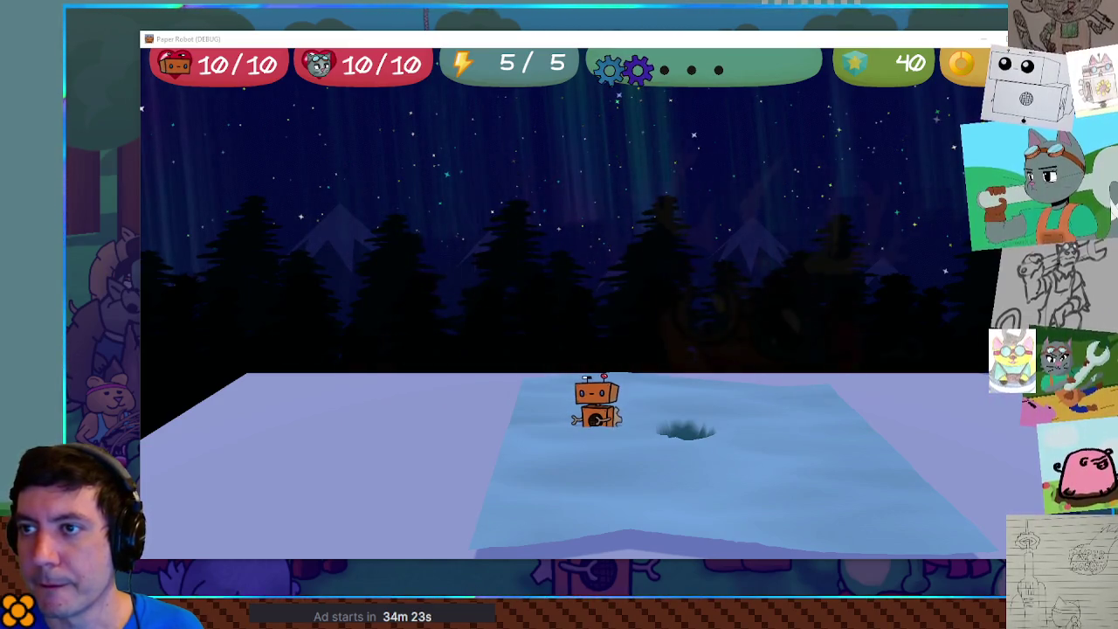
pyautogui.press('F8')
# Step: Append '* viewportPixelsPerUnit' to line 38, remove it, check rightMost and xValues, then undo the removal
pyautogui.write('* viewportPixelsPerUnit')
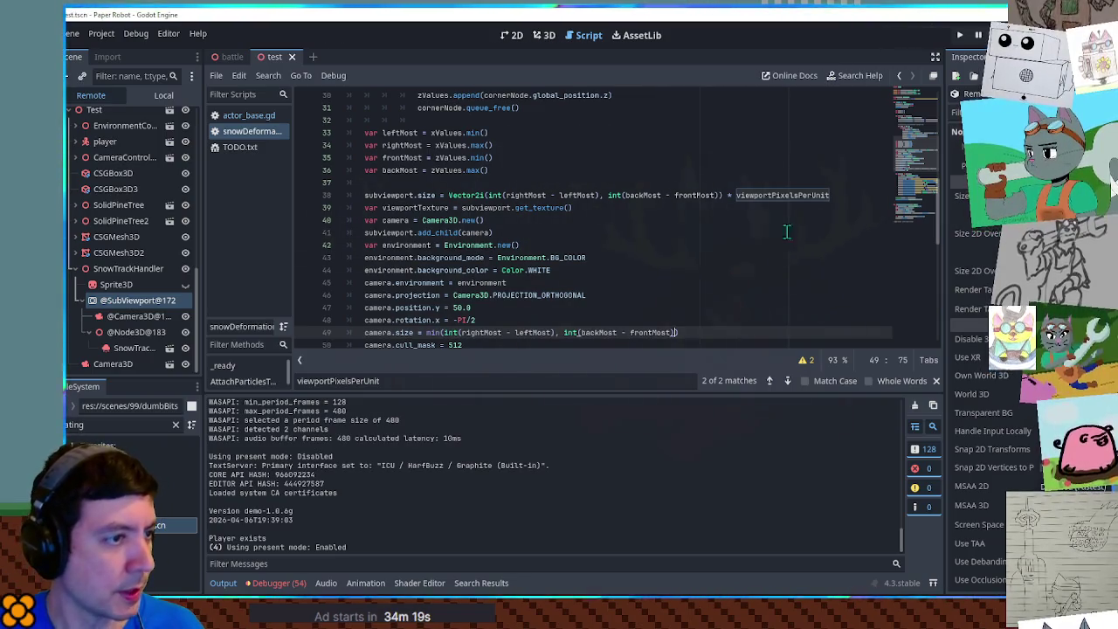
pyautogui.doubleClick(800, 196)
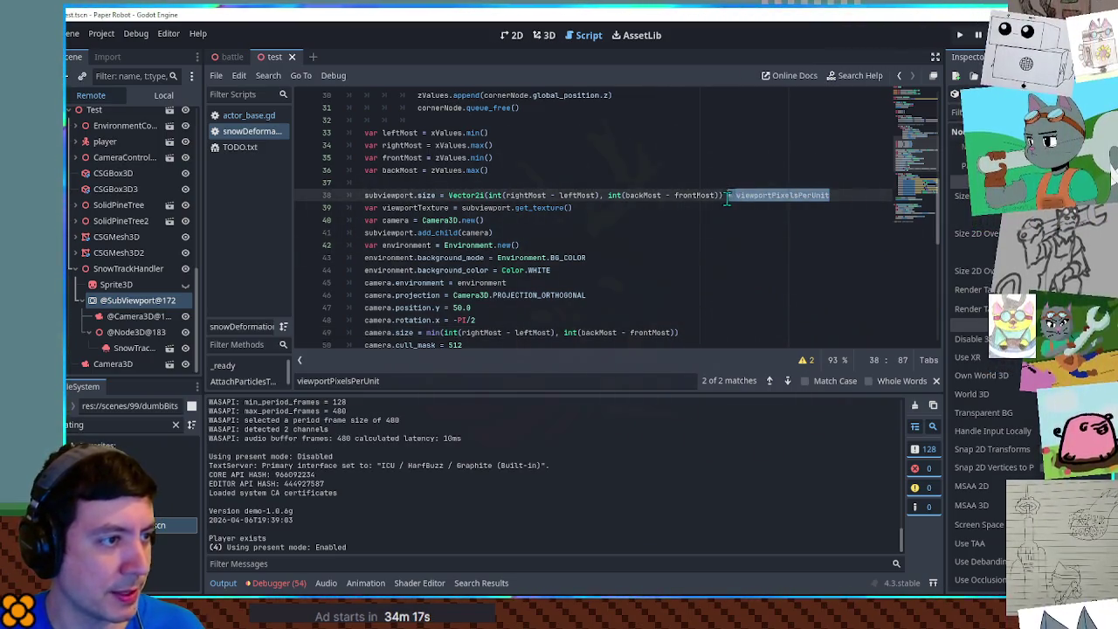
pyautogui.press('BackSpace')
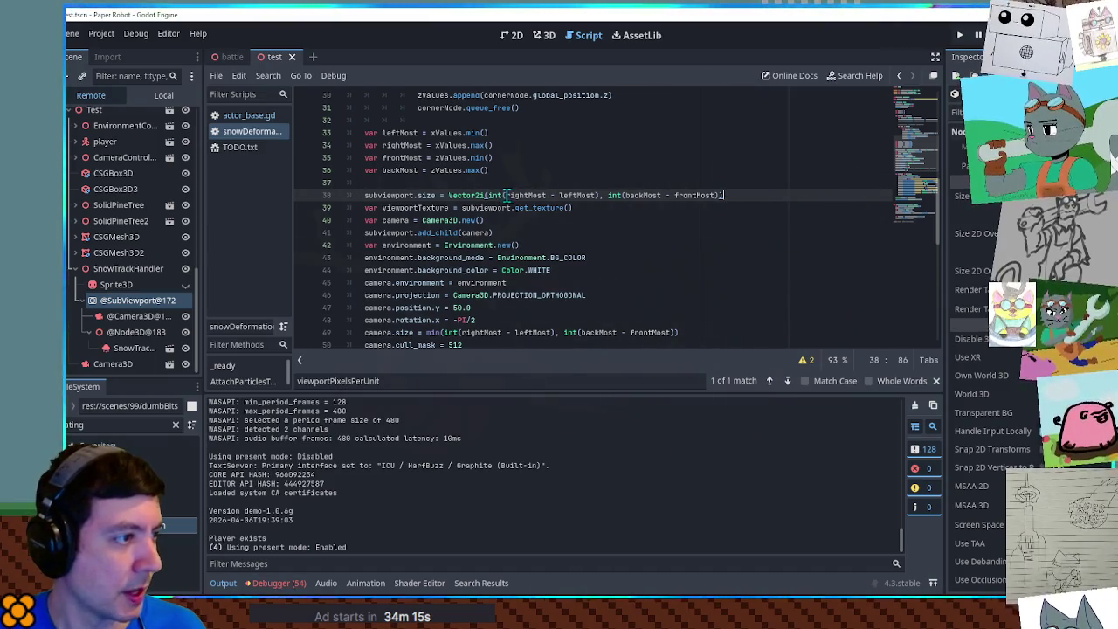
pyautogui.moveTo(589, 199); pyautogui.dragTo(594, 199)
pyautogui.doubleClick(527, 196)
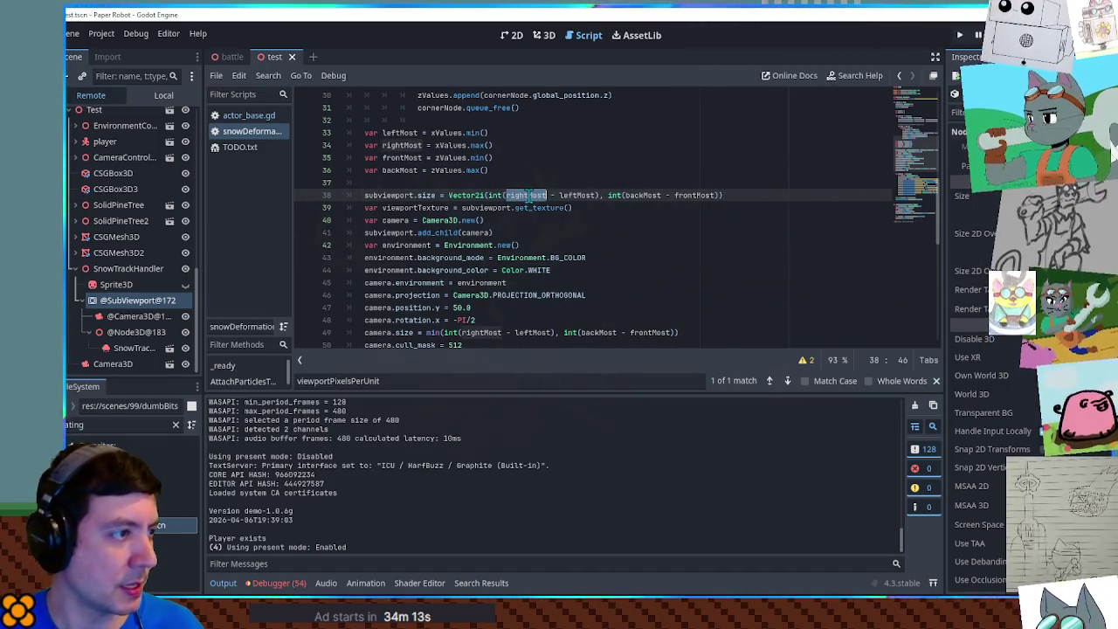
pyautogui.doubleClick(451, 146)
pyautogui.scroll(5, 475, 180)
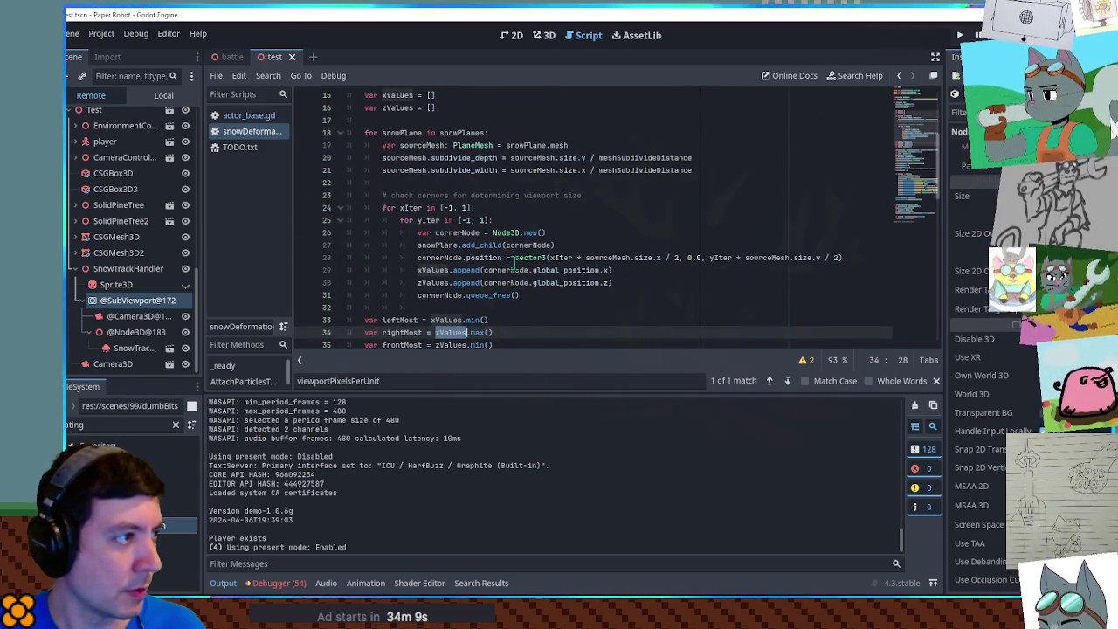
pyautogui.hotkey('ctrl', 'z')
# Step: Rewrite line 38 as (rightMost - leftMost) and (backMost - frontMost) each times viewportPixelsPerUnit, then save and run
pyautogui.moveTo(927, 175)
pyautogui.mouseDown()
pyautogui.moveTo(918, 85)
pyautogui.moveTo(929, 212)
pyautogui.moveTo(931, 149)
pyautogui.moveTo(935, 175)
pyautogui.mouseUp()
pyautogui.scroll(3, 647, 248)
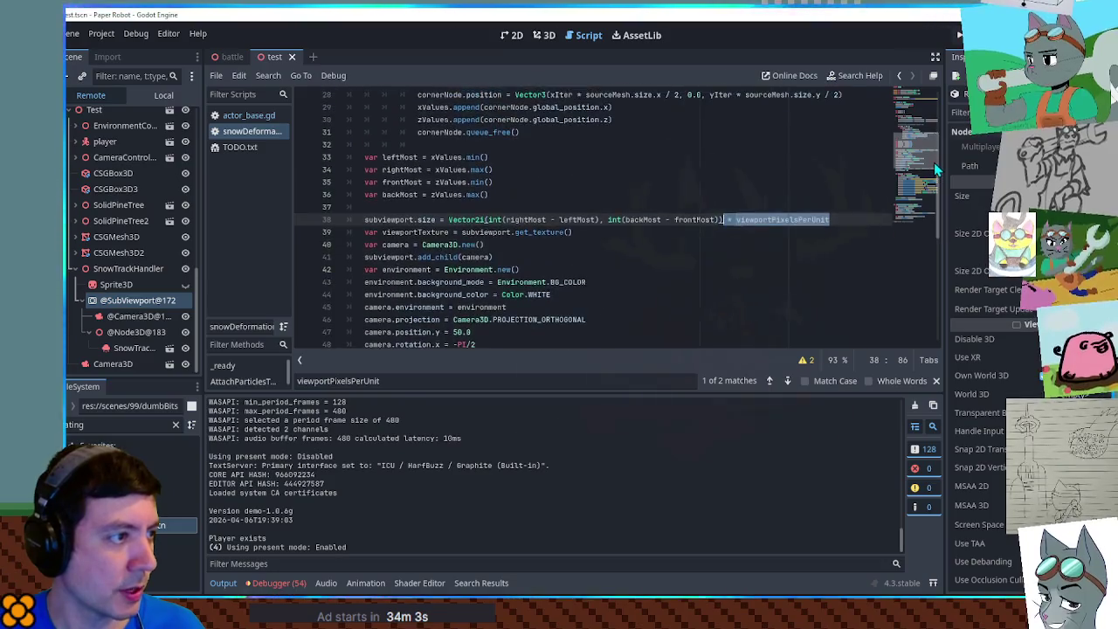
pyautogui.doubleClick(526, 295)
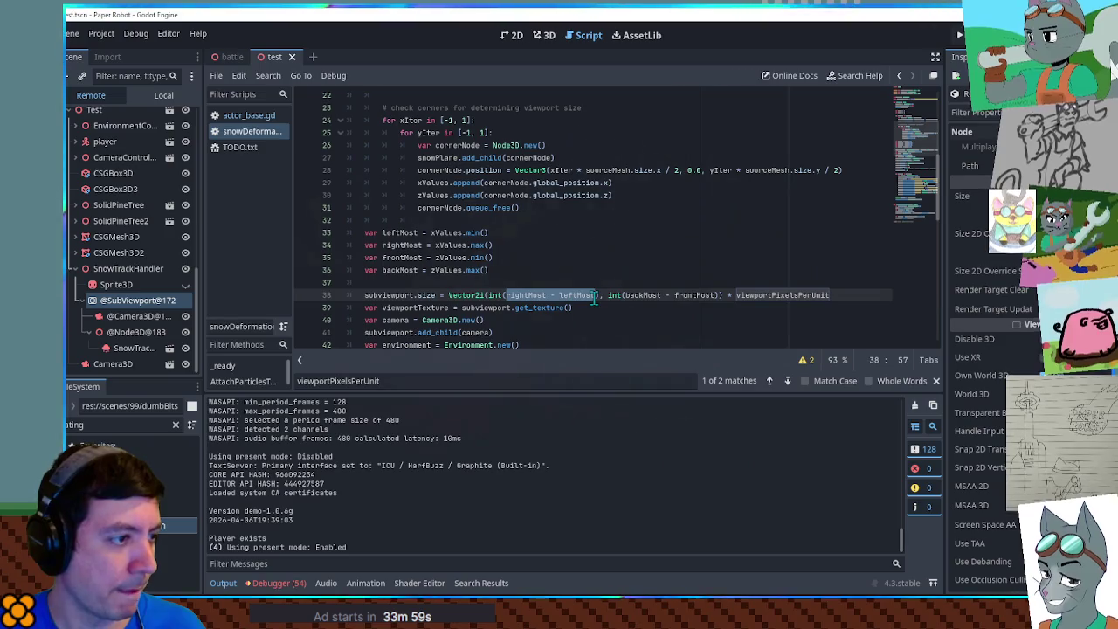
pyautogui.write('(rightMost')
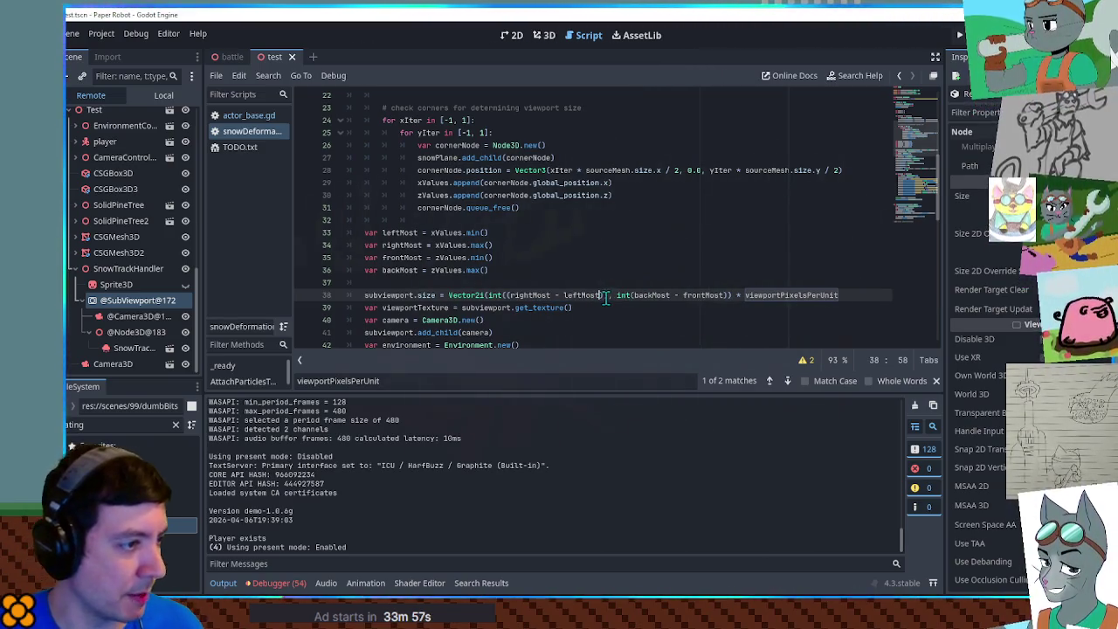
pyautogui.write(' - leftMost) * viewportPixelsPerUnit')
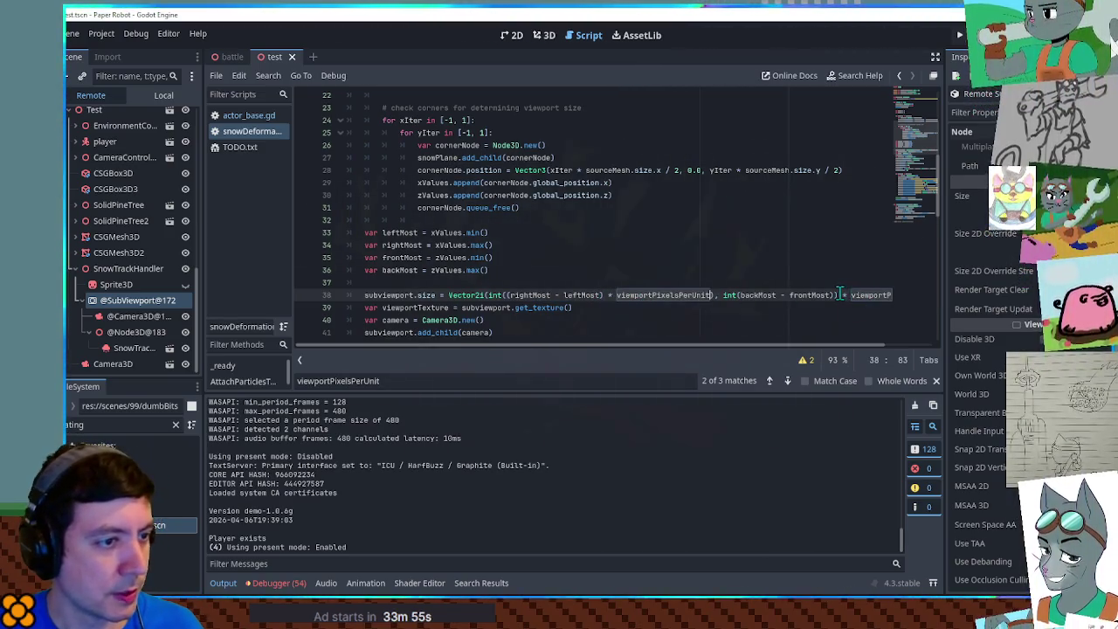
pyautogui.moveTo(839, 294); pyautogui.dragTo(945, 294)
pyautogui.hotkey('ctrl', 'c')
pyautogui.press('BackSpace')
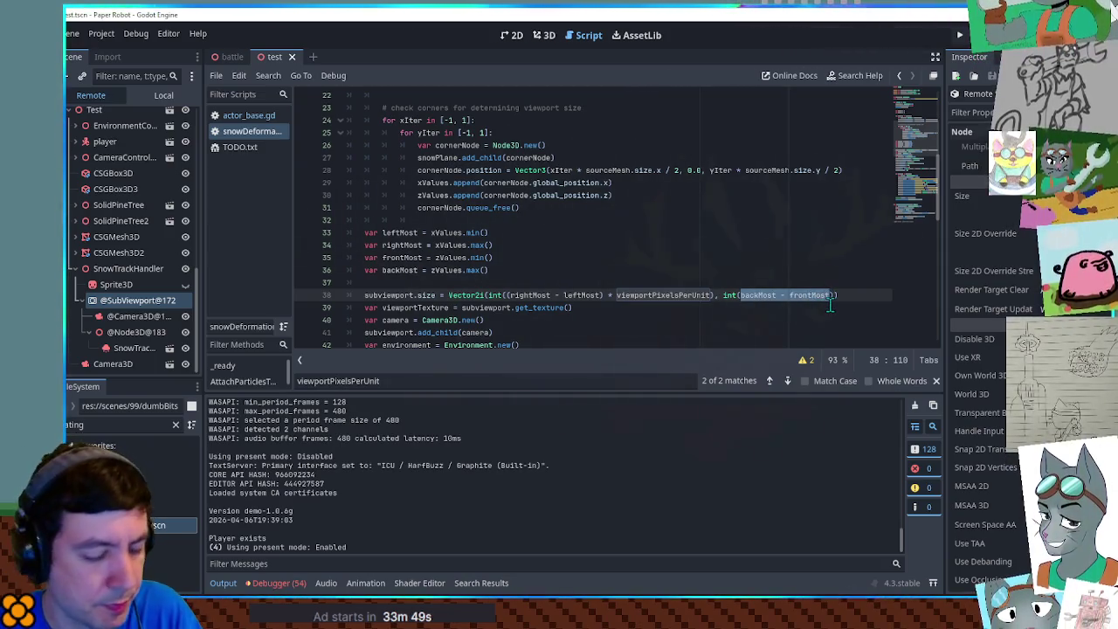
pyautogui.hotkey('ctrl', 'v')
pyautogui.press('F6')
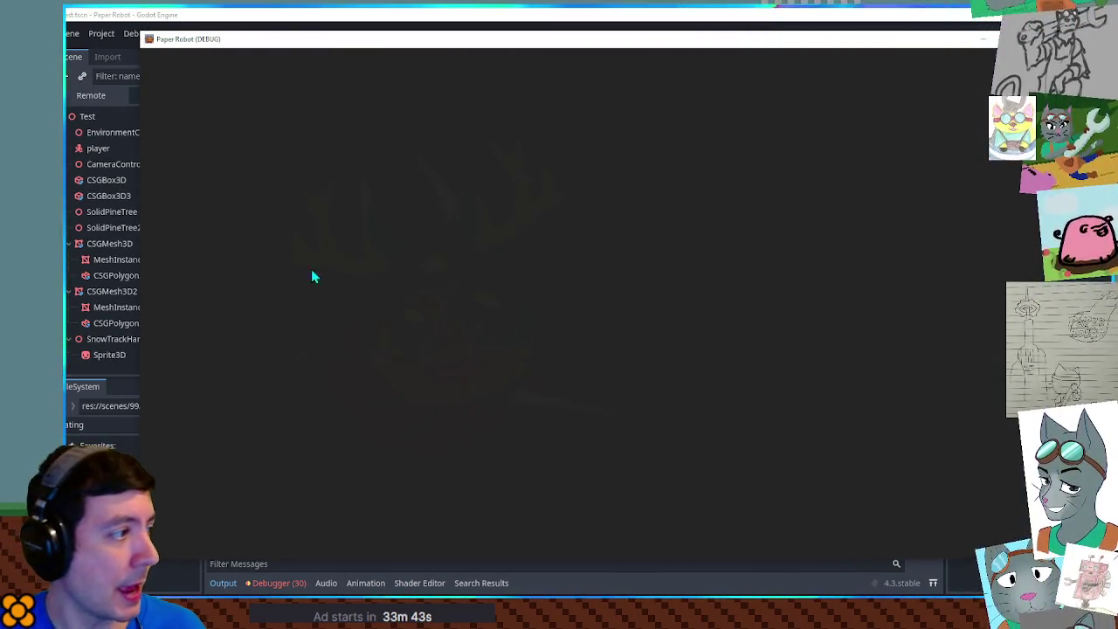
# Step: Inspect the Sprite3D and SnowTrack particles nodes in the Remote scene tree, returning to the running game
pyautogui.press('F8')
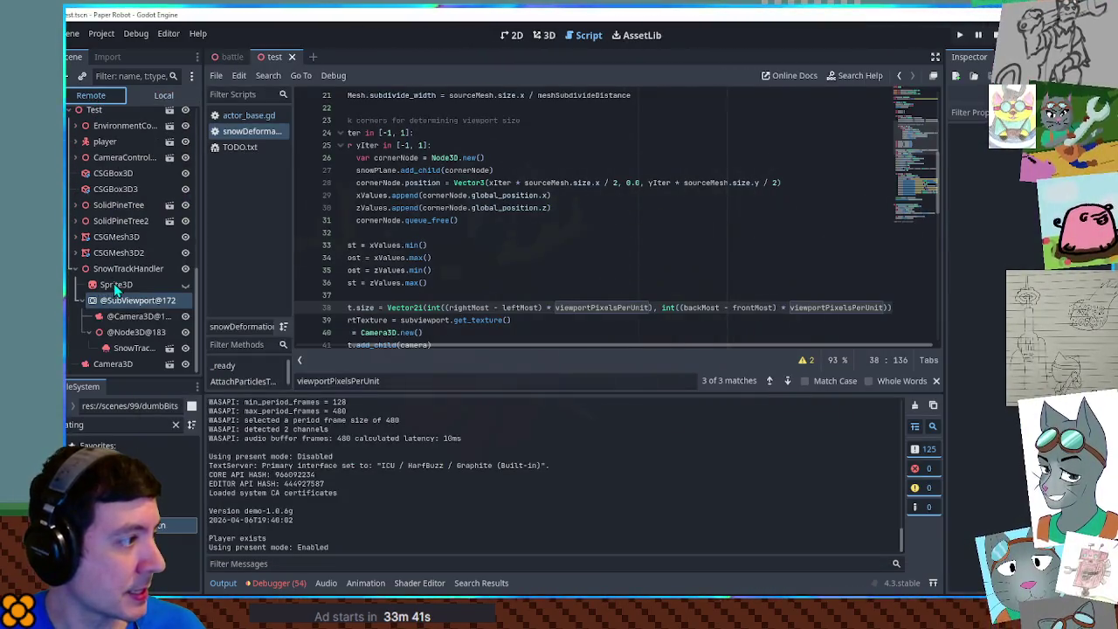
pyautogui.click(114, 286)
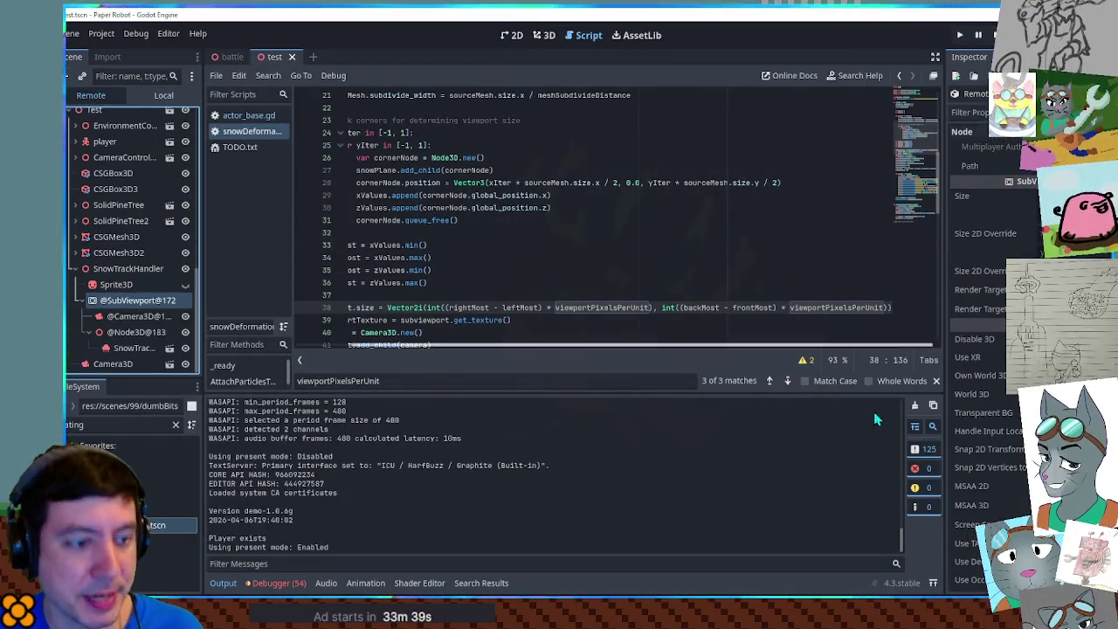
pyautogui.press('F6')
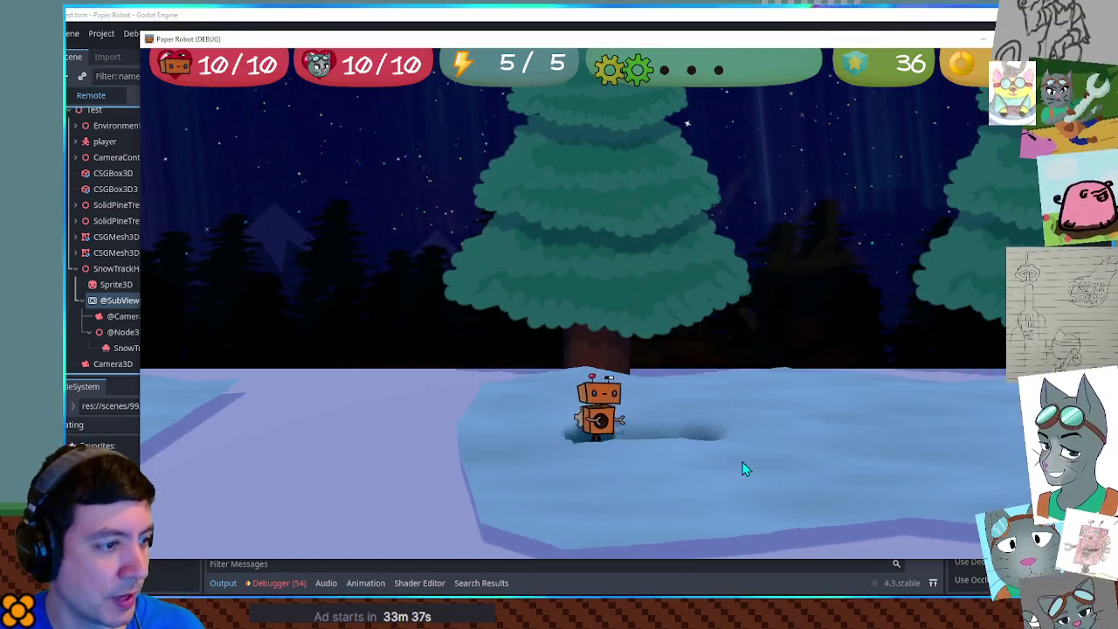
pyautogui.press('F8')
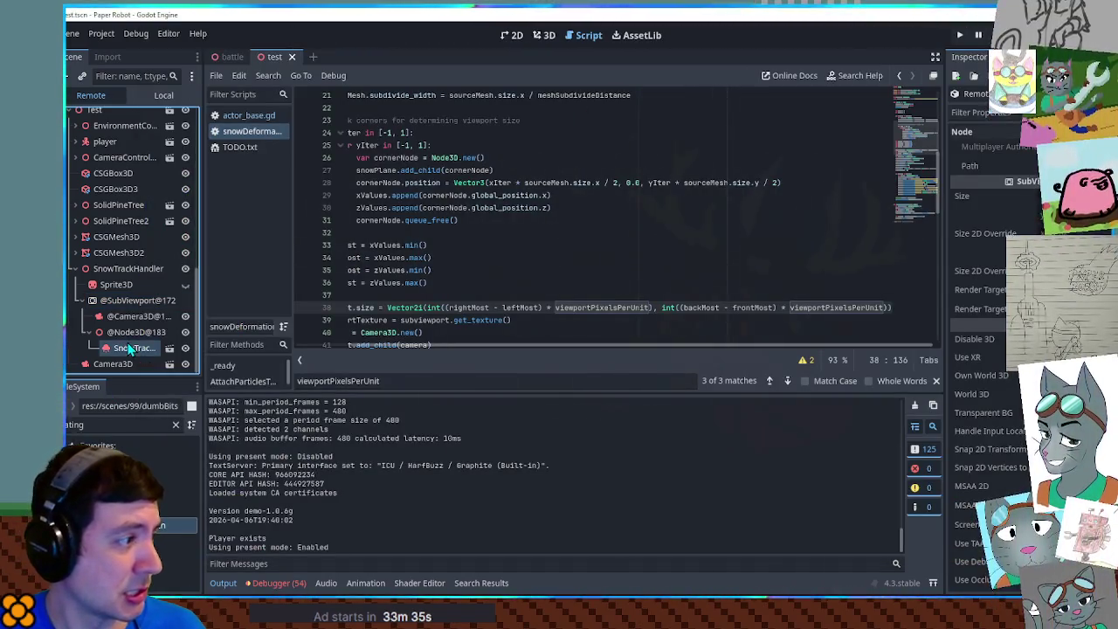
pyautogui.click(128, 347)
pyautogui.press('F6')
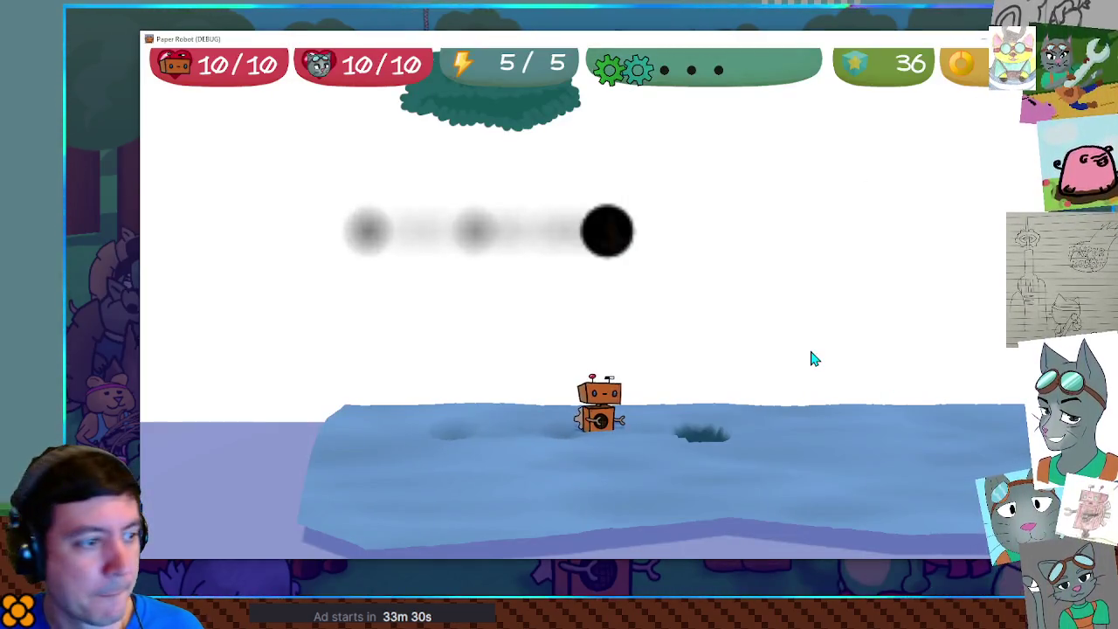
# Step: Walk and hop the robot right, jump it off the platform edge, then walk it left into the snow
pyautogui.press('Right')
pyautogui.press('space')
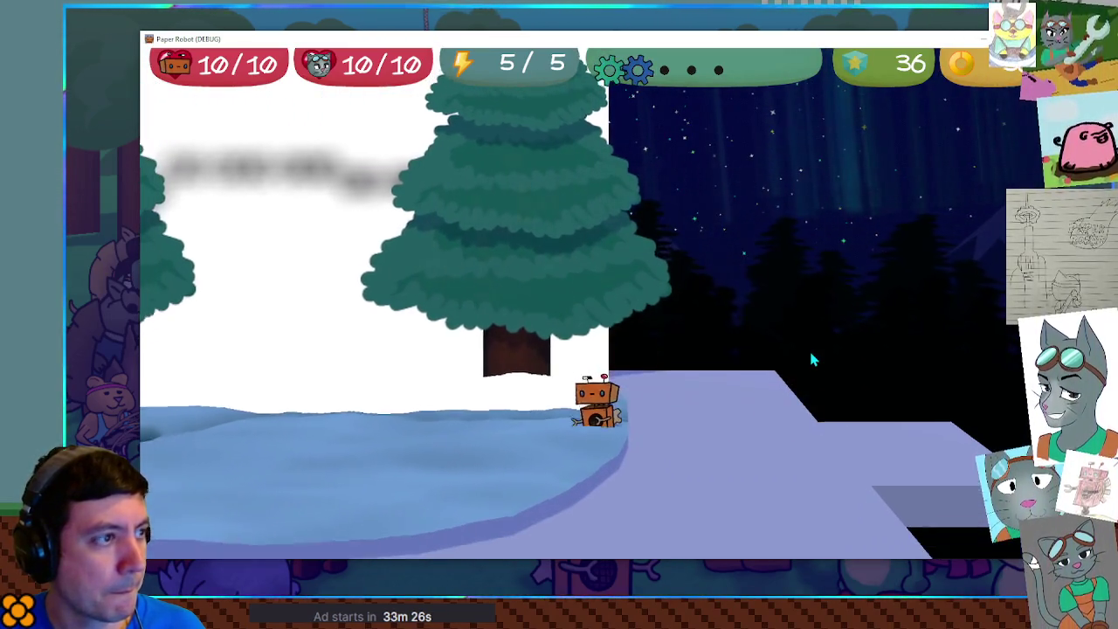
pyautogui.press('space')
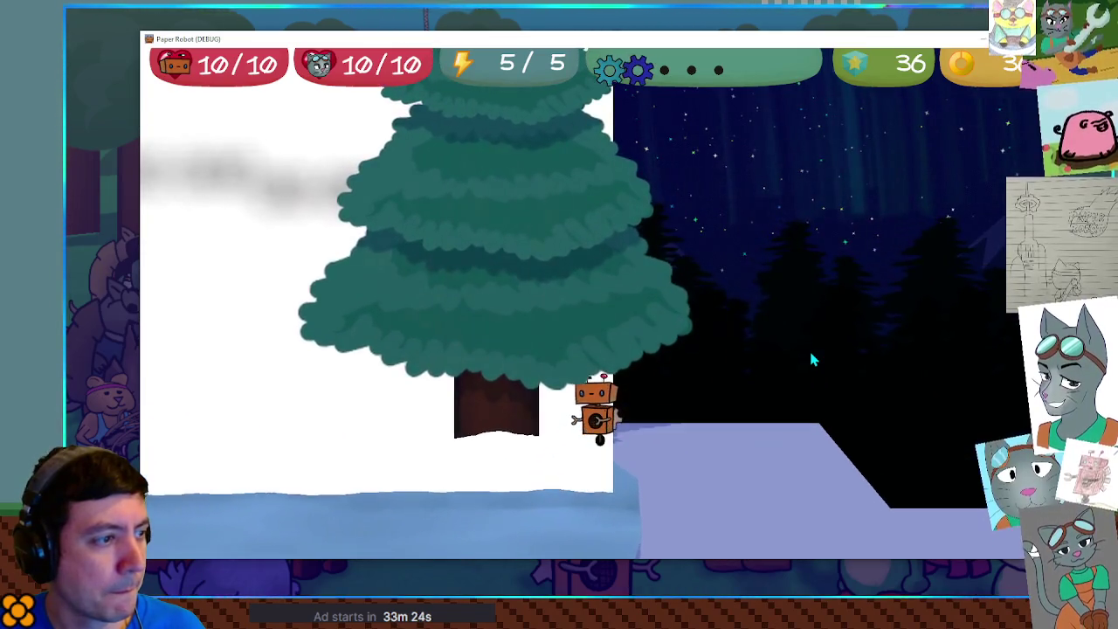
pyautogui.press('Right')
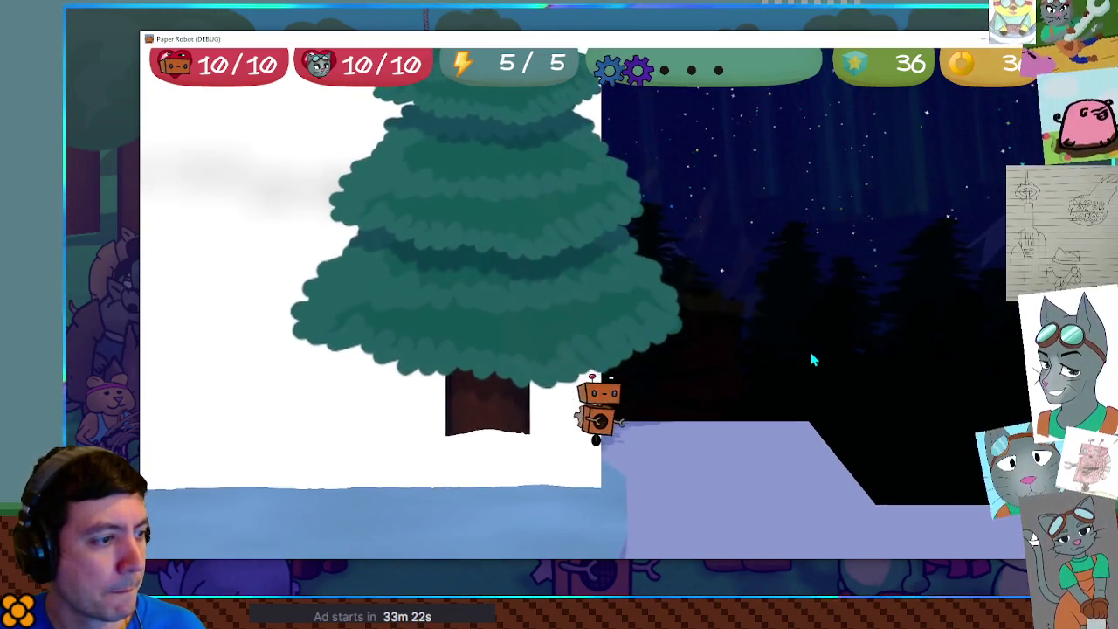
pyautogui.press('Left')
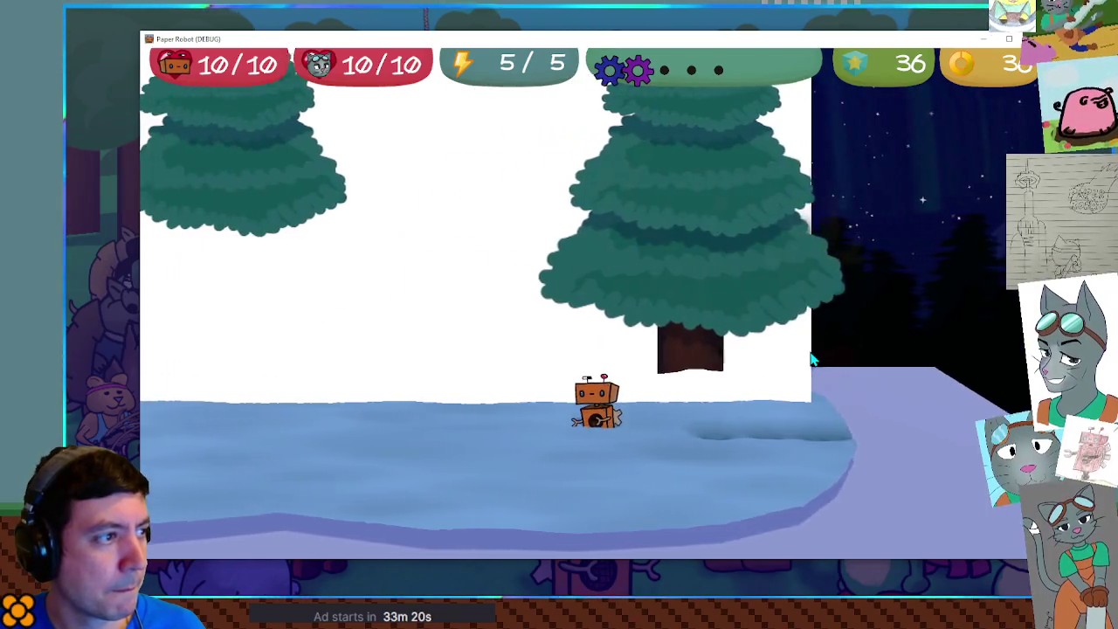
pyautogui.press('Left')
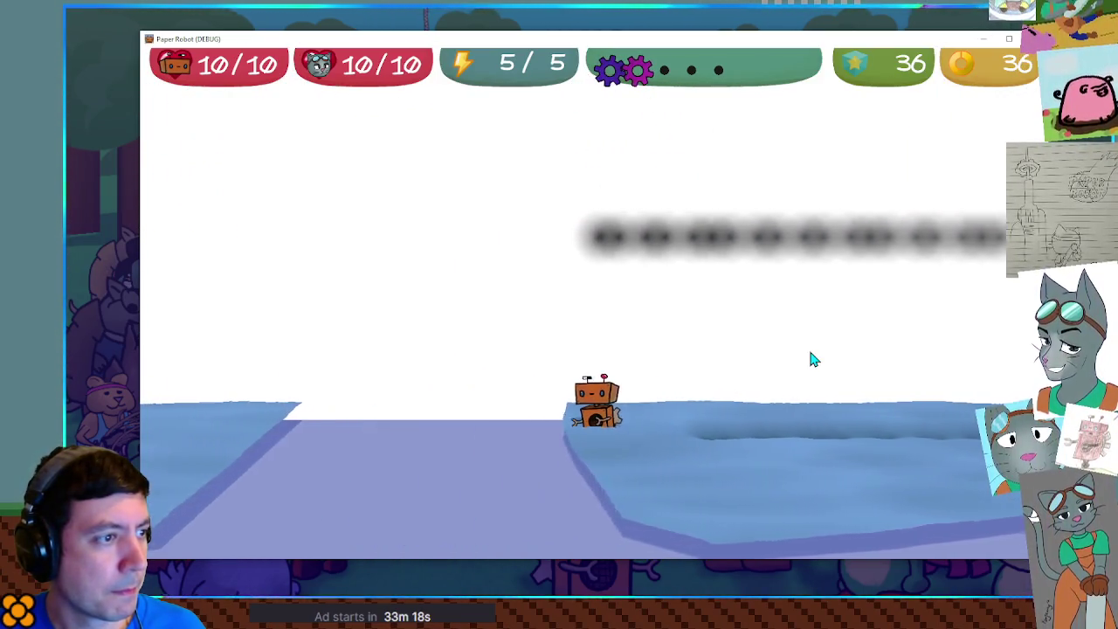
pyautogui.press('Left')
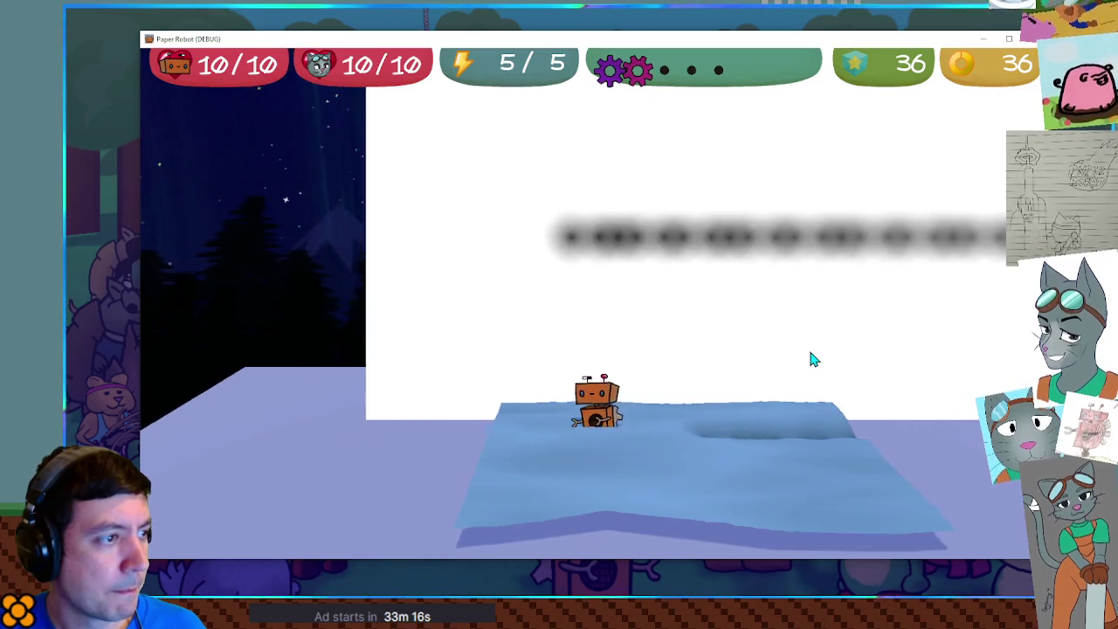
pyautogui.press('Left')
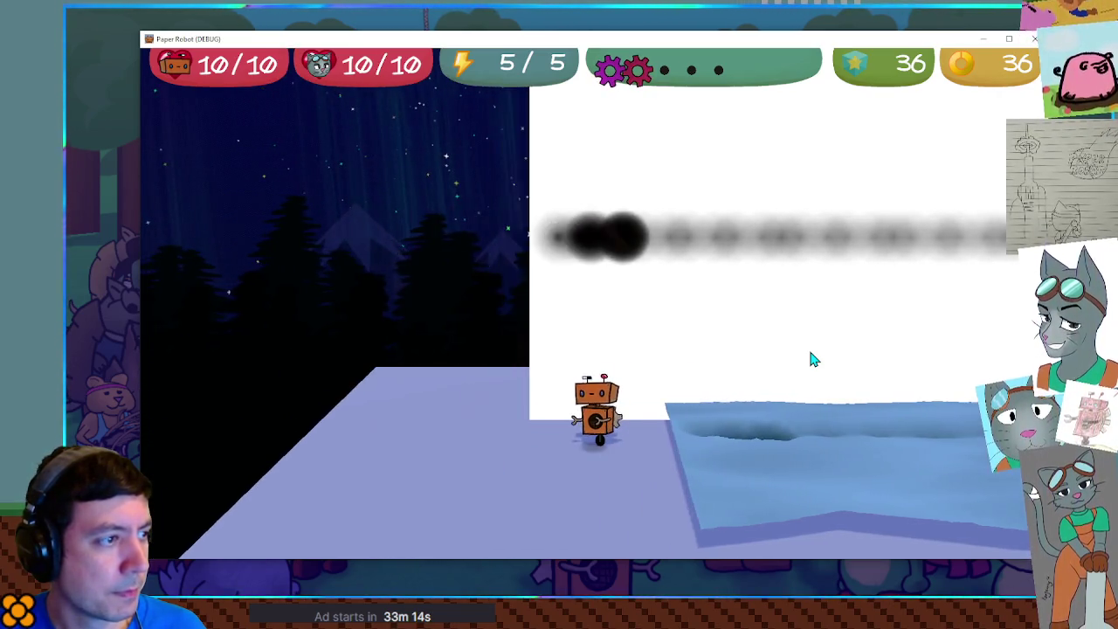
pyautogui.press('Left')
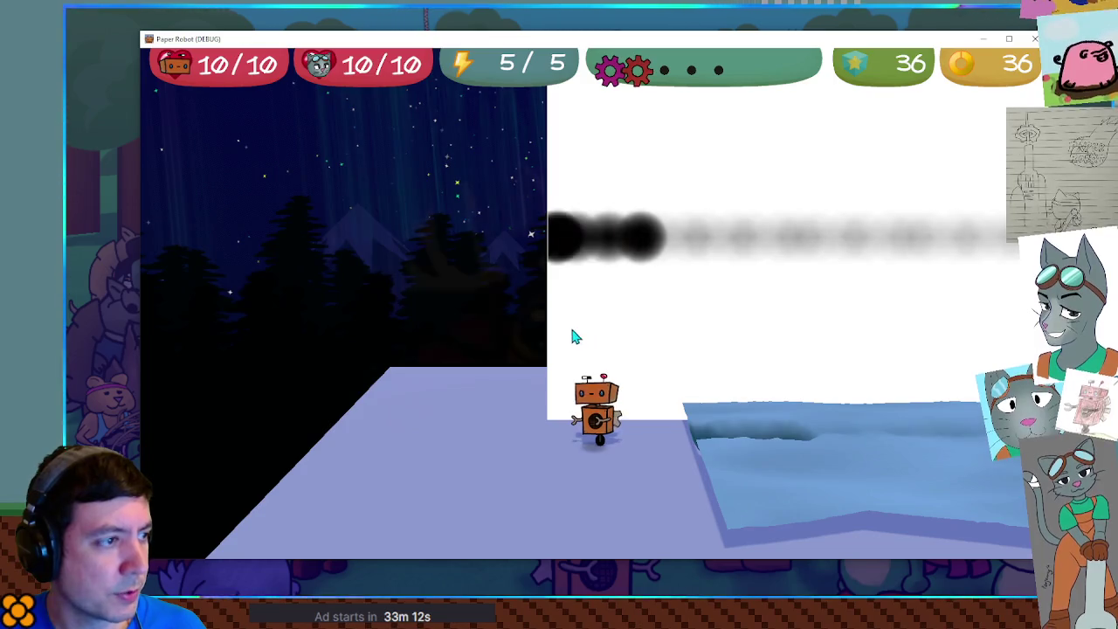
# Step: Walk the robot right past the trees and back left, leaving dented tracks, then return to the editor
pyautogui.press('Right')
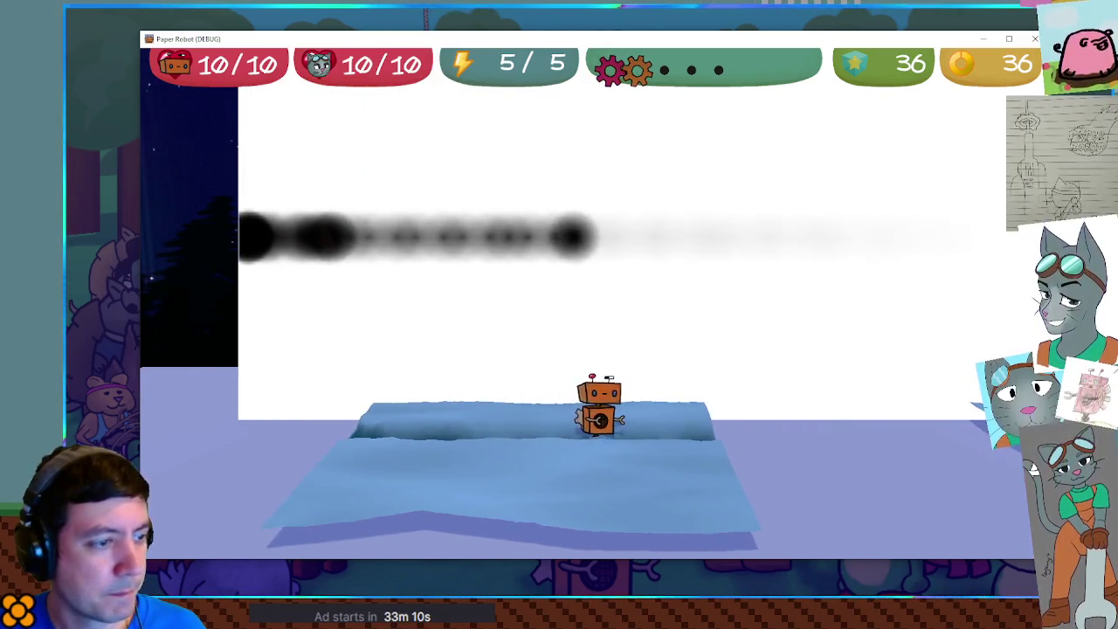
pyautogui.press('Left')
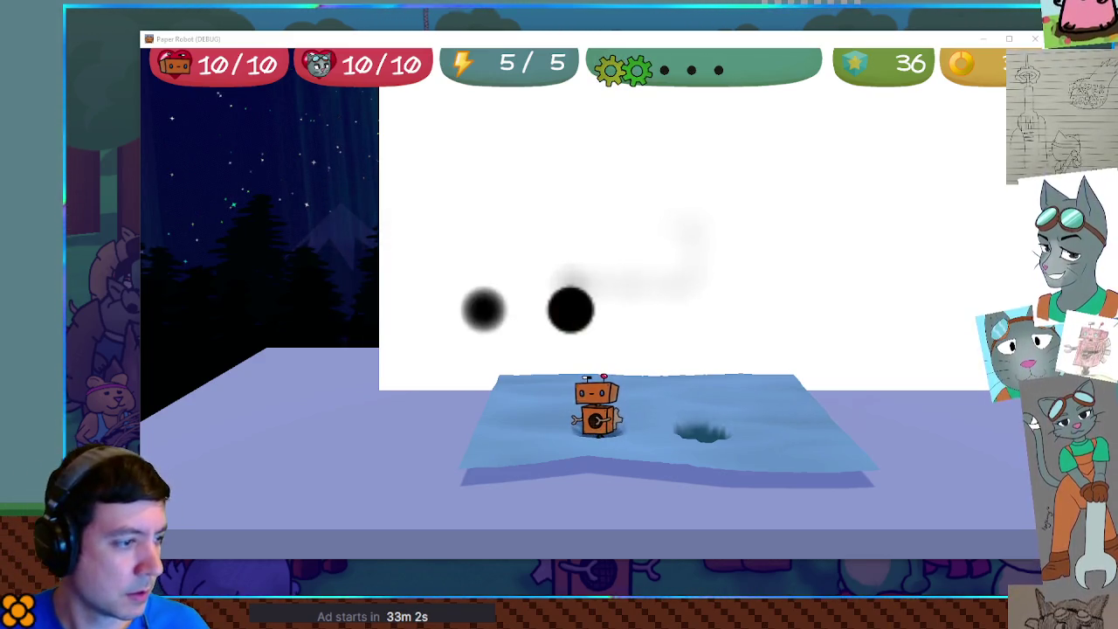
pyautogui.press('Right')
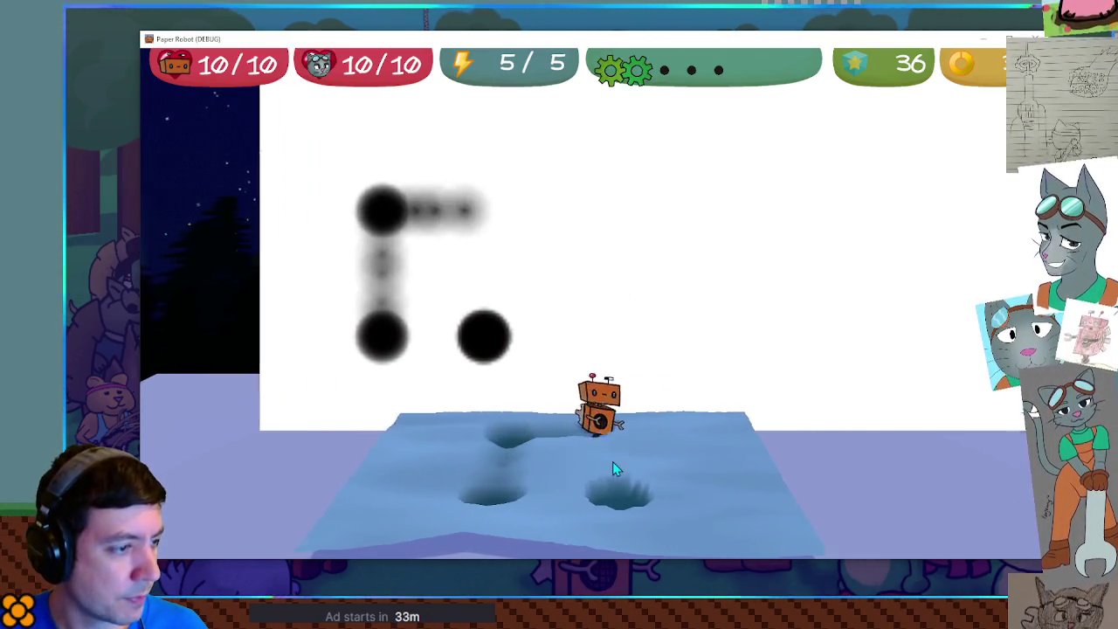
pyautogui.press('Right')
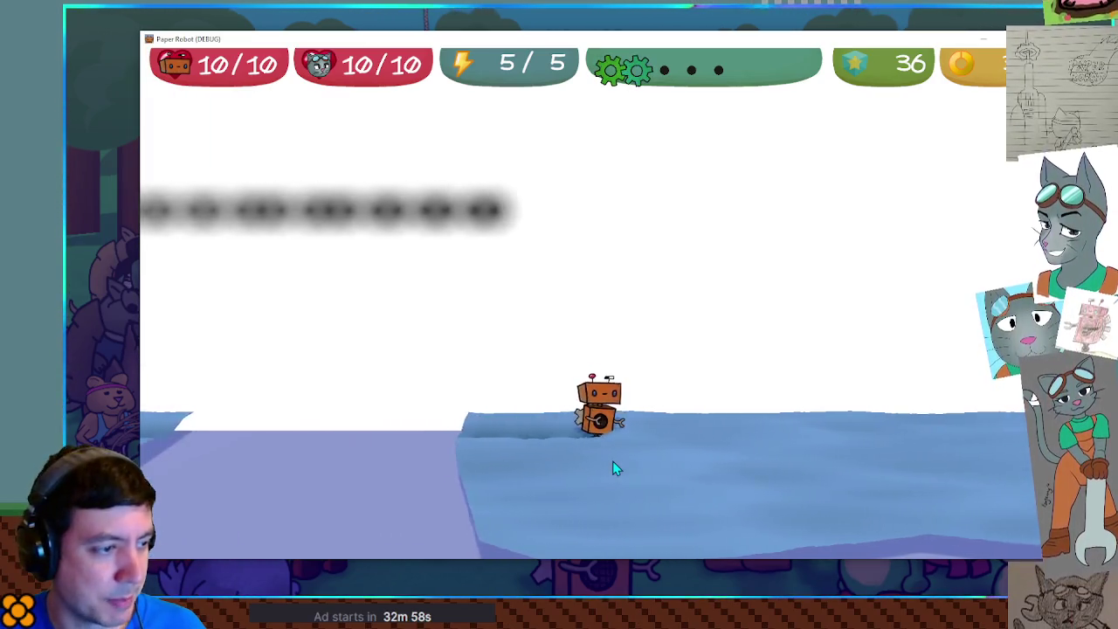
pyautogui.press('Right')
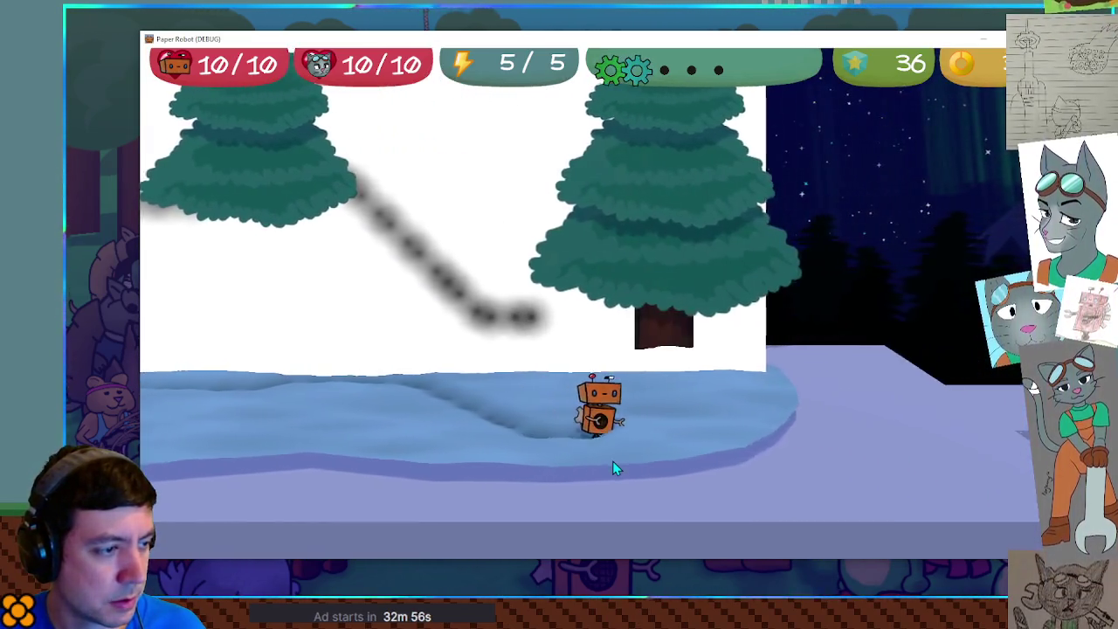
pyautogui.press('Left')
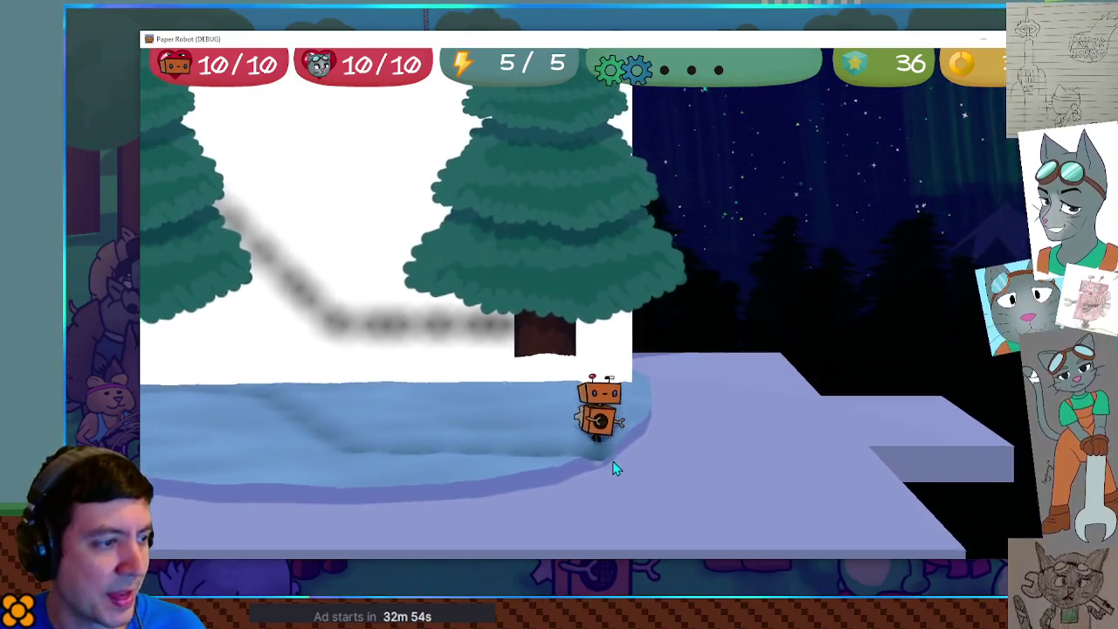
pyautogui.press('Left')
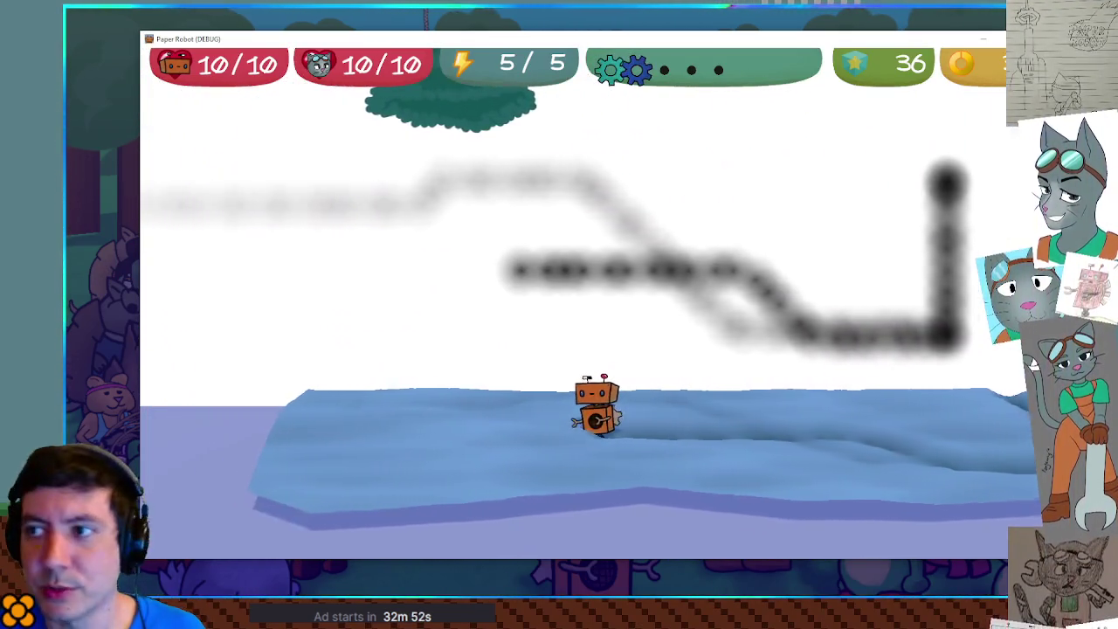
pyautogui.press('Left')
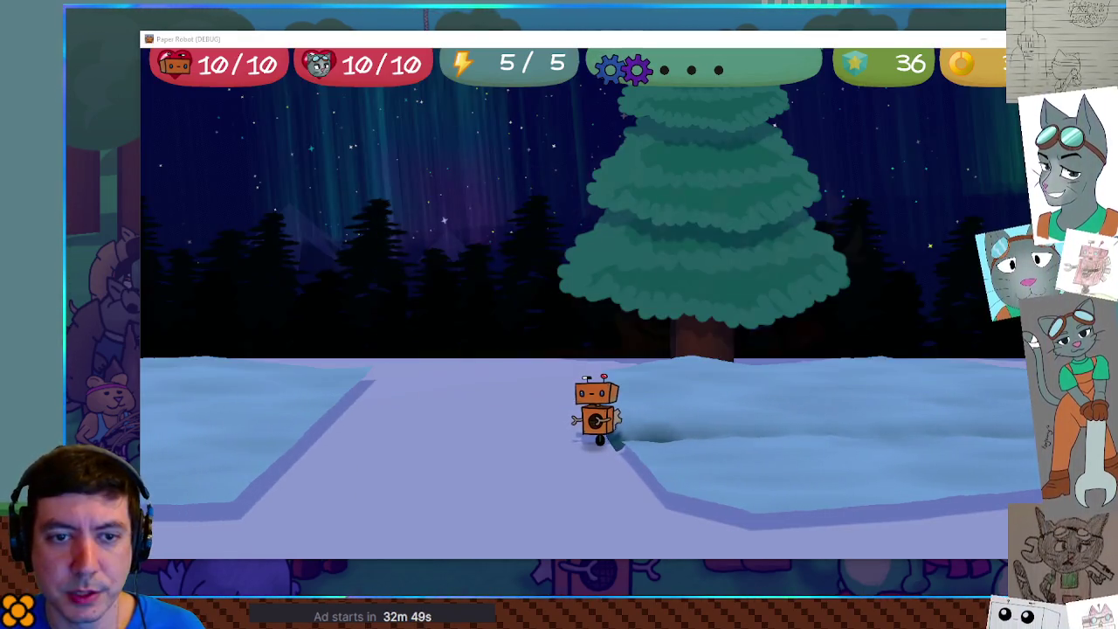
pyautogui.click(367, 16)
# Step: Maximize the editor, save with Ctrl+S, and switch back to the running game
pyautogui.doubleClick(367, 16)
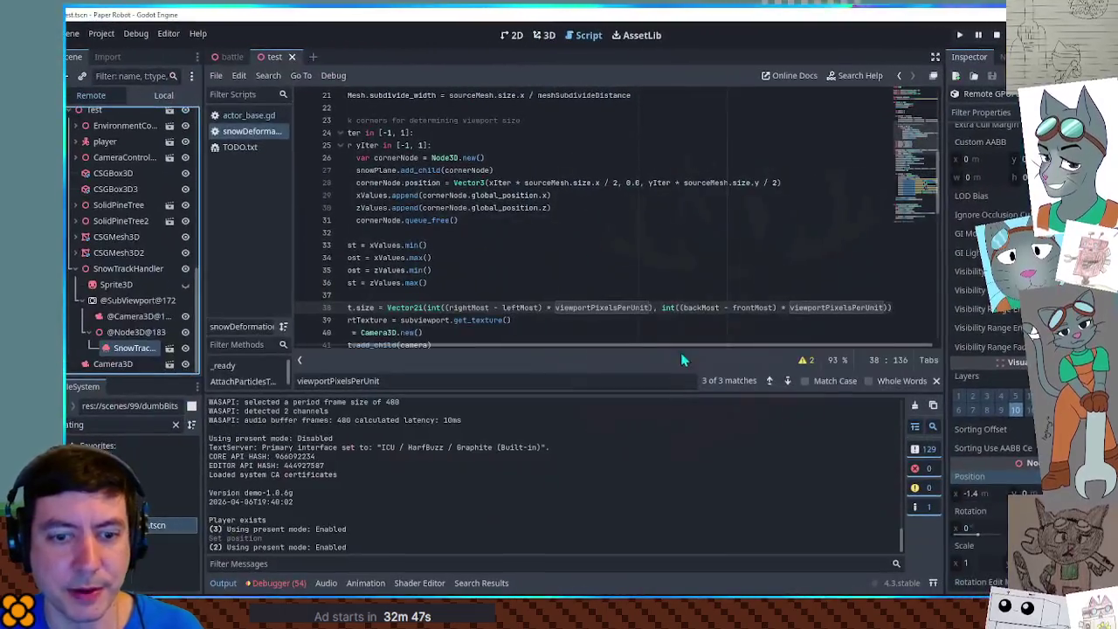
pyautogui.click(575, 319)
pyautogui.hotkey('ctrl', 's')
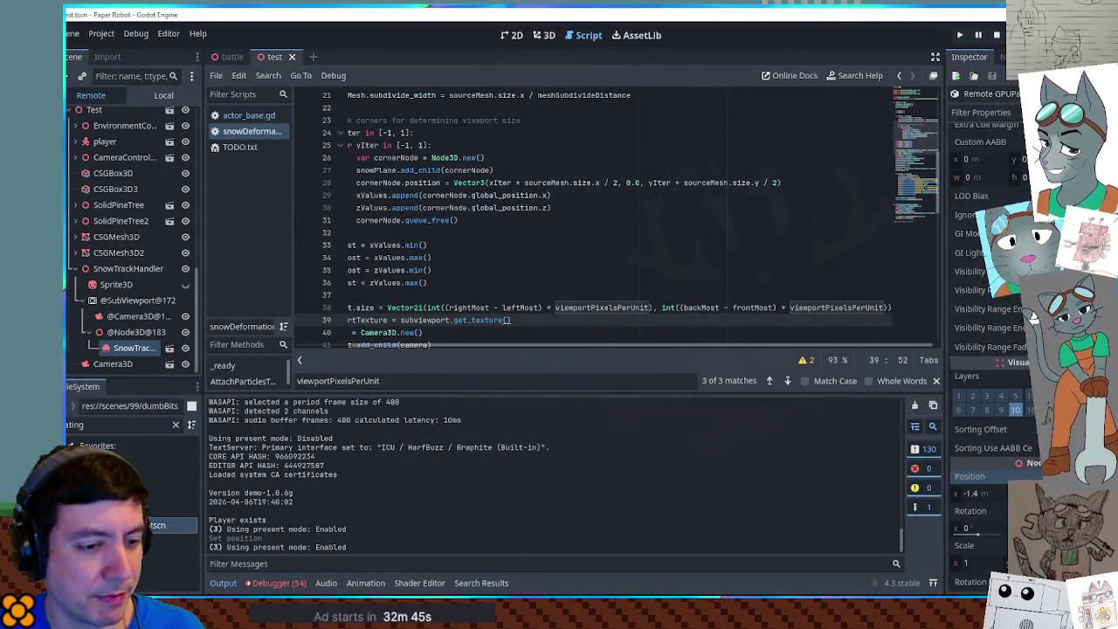
pyautogui.hotkey('alt', 'Tab')
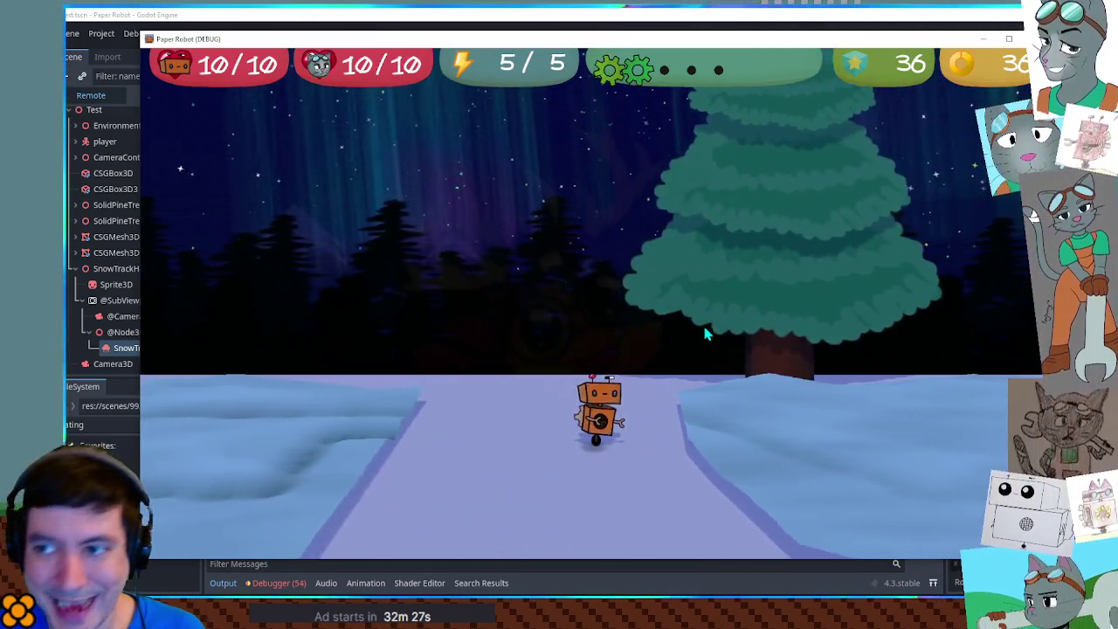
# Step: Walk the robot forward between the pine trees, swing the camera, then walk right off the snow plane
pyautogui.press('w')
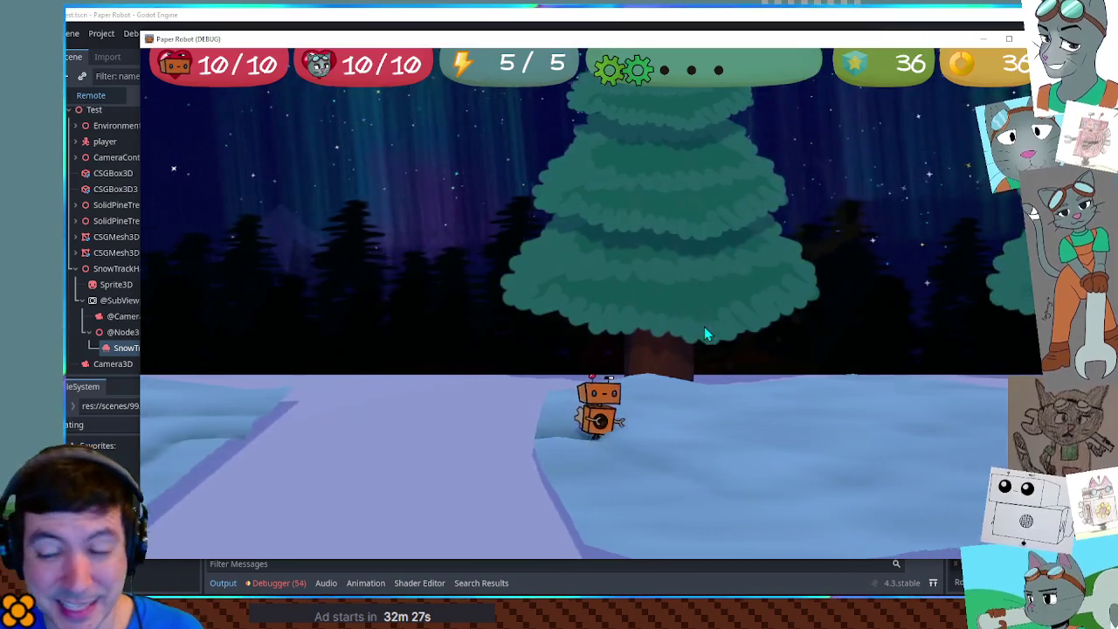
pyautogui.press('w')
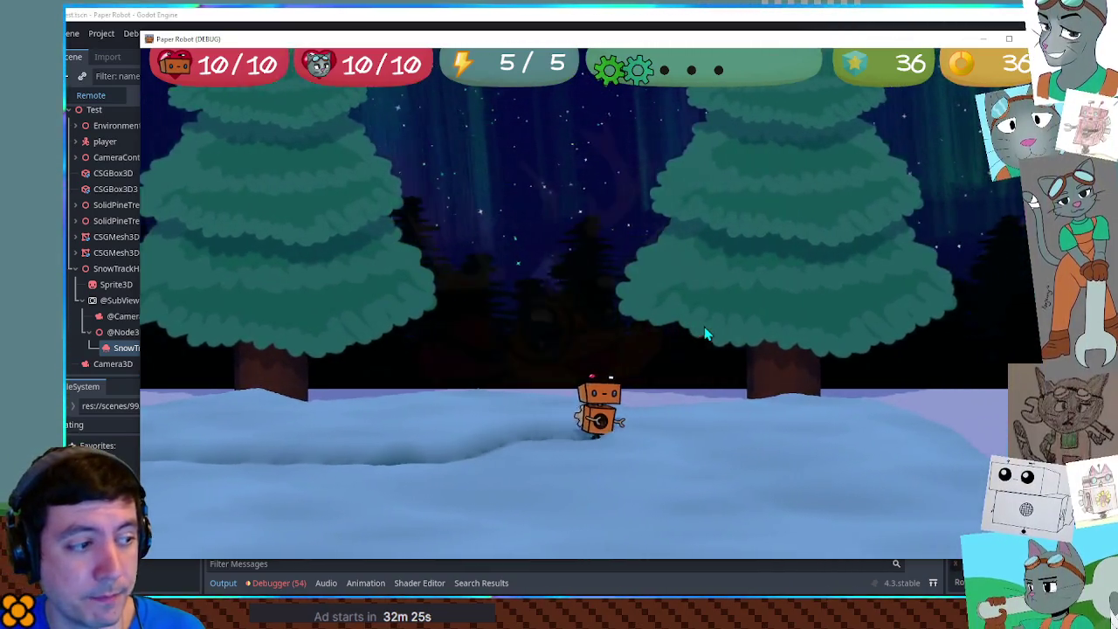
pyautogui.press('w')
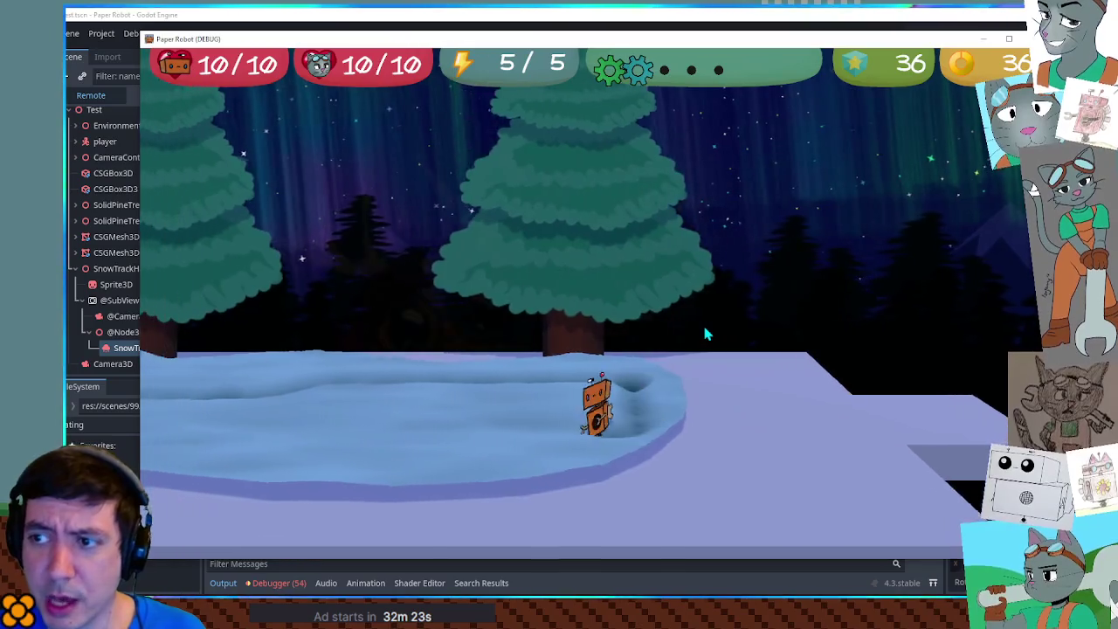
pyautogui.press('w')
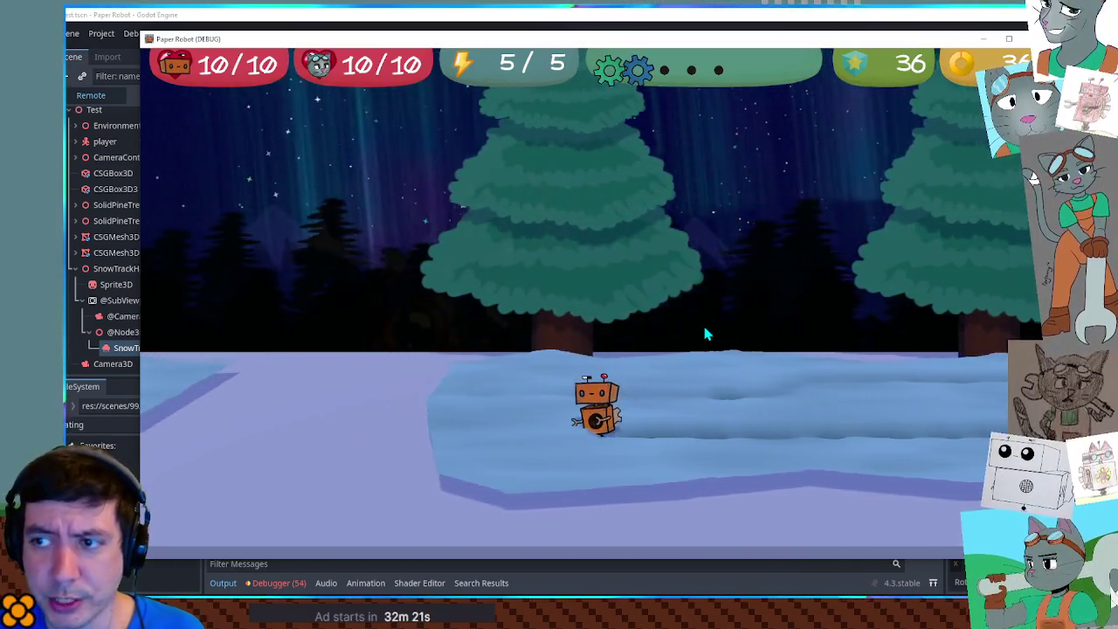
pyautogui.press('a')
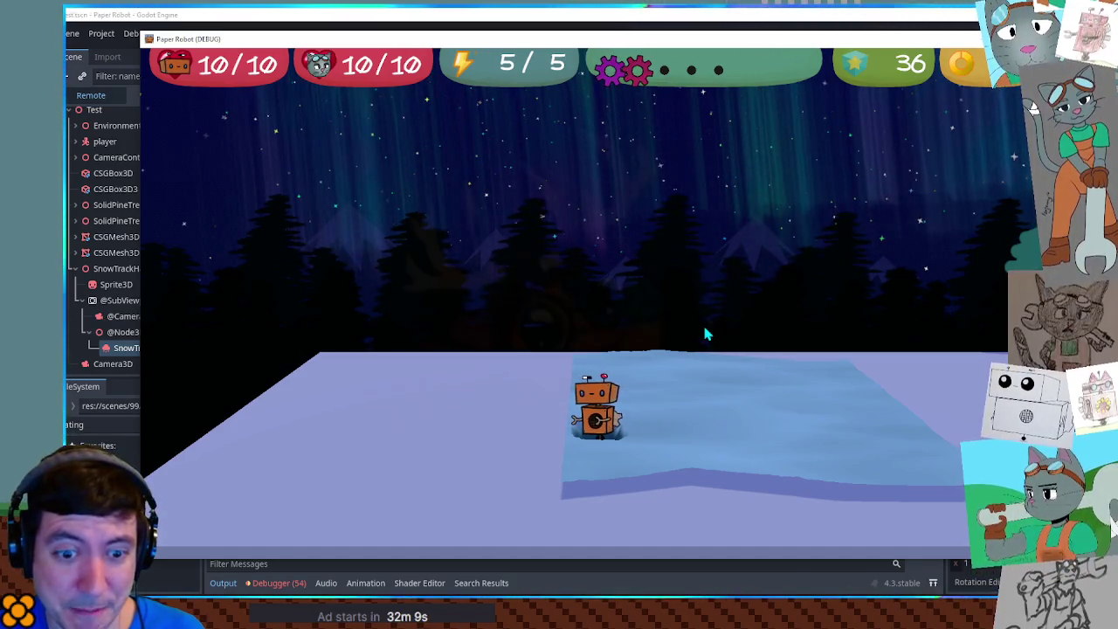
pyautogui.press('w')
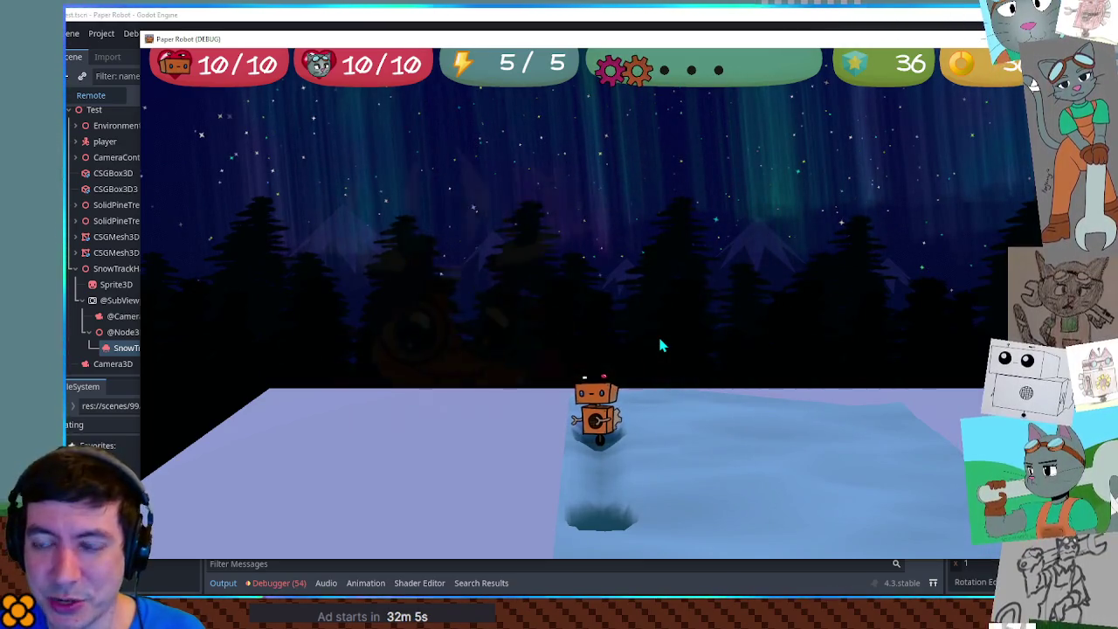
pyautogui.press('d')
pyautogui.press('d')
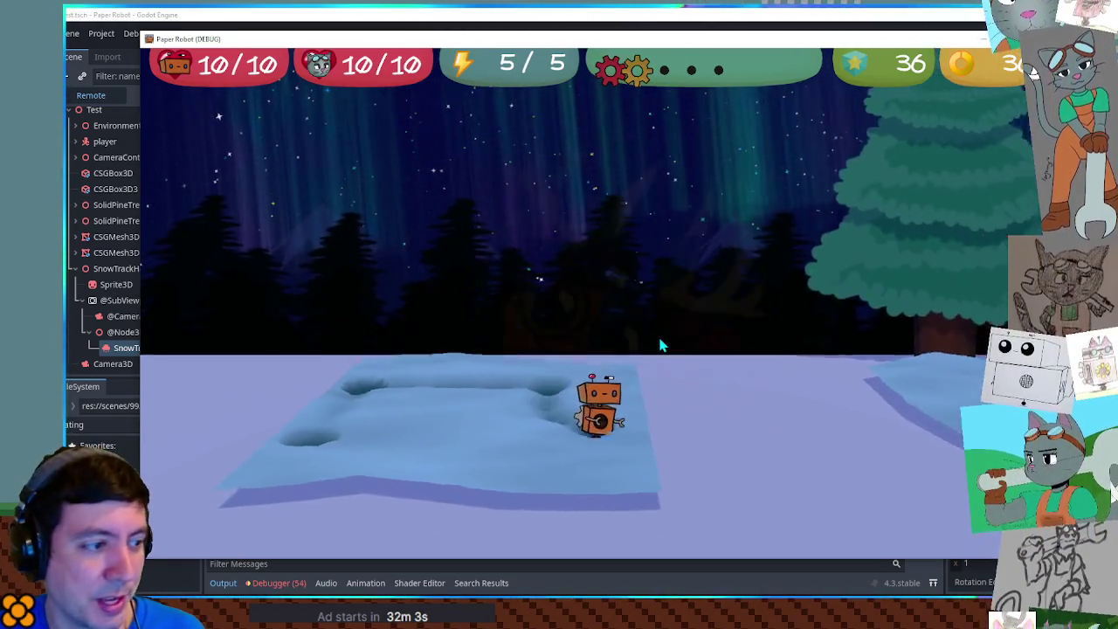
pyautogui.press('d')
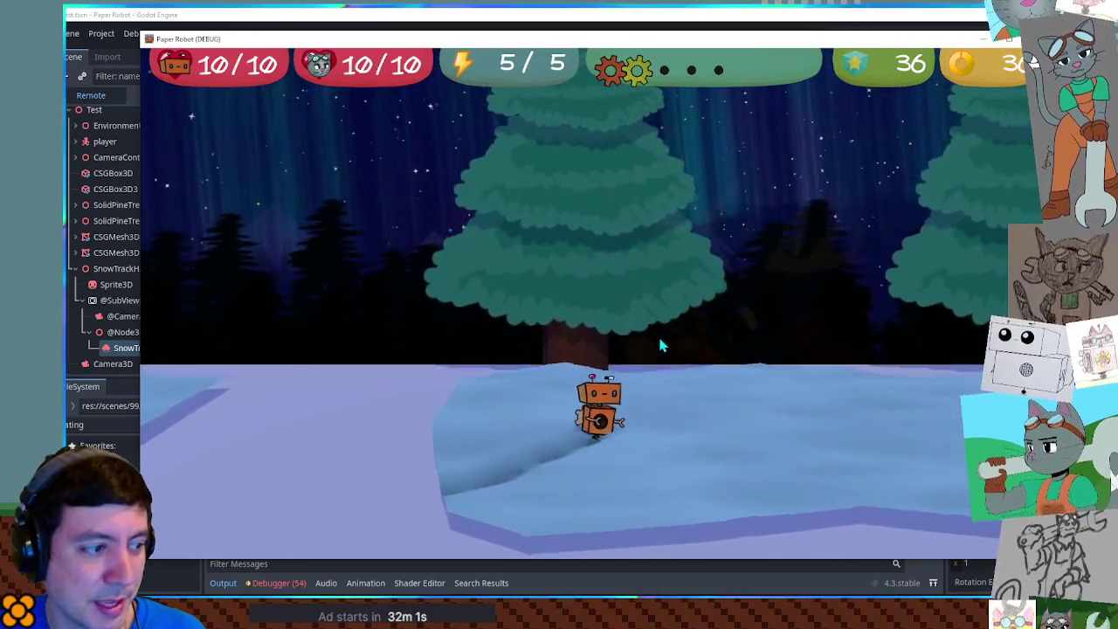
pyautogui.press('d')
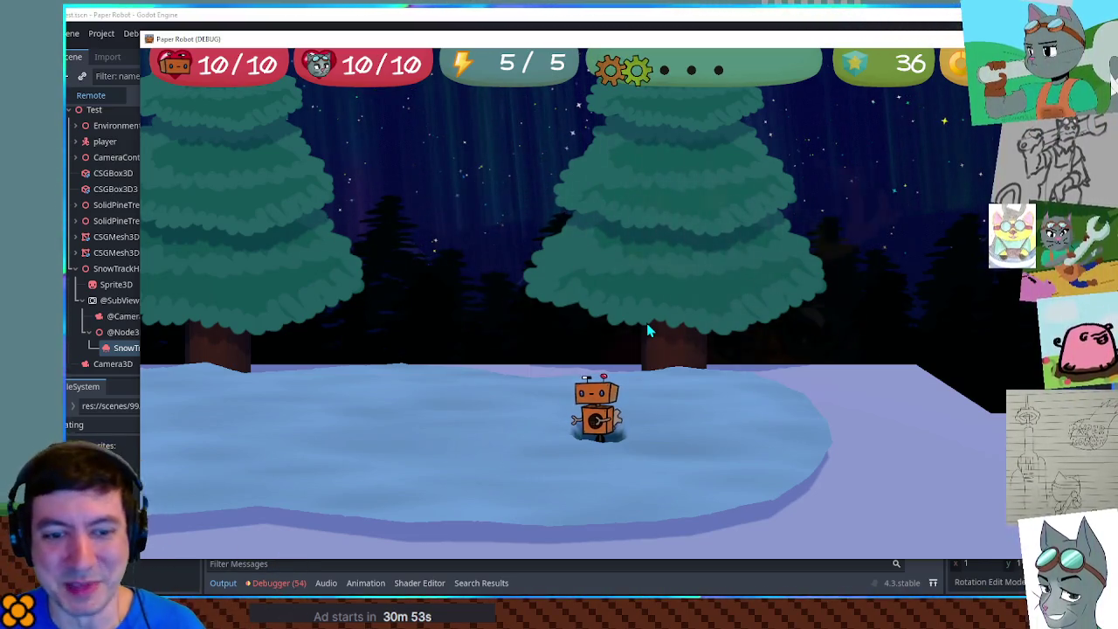
# Step: Walk the robot forward, left, toward the camera and back to the trees, orbiting the camera around it
pyautogui.press('w')
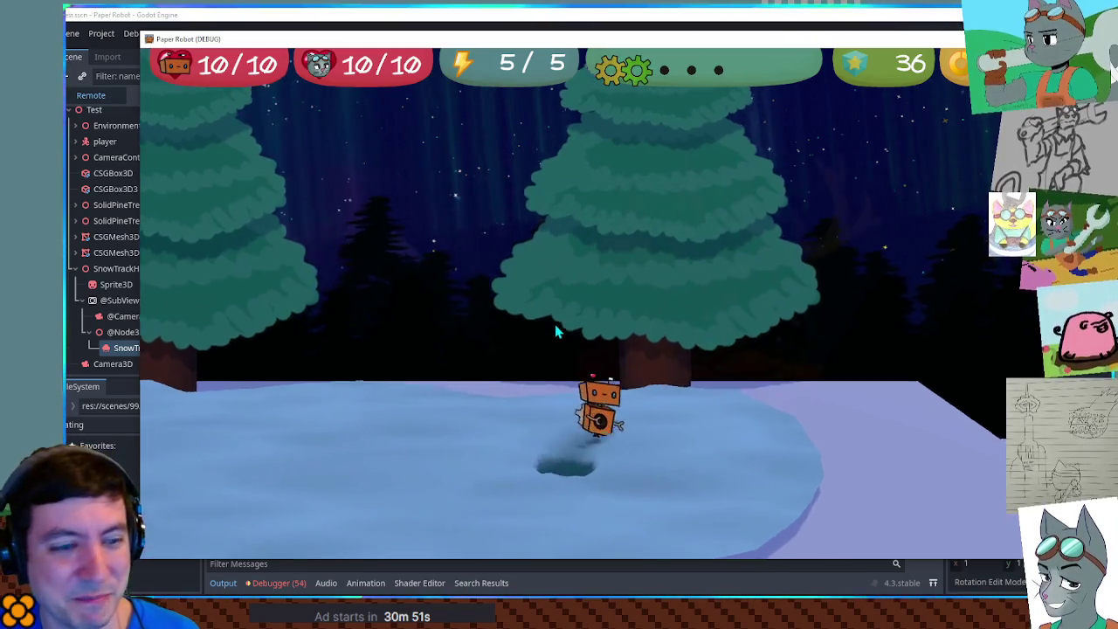
pyautogui.press('a')
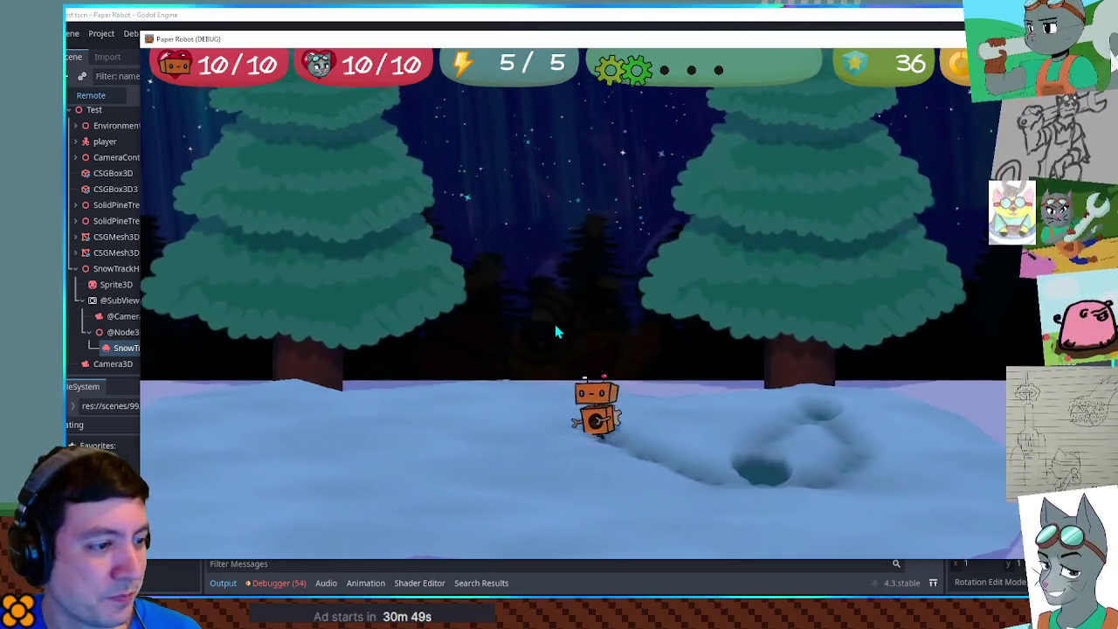
pyautogui.press('s')
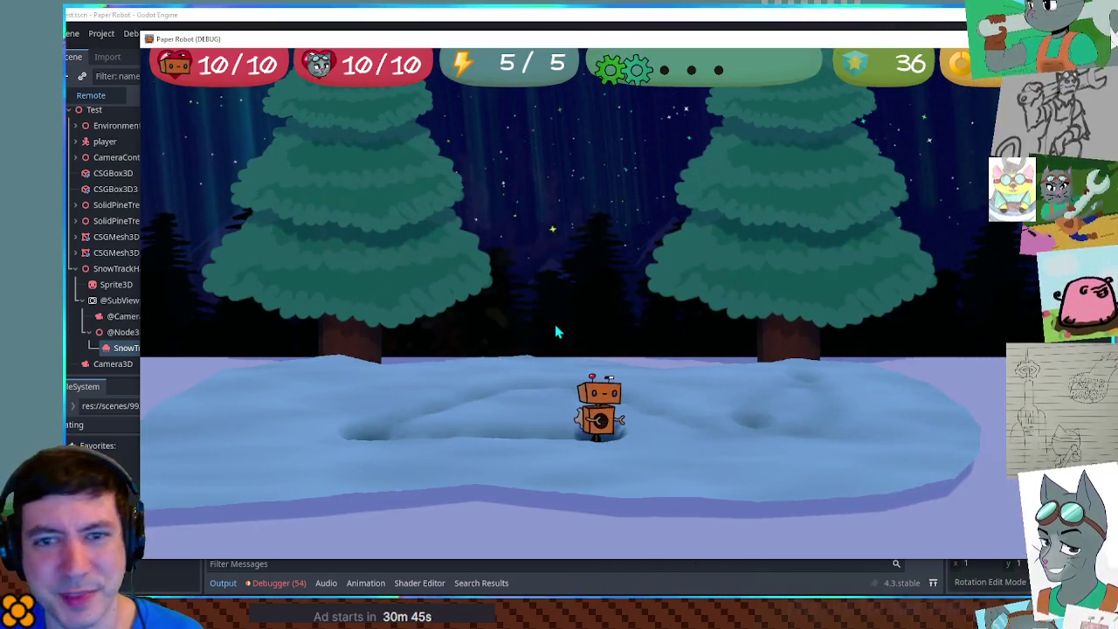
pyautogui.press('a')
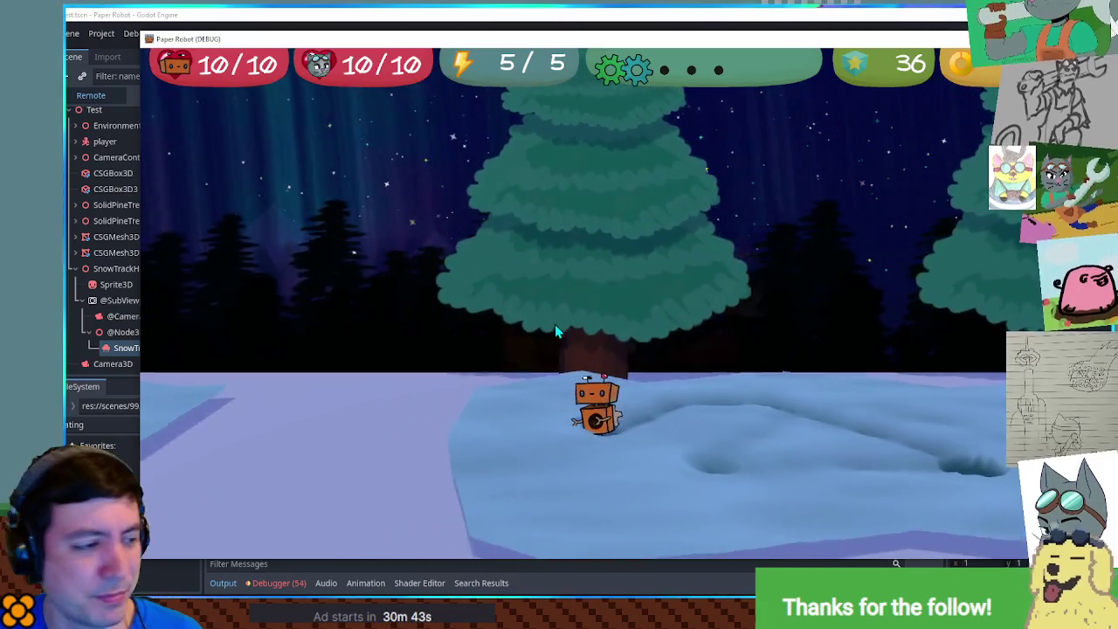
pyautogui.press('w')
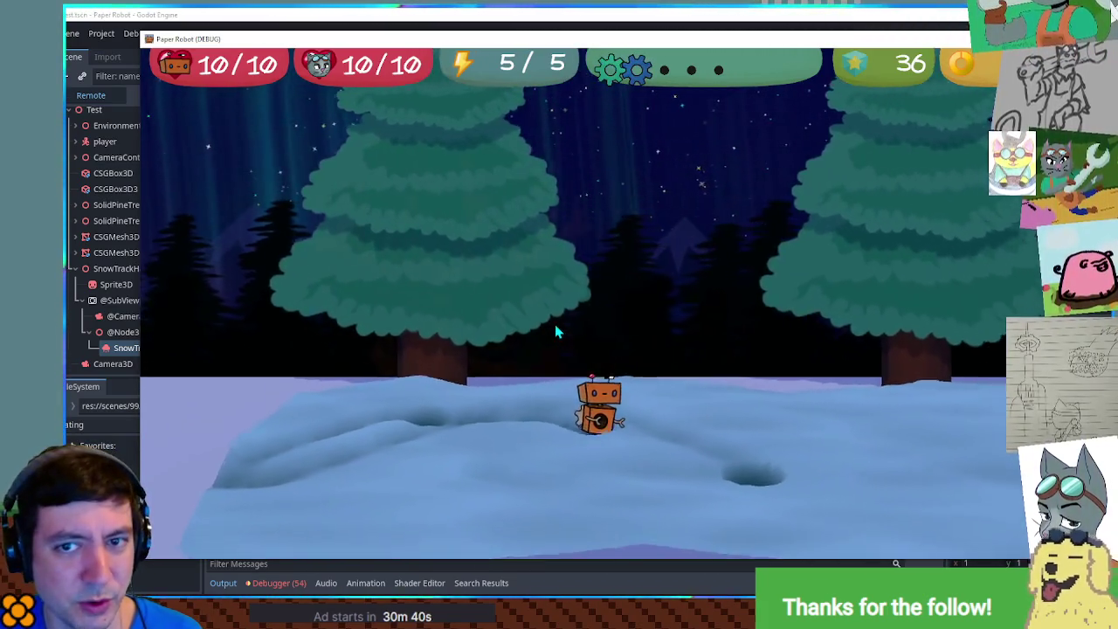
pyautogui.press('d')
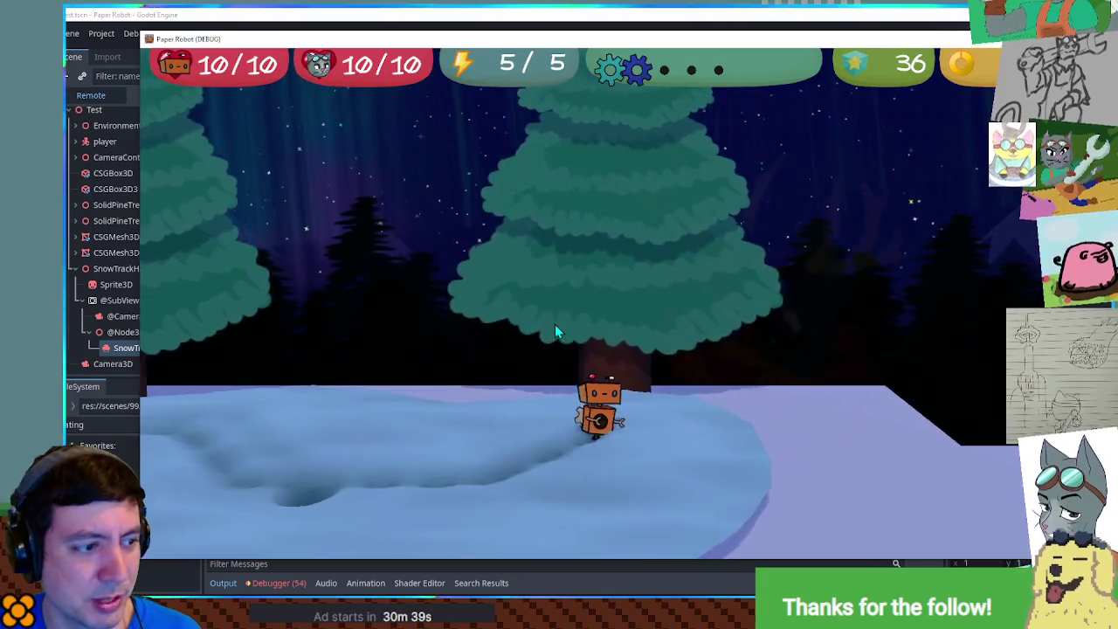
pyautogui.press('s')
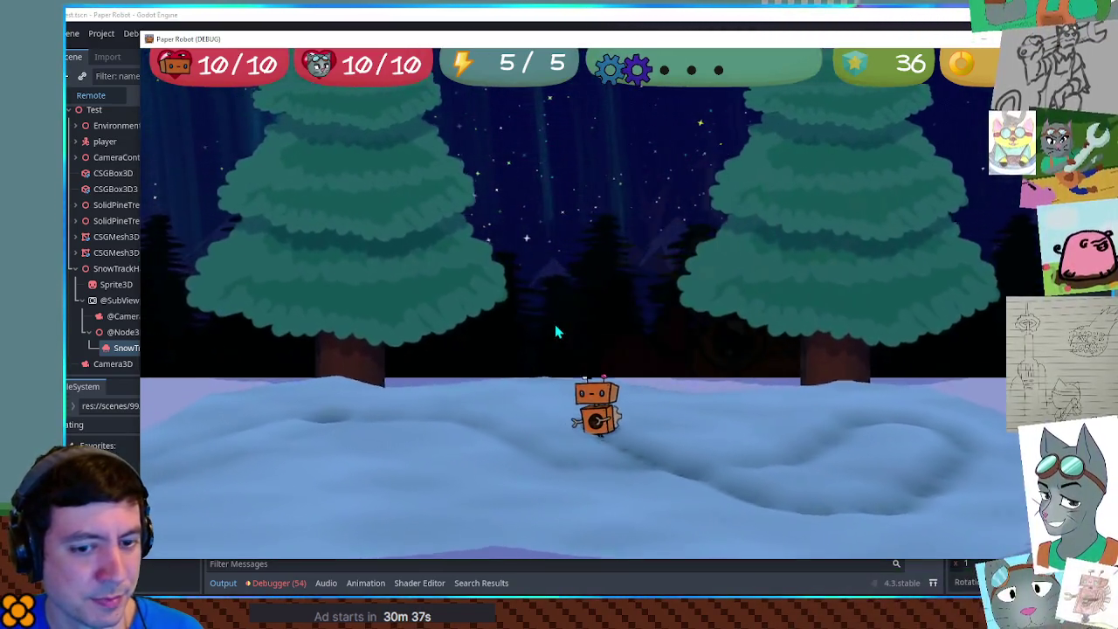
pyautogui.press('a')
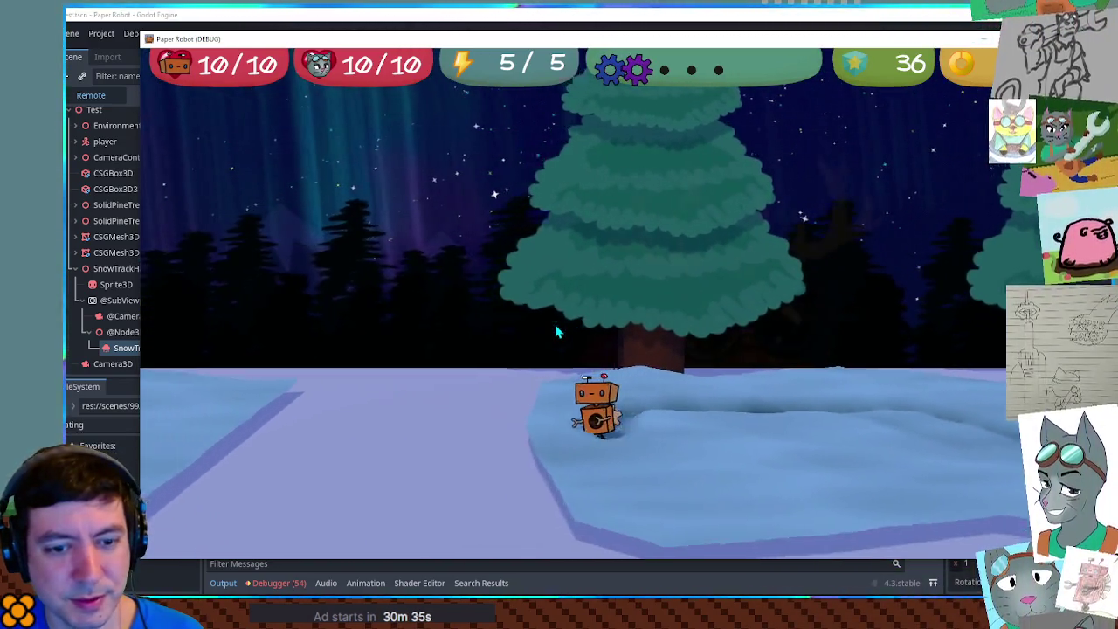
# Step: Loop the robot across the raised snow area, reveal the new trail, then walk right extending it
pyautogui.press('w')
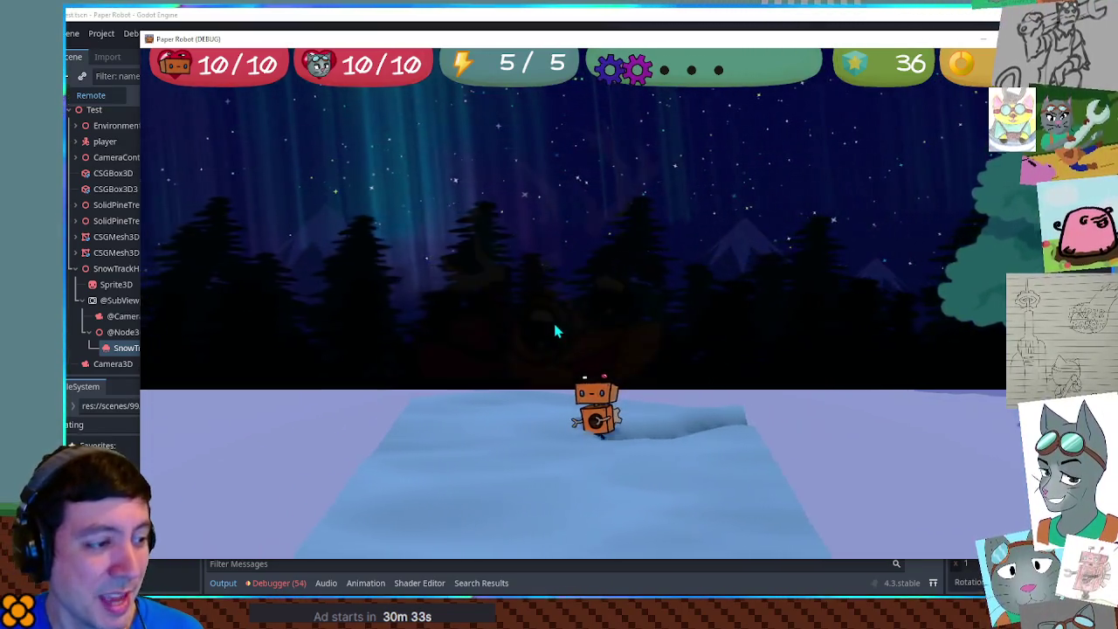
pyautogui.press('s')
pyautogui.press('w')
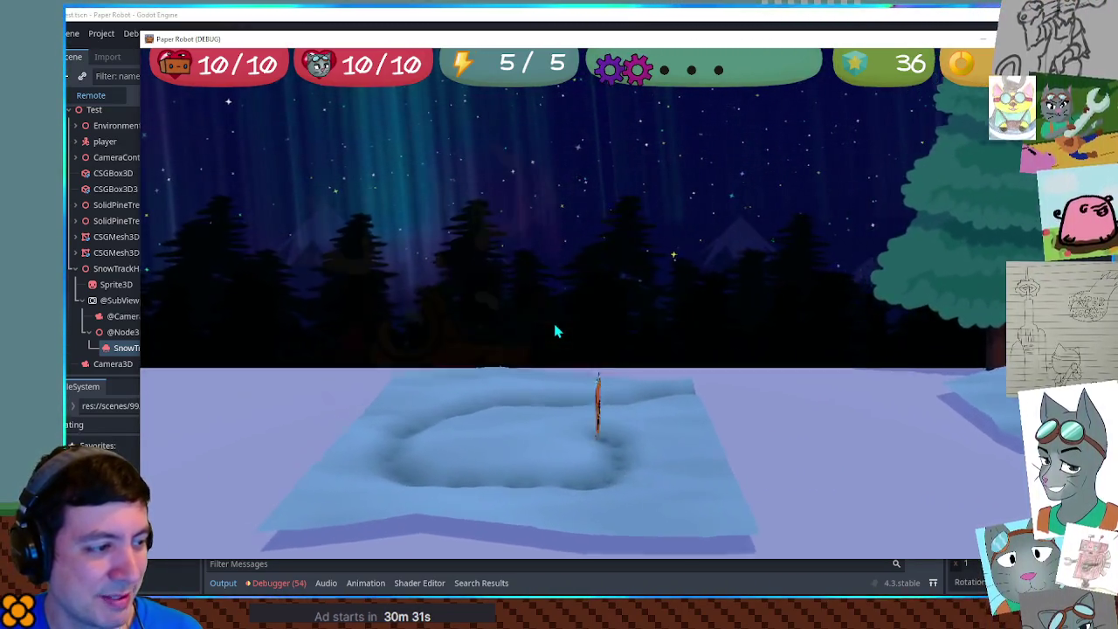
pyautogui.press('d')
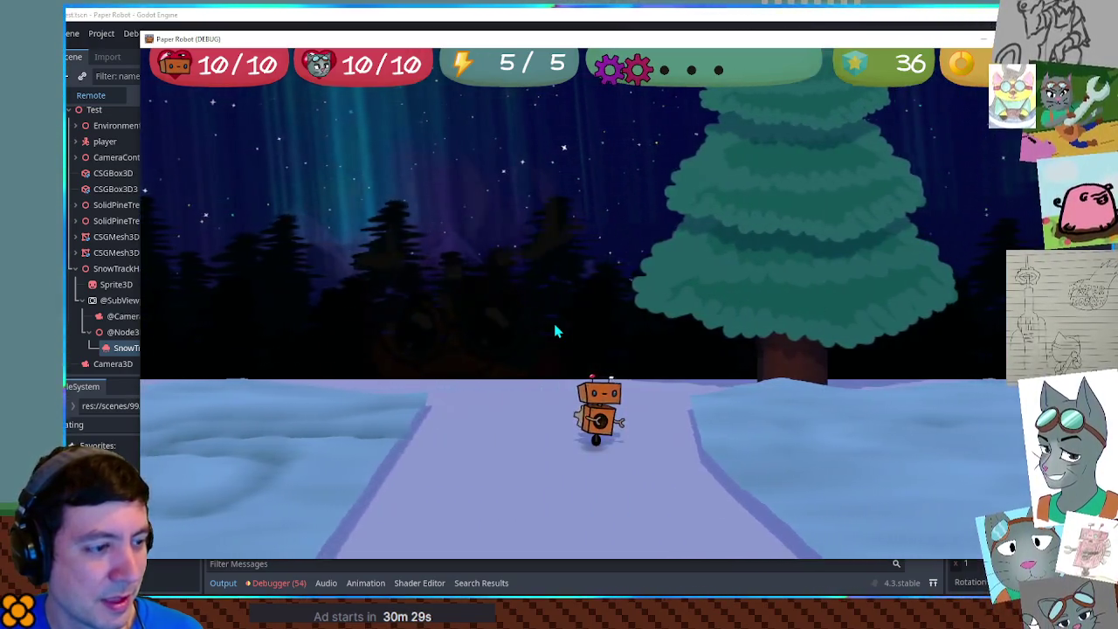
pyautogui.press('d')
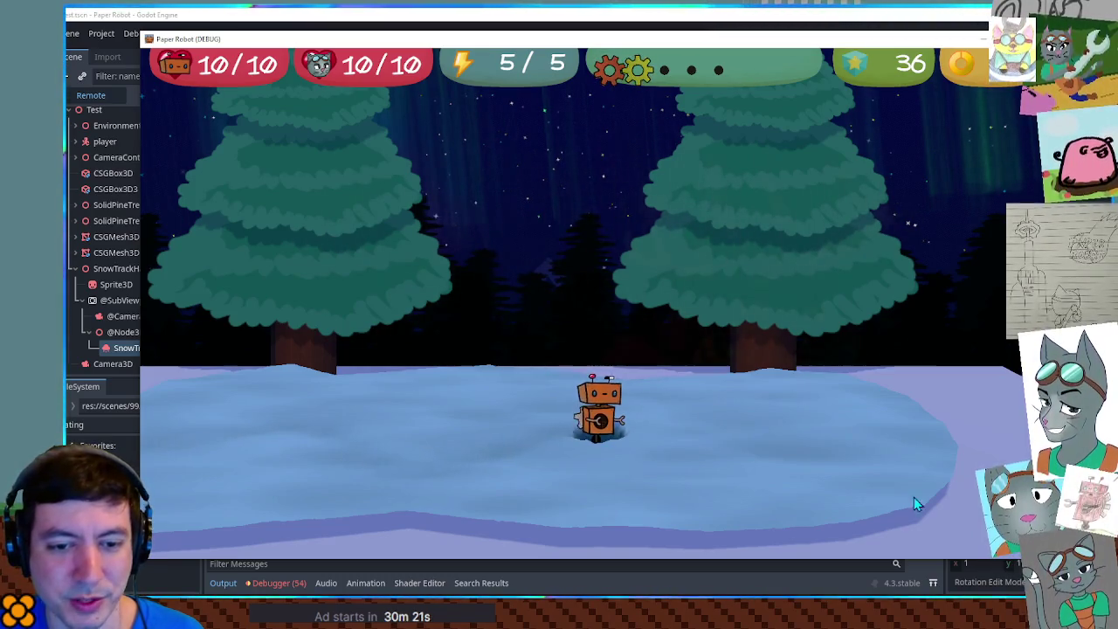
pyautogui.press('d')
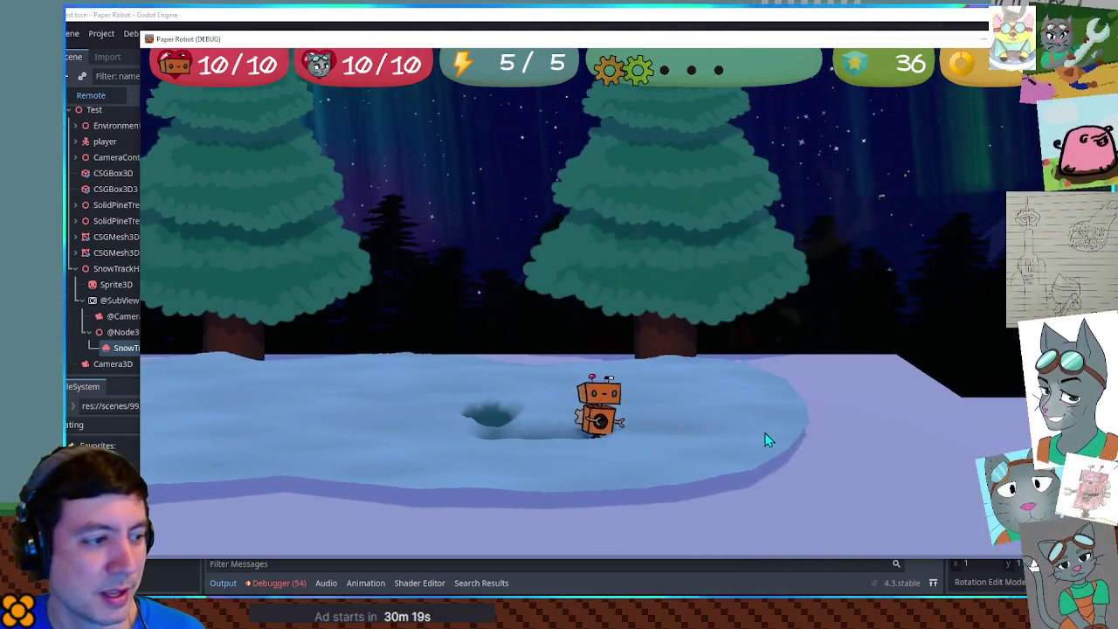
pyautogui.press('d')
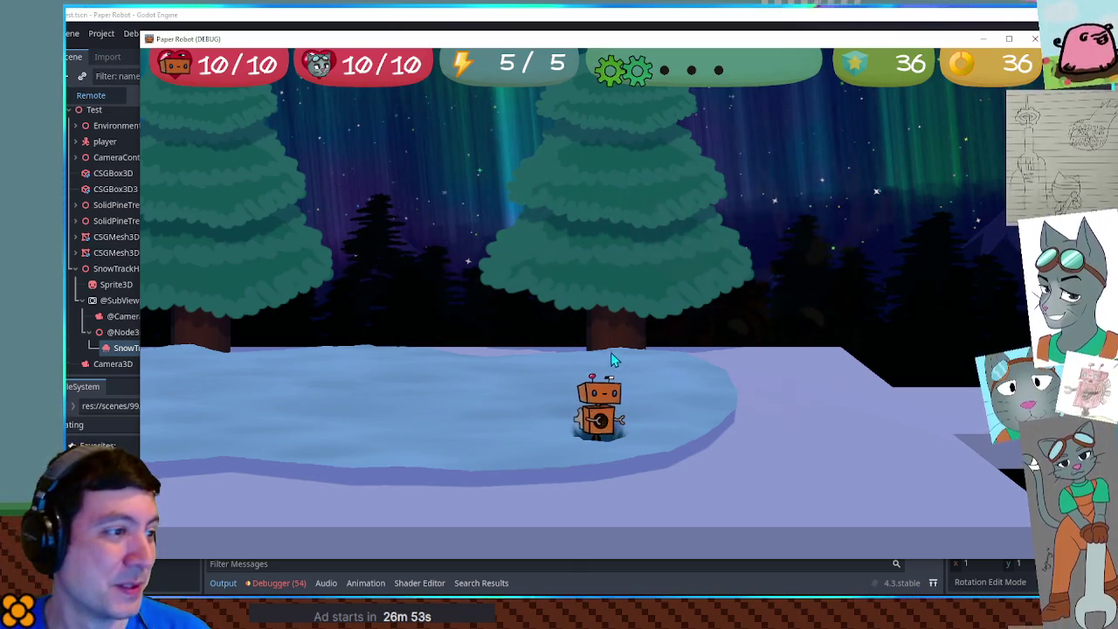
# Step: Walk the robot left across the fresh snow, carving a curving trail
pyautogui.press('Left')
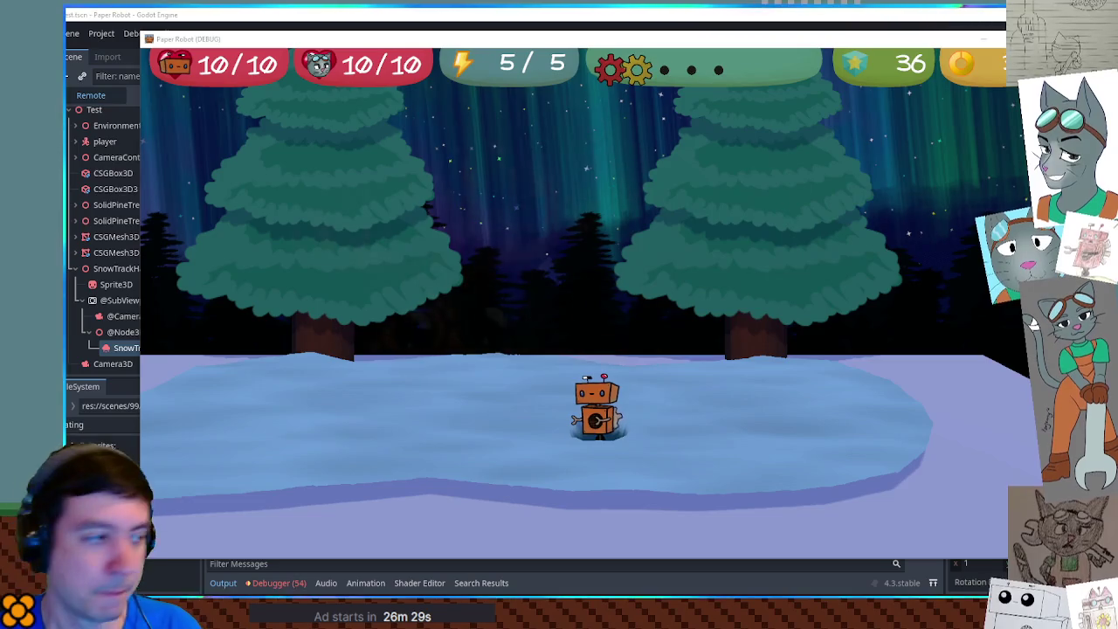
# Step: Walk the robot forward and left, jump it across the snow, then walk right past the frozen pond
pyautogui.press('w')
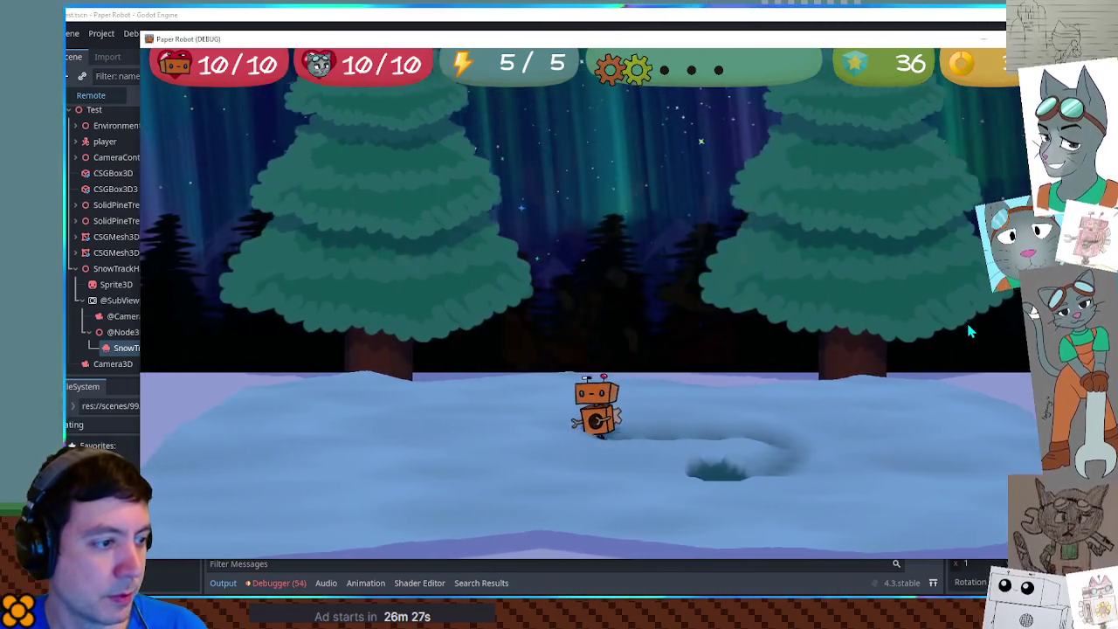
pyautogui.press('a')
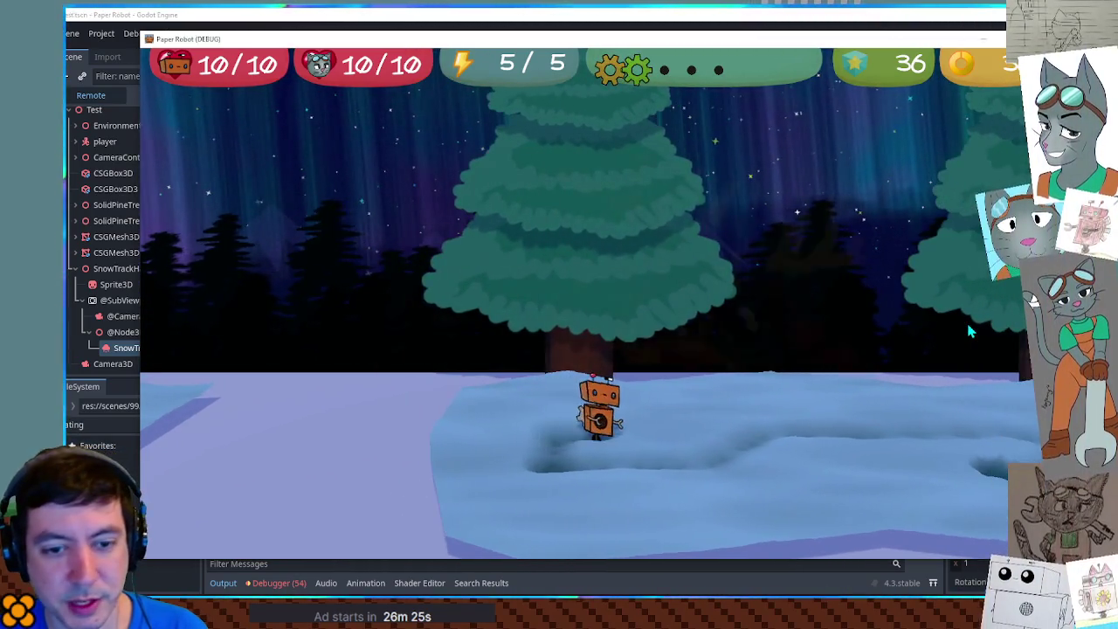
pyautogui.press('space')
pyautogui.press('d')
pyautogui.press('space')
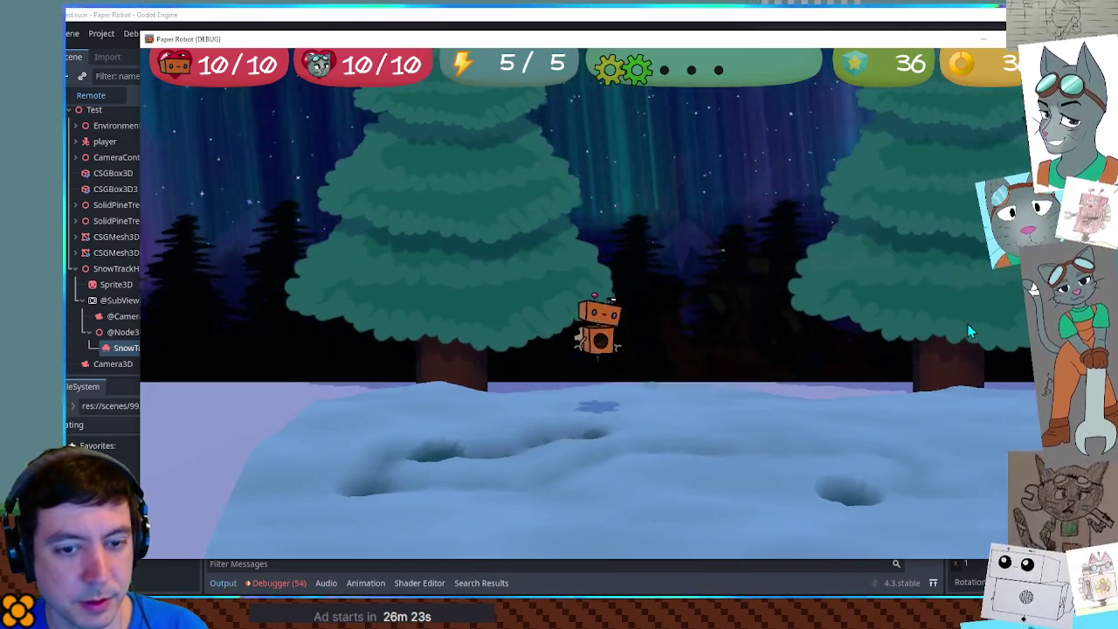
pyautogui.press('d')
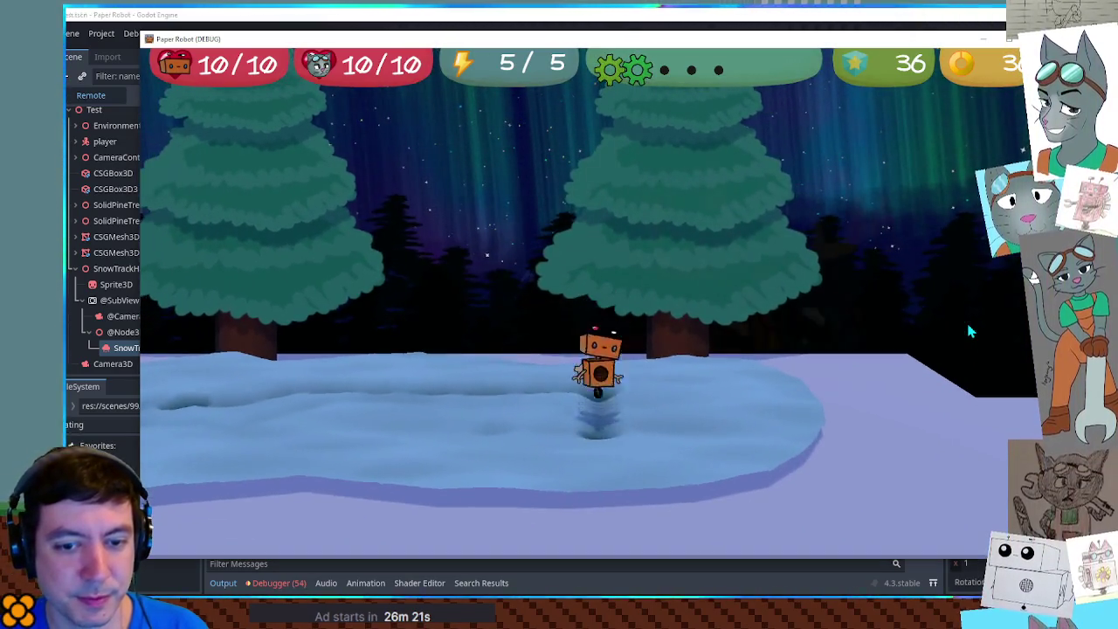
pyautogui.press('d')
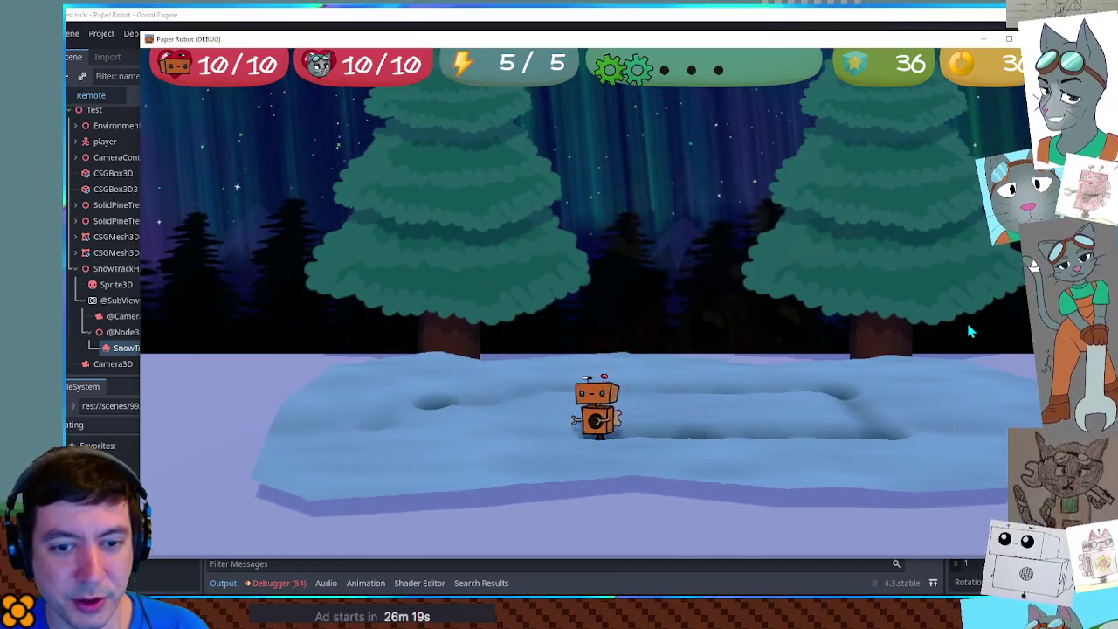
pyautogui.press('a')
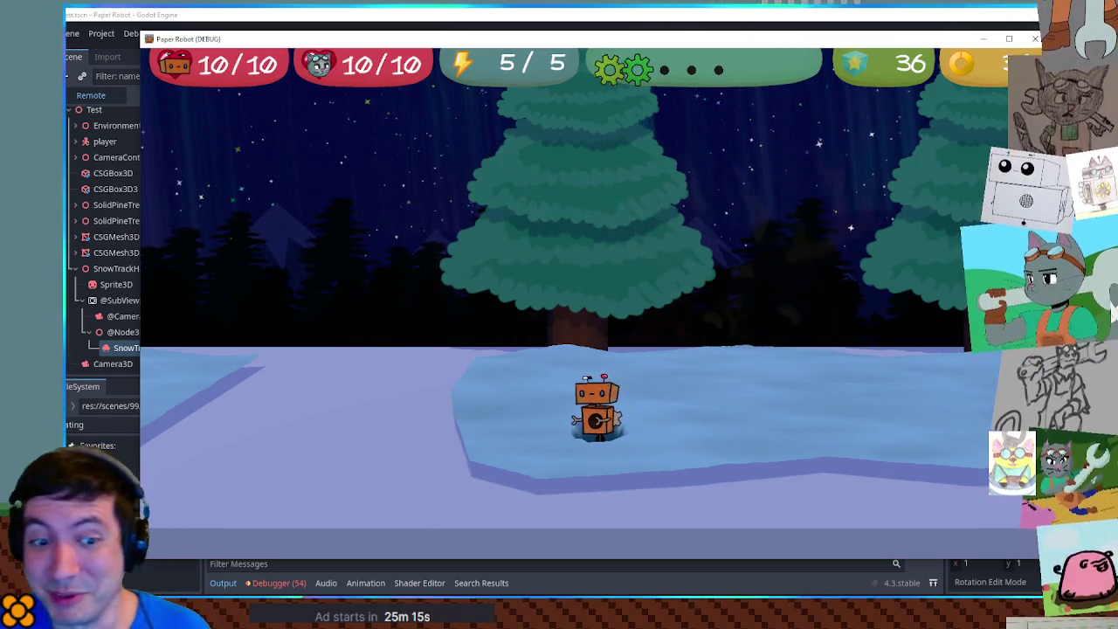
pyautogui.press('d')
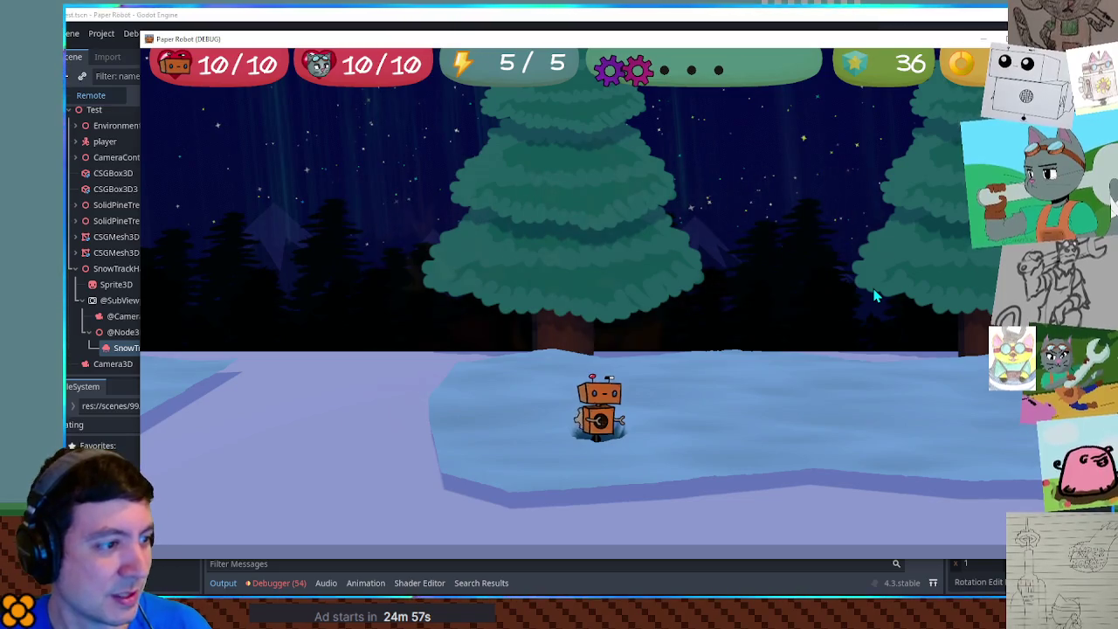
# Step: Cycle the partner with E from chameleon to cat while walking the robot left, right and up the snow
pyautogui.press('e')
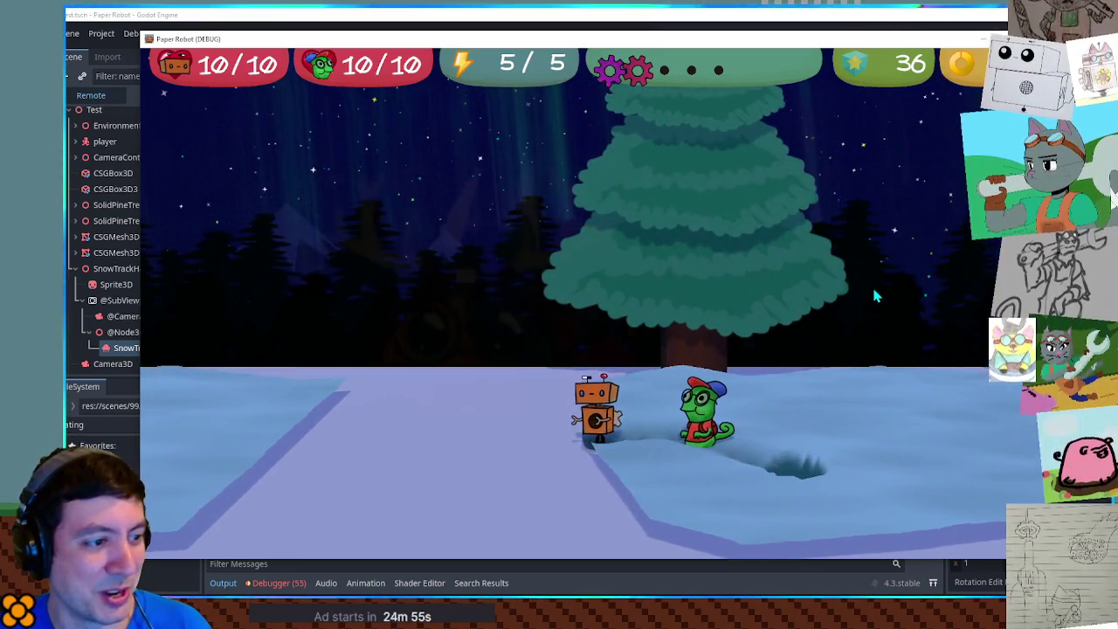
pyautogui.press('a')
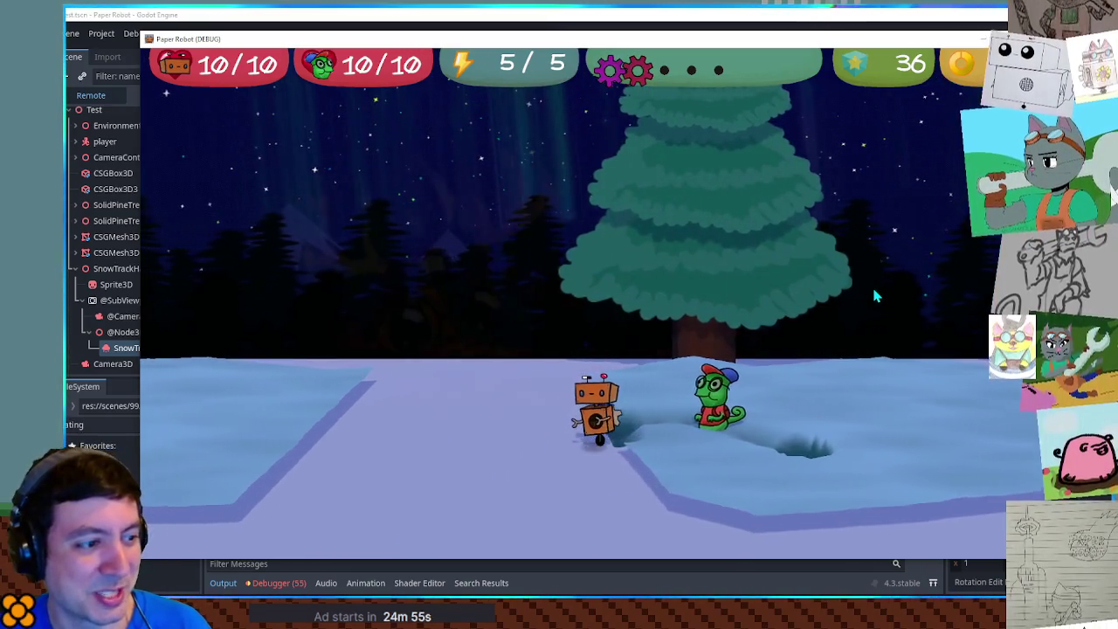
pyautogui.press('d')
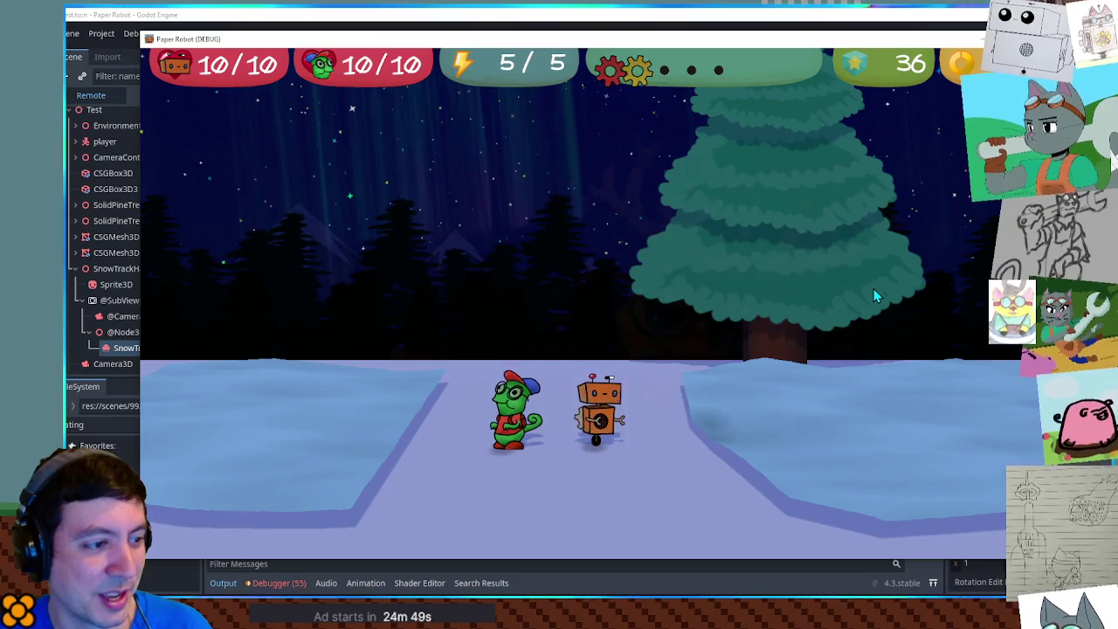
pyautogui.press('e')
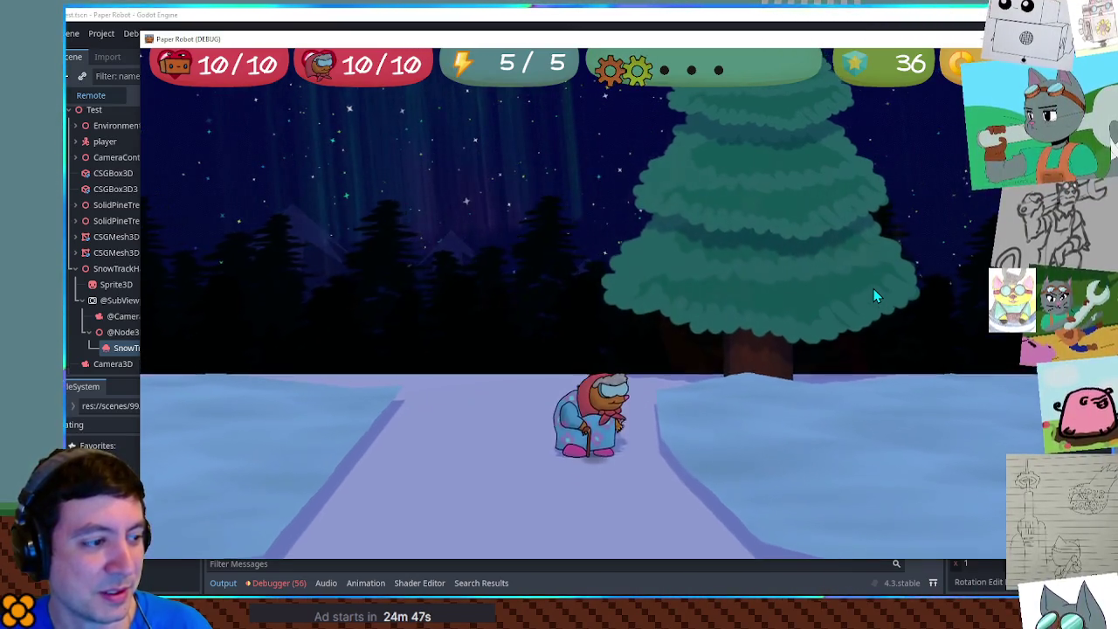
pyautogui.press('e')
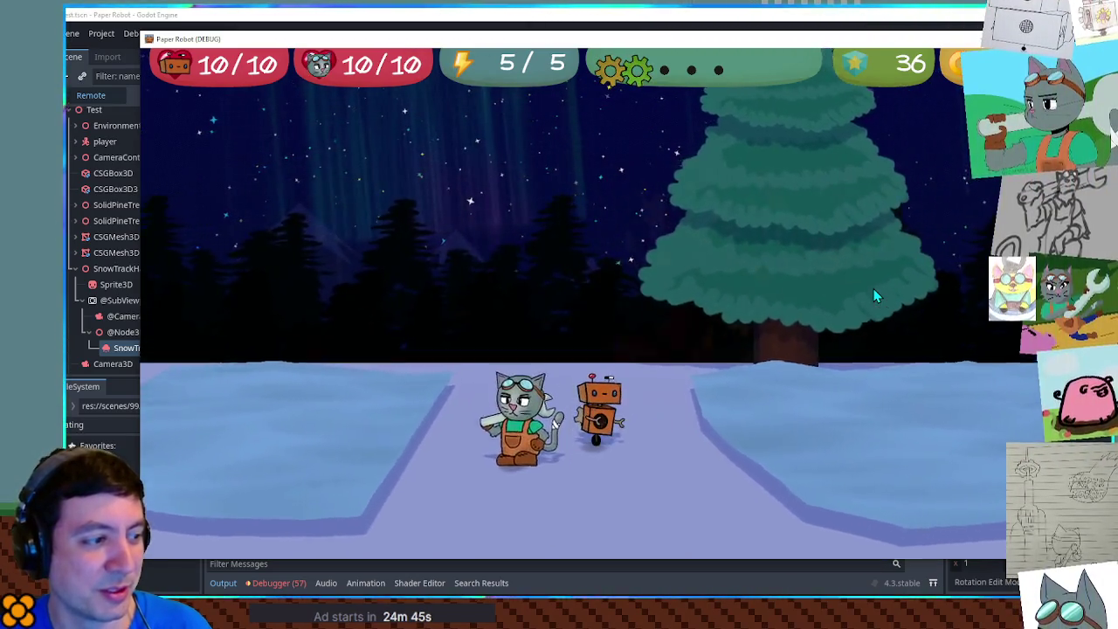
pyautogui.press('w')
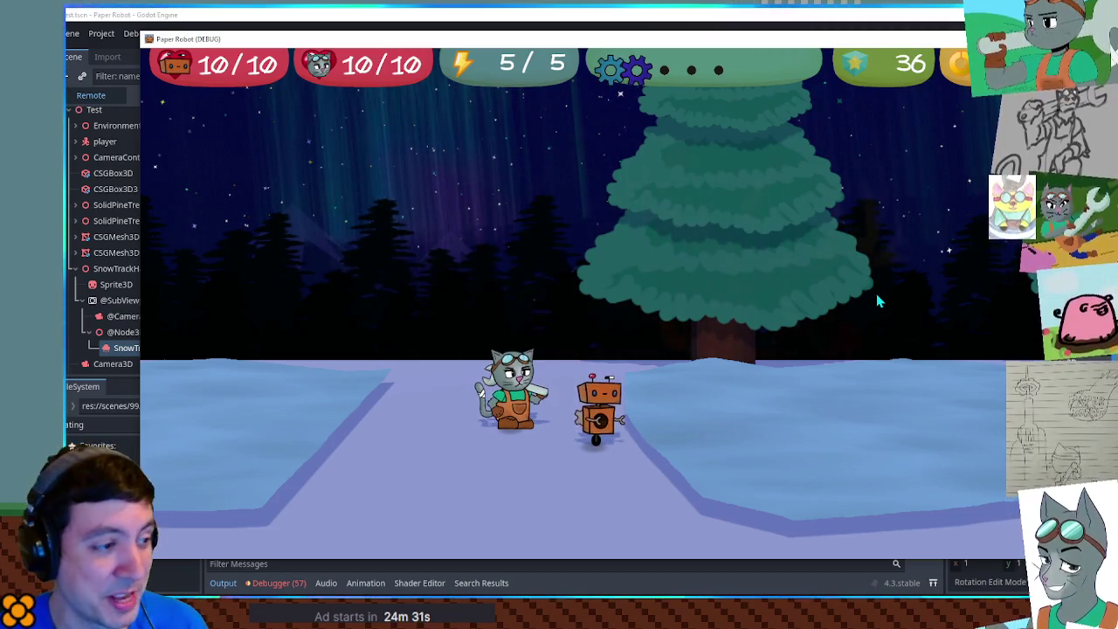
# Step: Switch the partner back to the chameleon with Tab and walk the pair across the snow into deep snow
pyautogui.press('Tab')
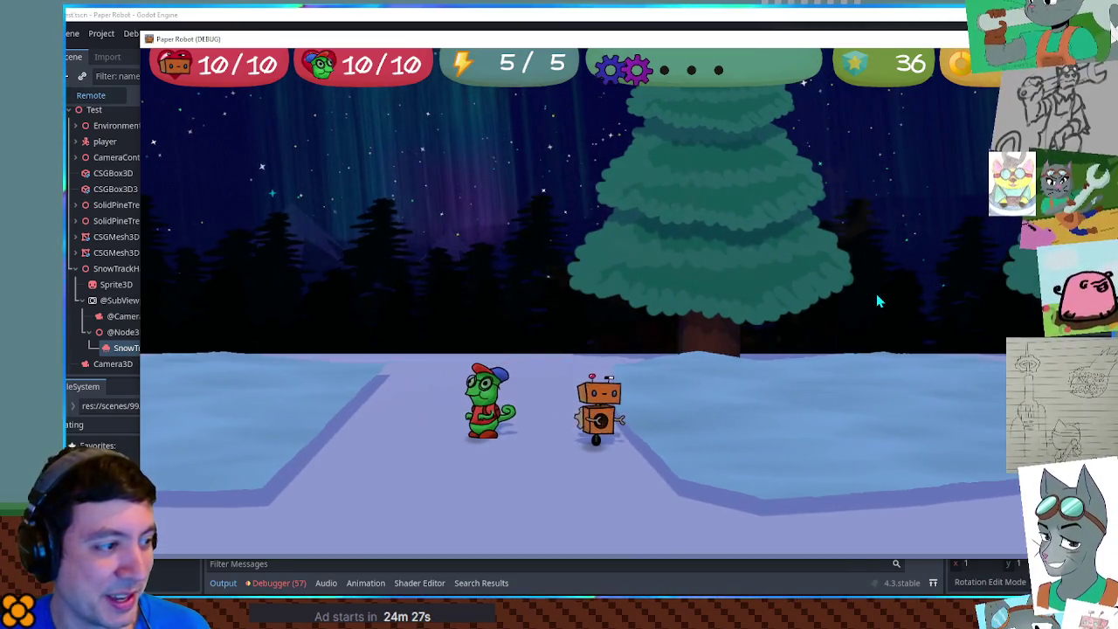
pyautogui.press('Left')
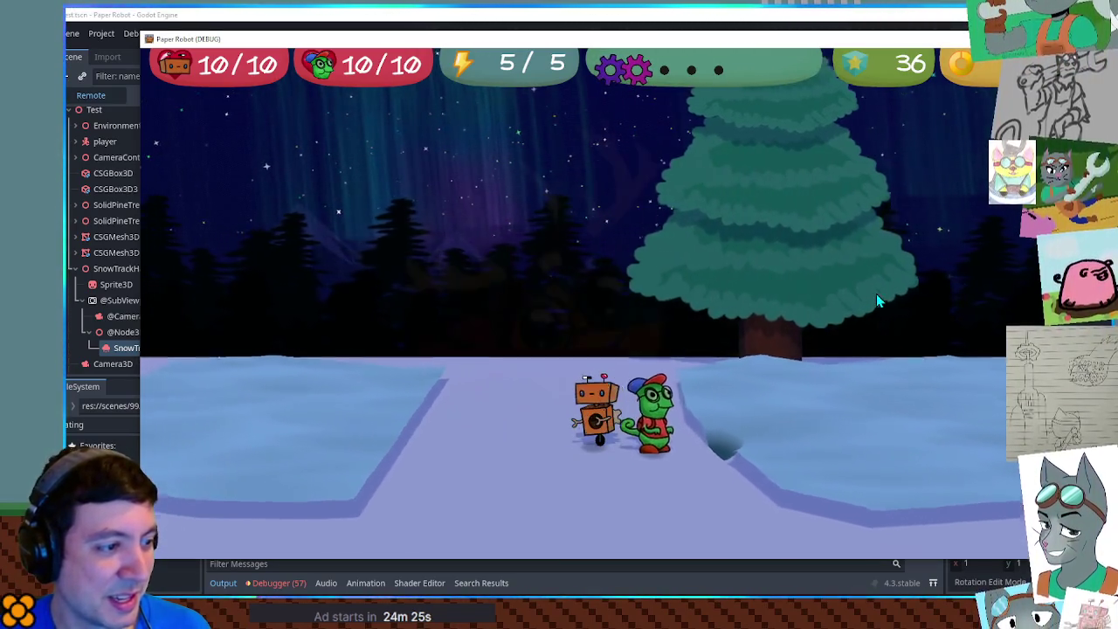
pyautogui.press('Right')
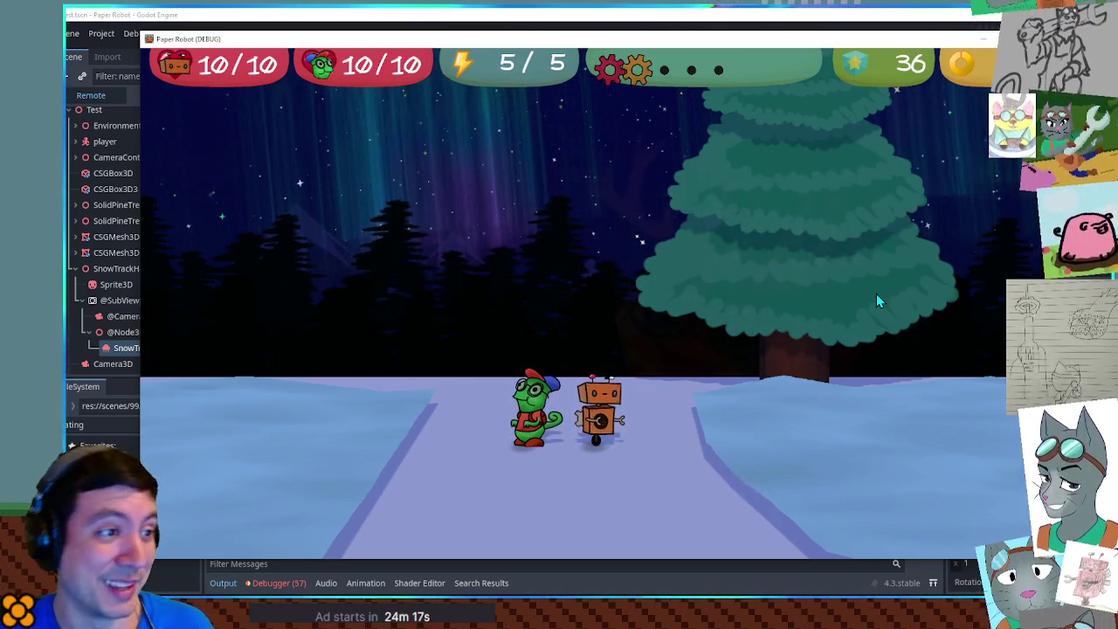
pyautogui.press('Up')
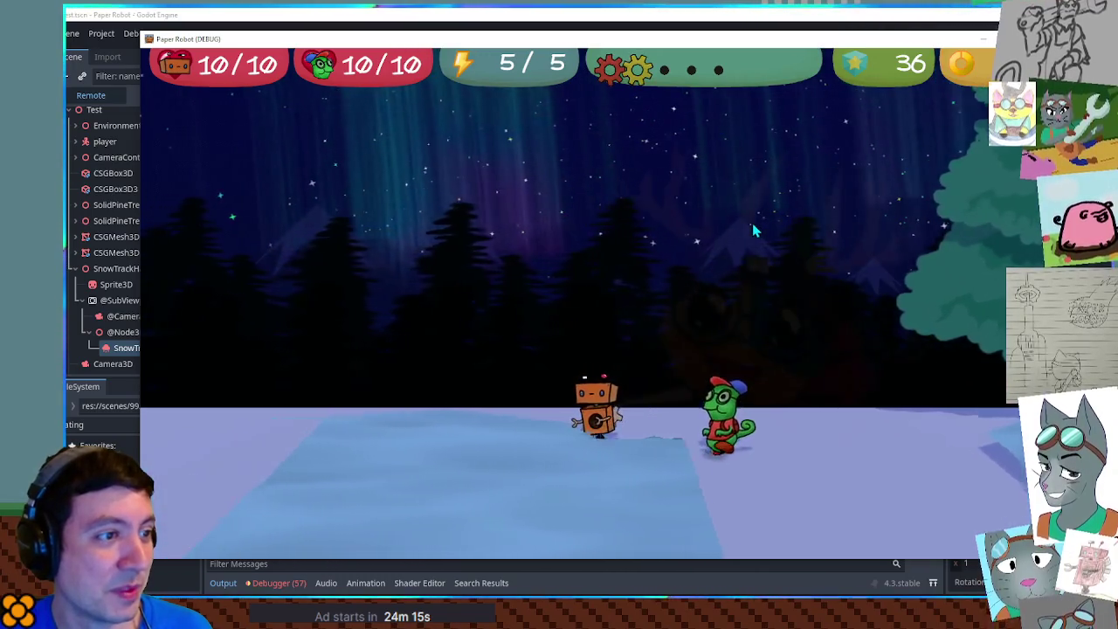
pyautogui.press('Right')
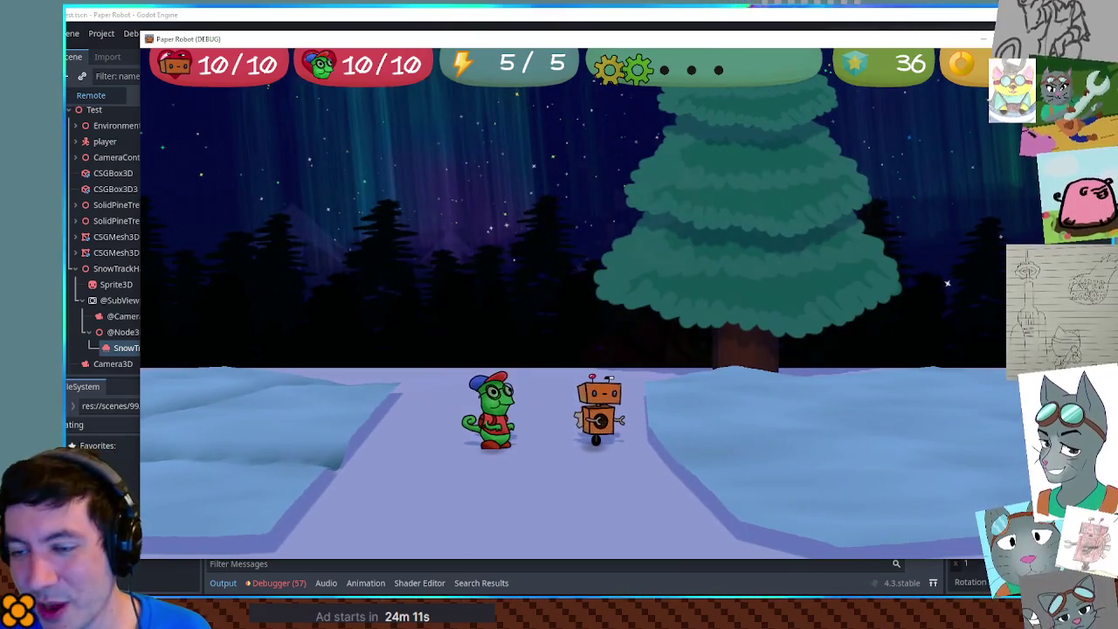
pyautogui.press('Right')
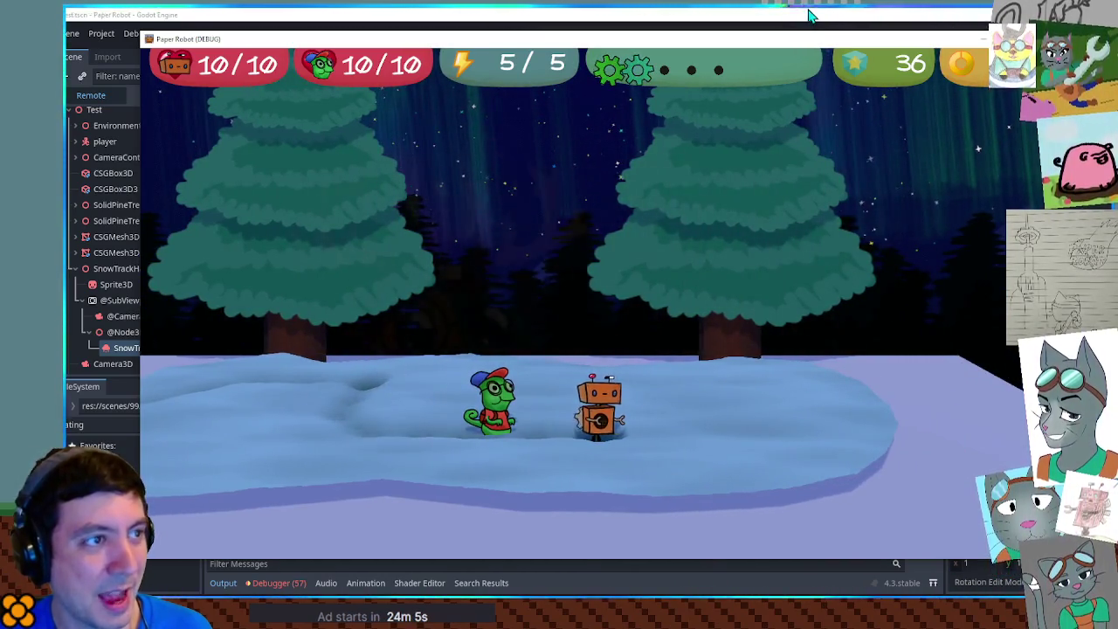
# Step: Restart the game with F8 then F5, and walk the robot out of its hole and left across the snow
pyautogui.press('F8')
pyautogui.press('F5')
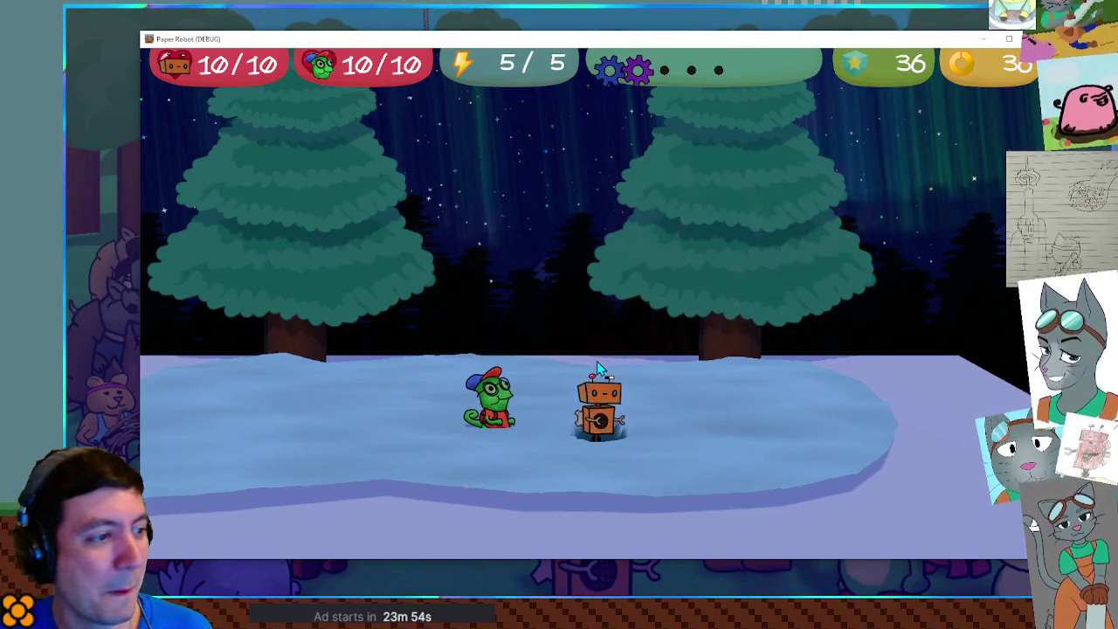
pyautogui.press('Right')
pyautogui.press('Left')
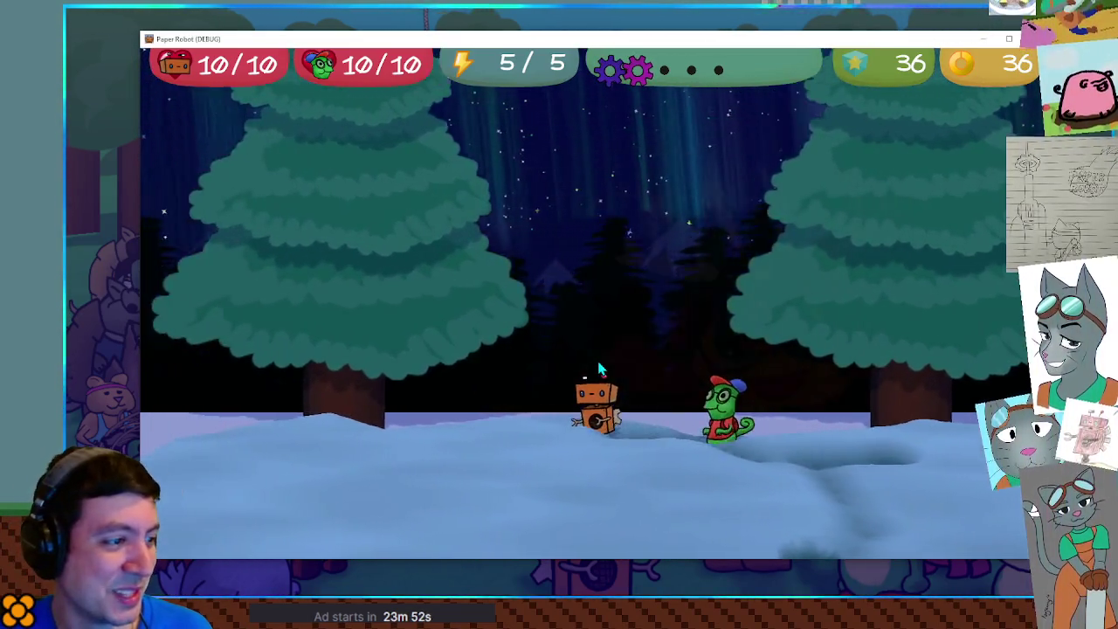
pyautogui.press('Left')
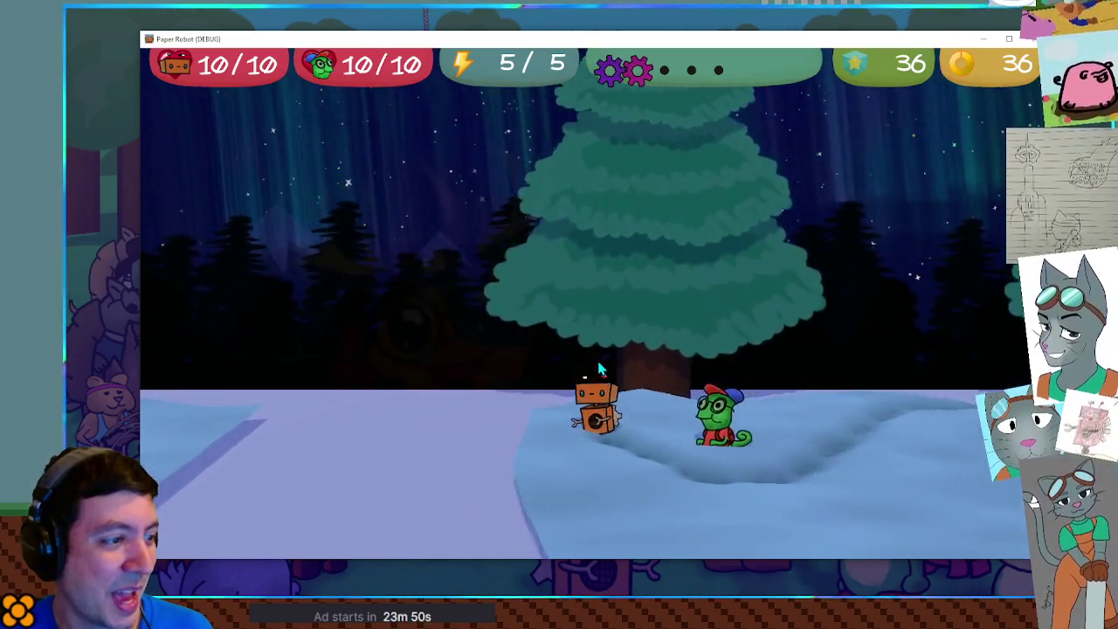
pyautogui.press('Left')
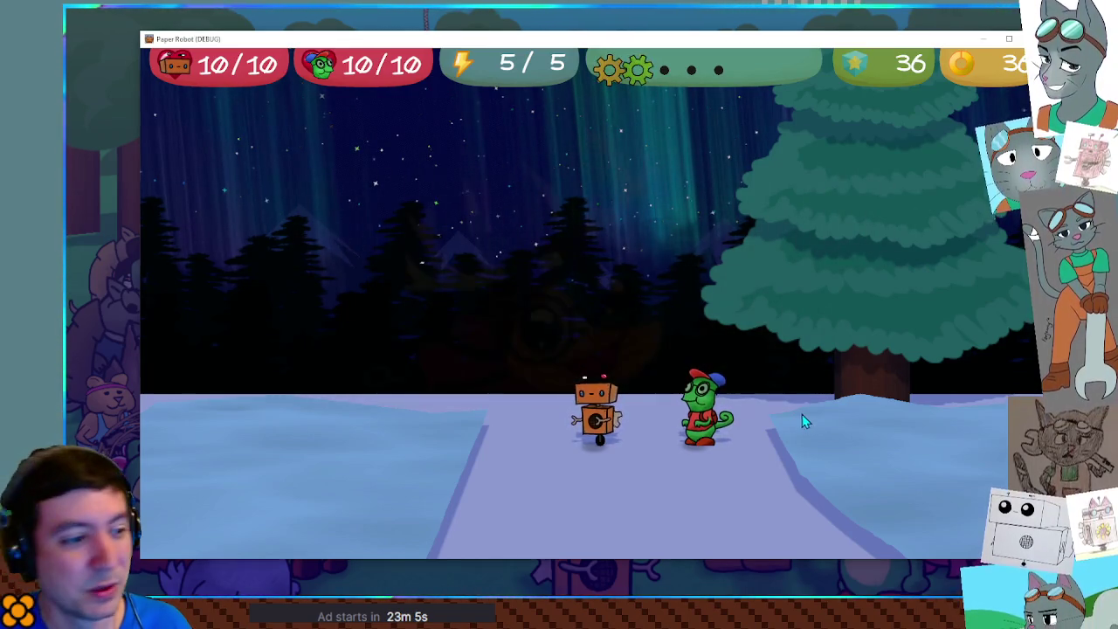
# Step: Walk the robot and chameleon right past the holes onto the next snowfield, then left, forward and right through the forest
pyautogui.press('Right')
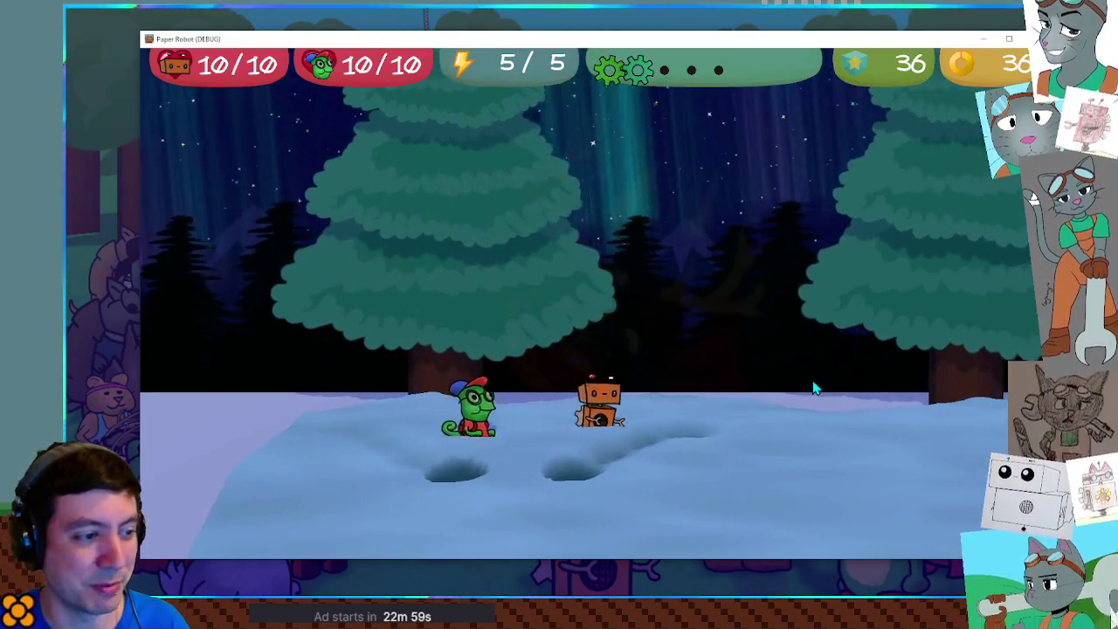
pyautogui.press('Right')
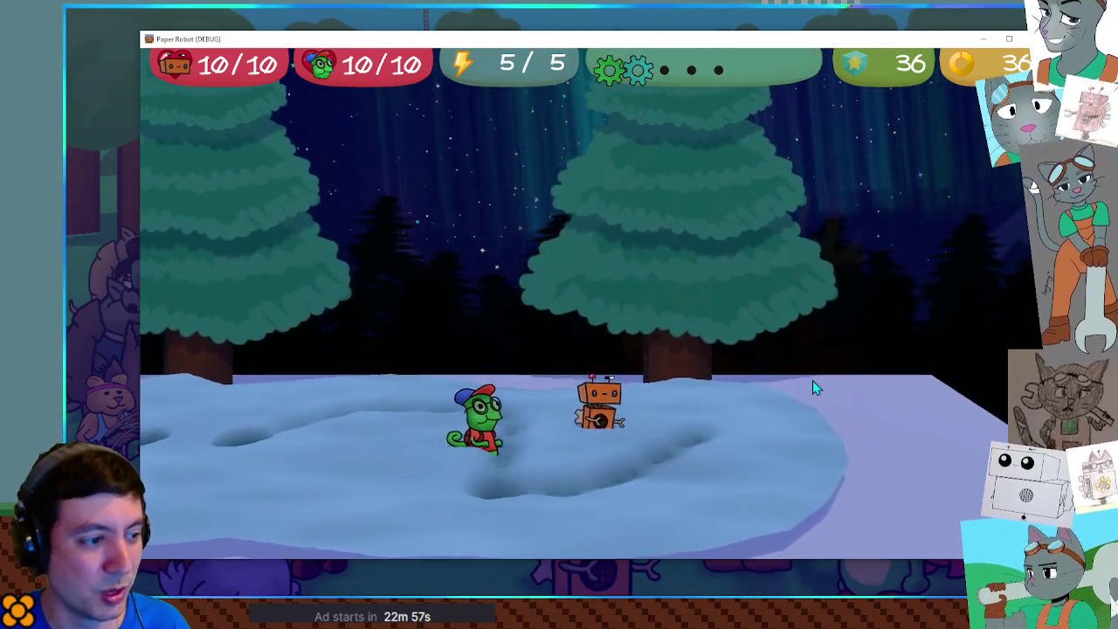
pyautogui.press('Right')
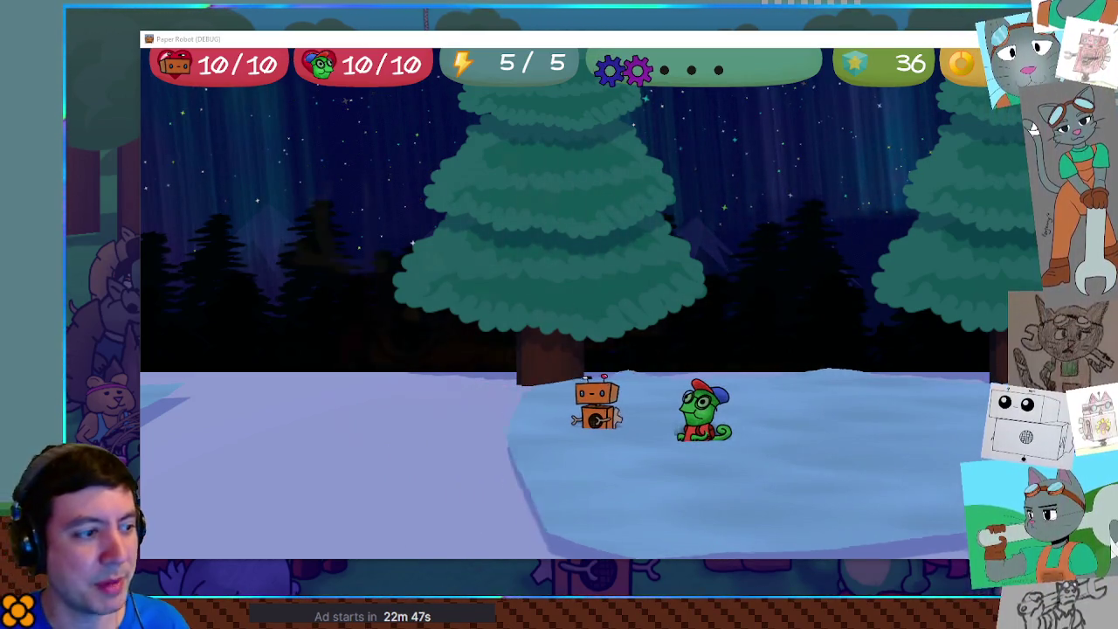
pyautogui.press('Left')
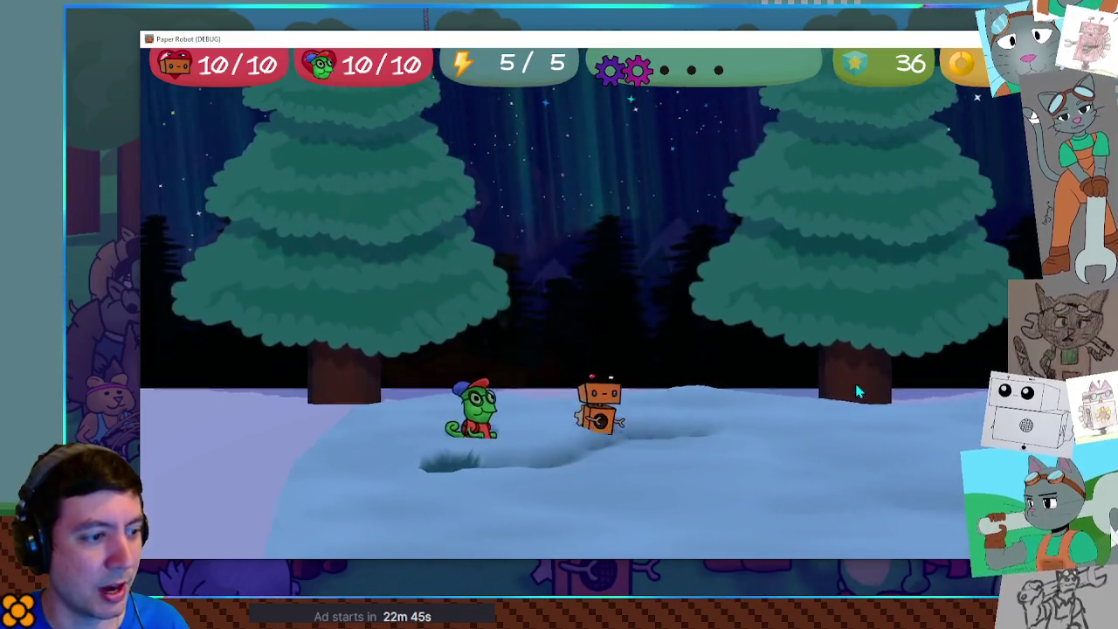
pyautogui.press('Down')
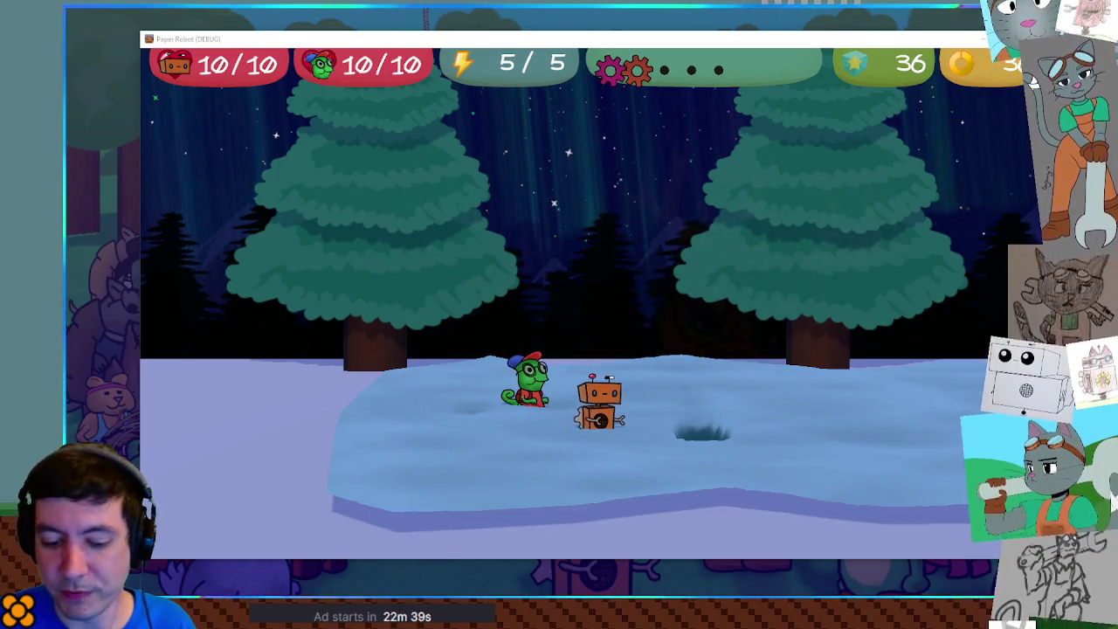
pyautogui.press('Right')
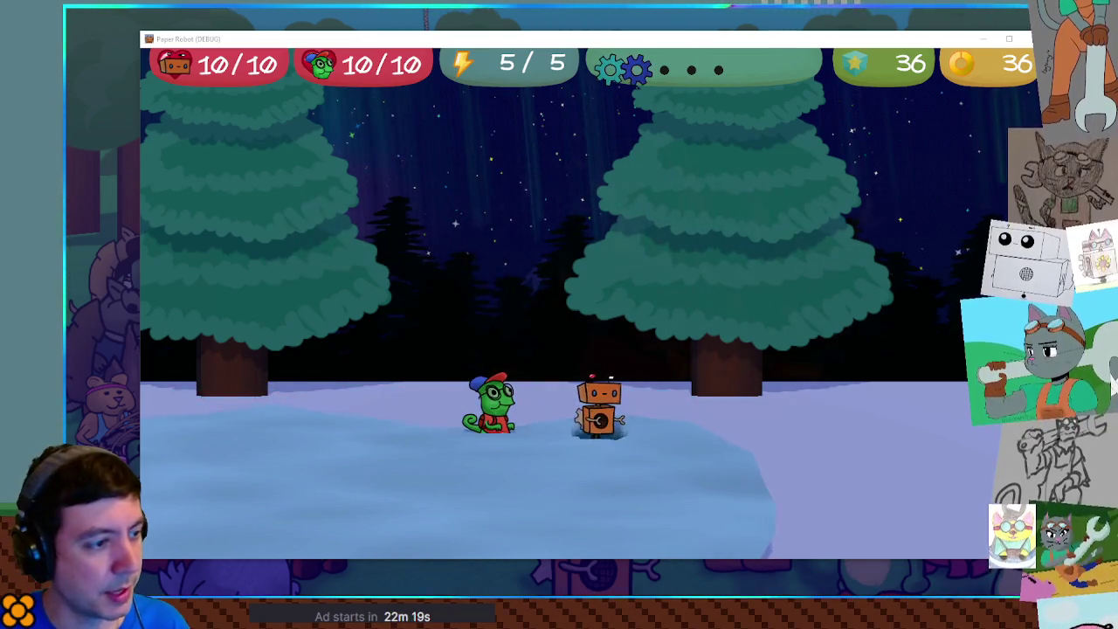
# Step: Walk the robot right, left and right again across the snow
pyautogui.press('Right')
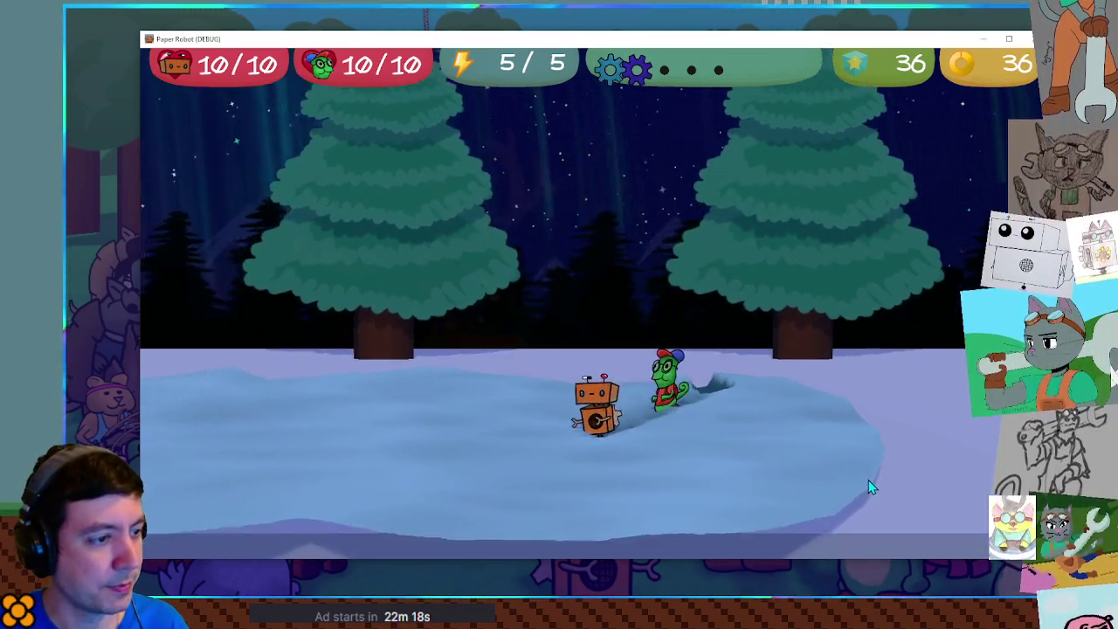
pyautogui.press('Right')
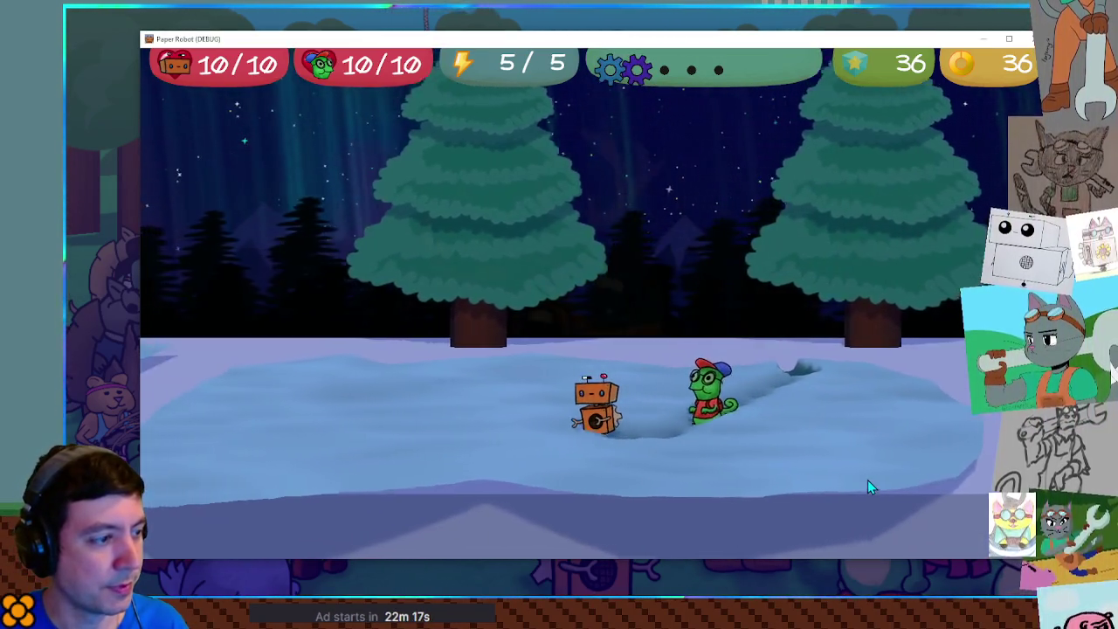
pyautogui.press('Left')
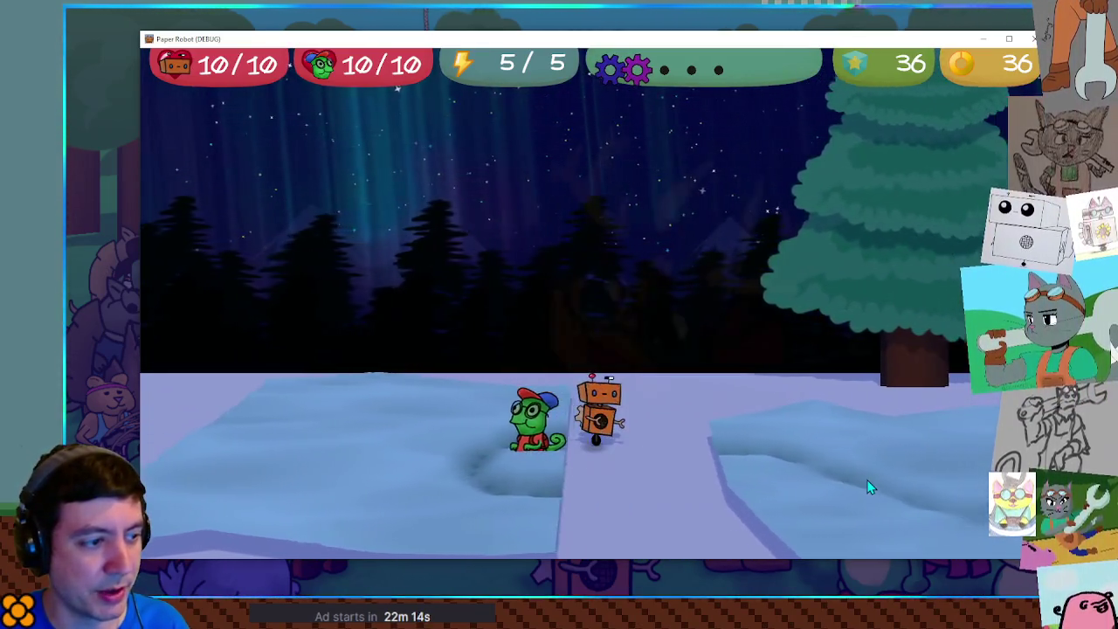
pyautogui.press('Right')
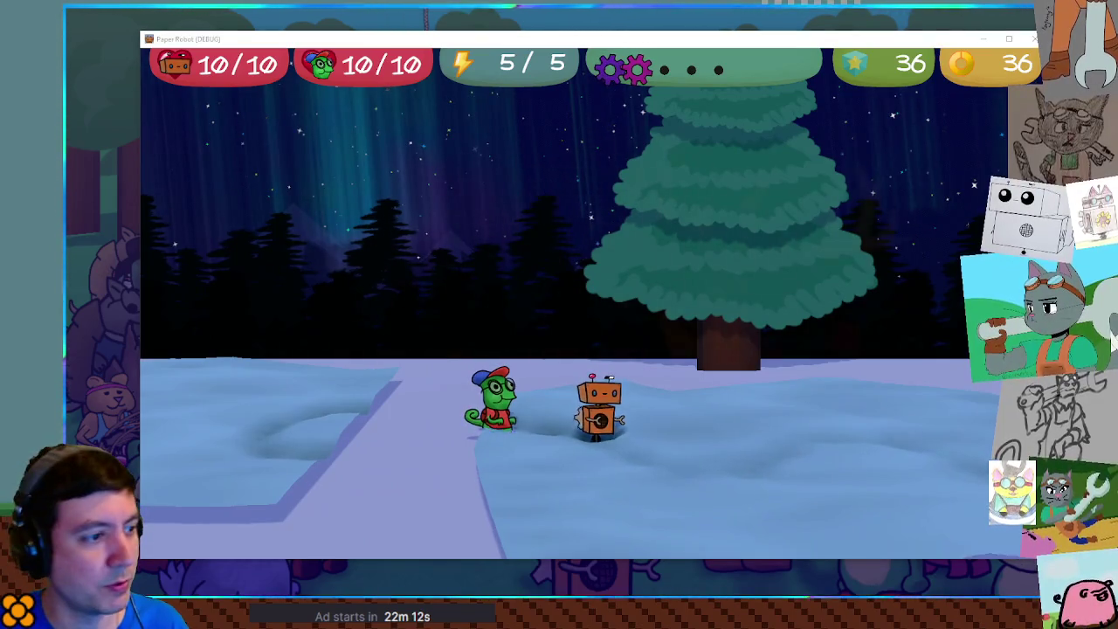
# Step: Burrow the pair under the snow with Down, tunnel right, then resurface, leaving a fresh hole
pyautogui.press('Down')
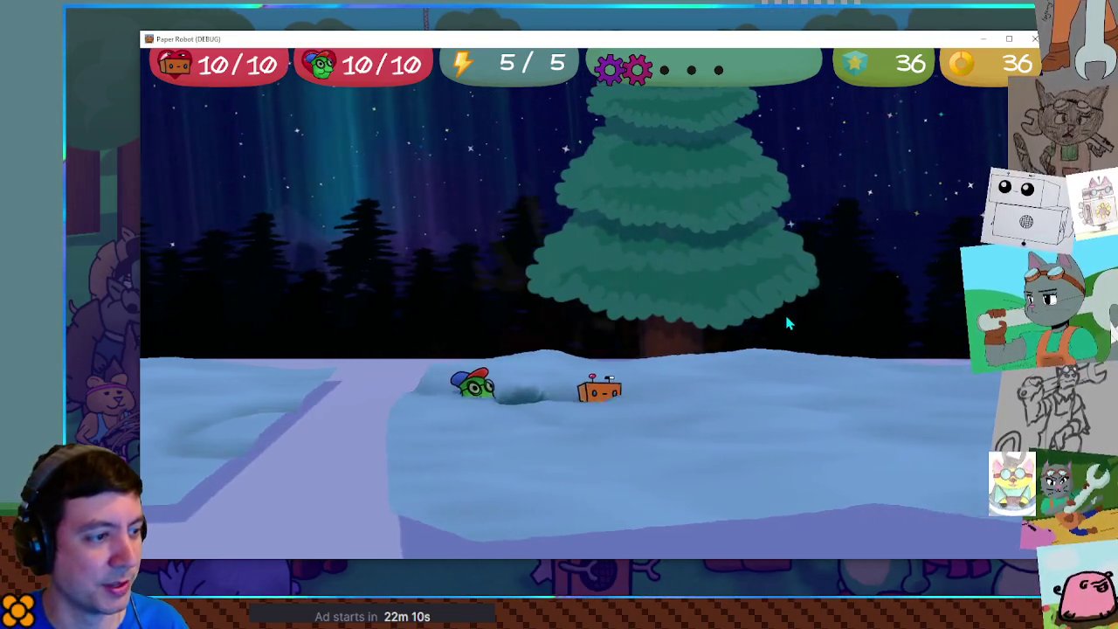
pyautogui.press('Right')
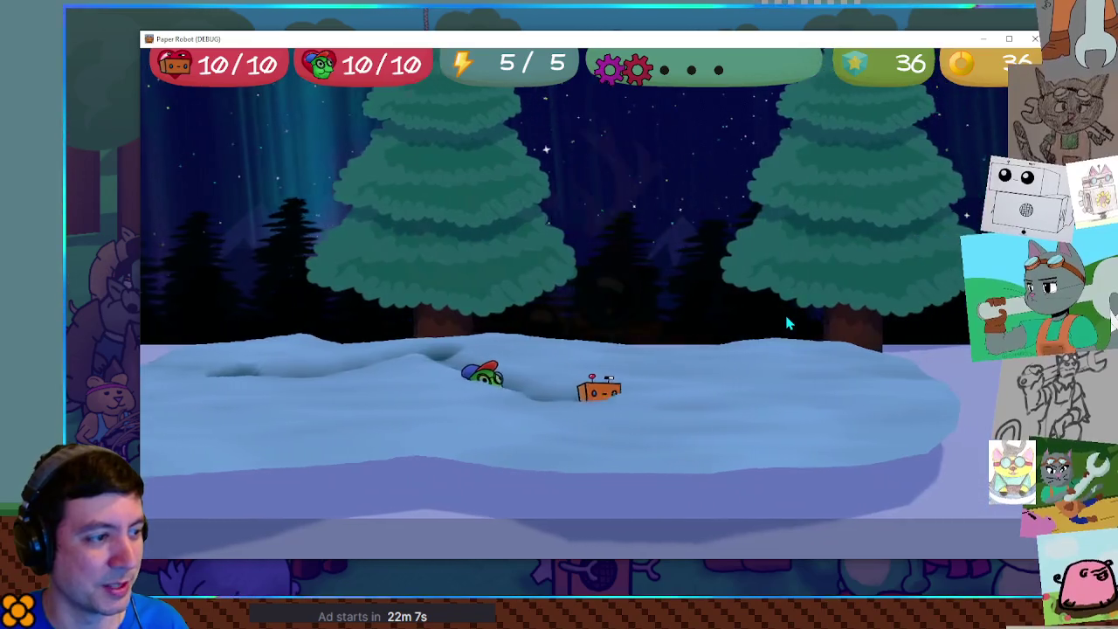
pyautogui.press('Right')
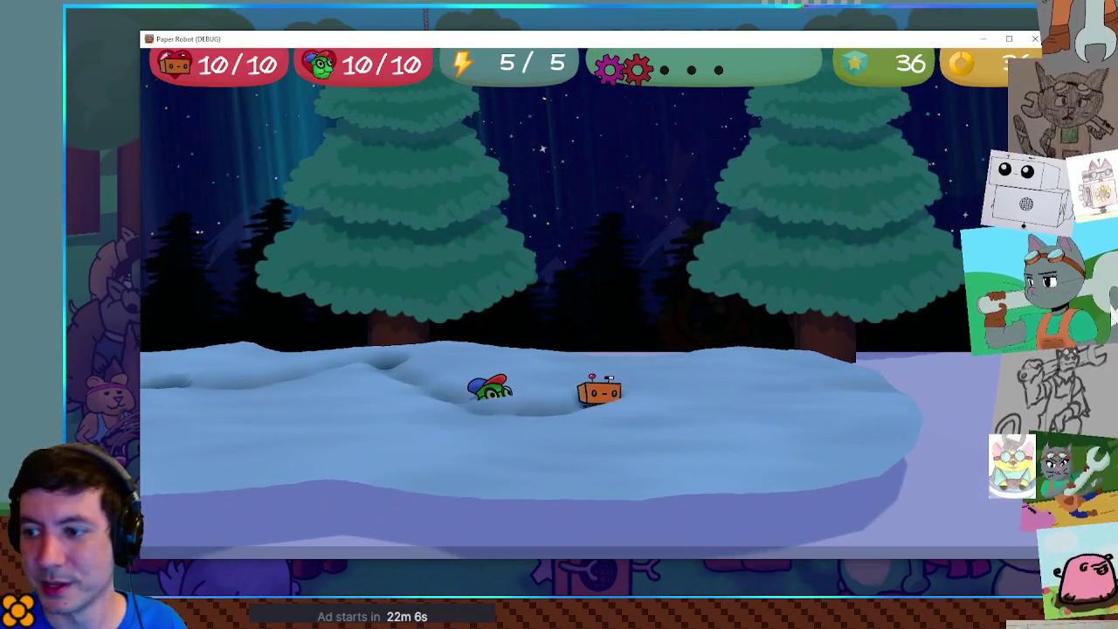
pyautogui.press('Up')
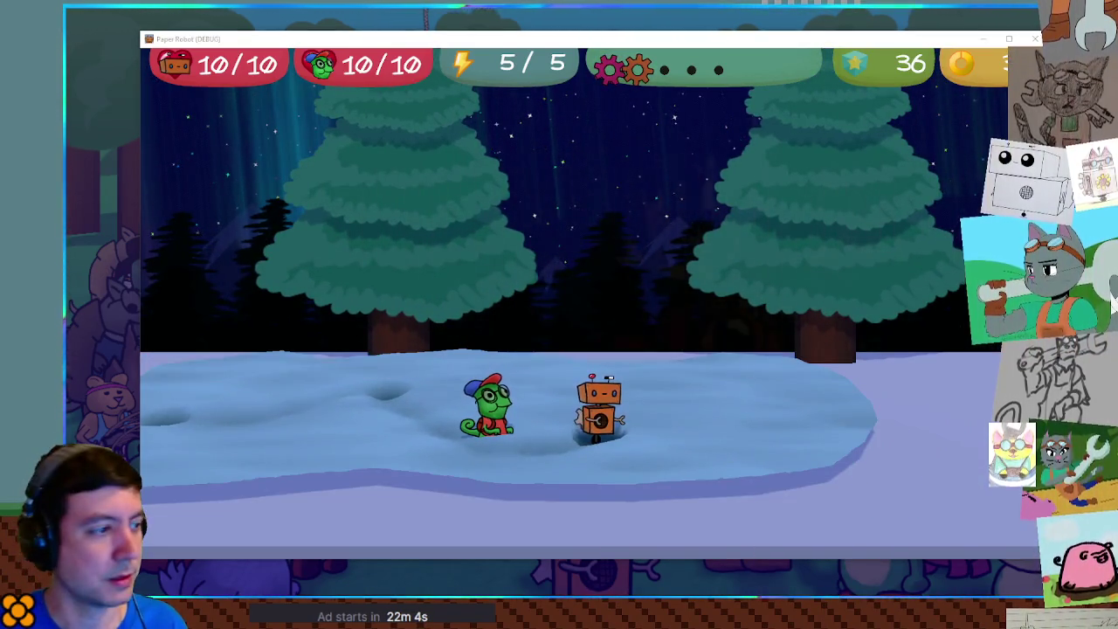
pyautogui.press('Down')
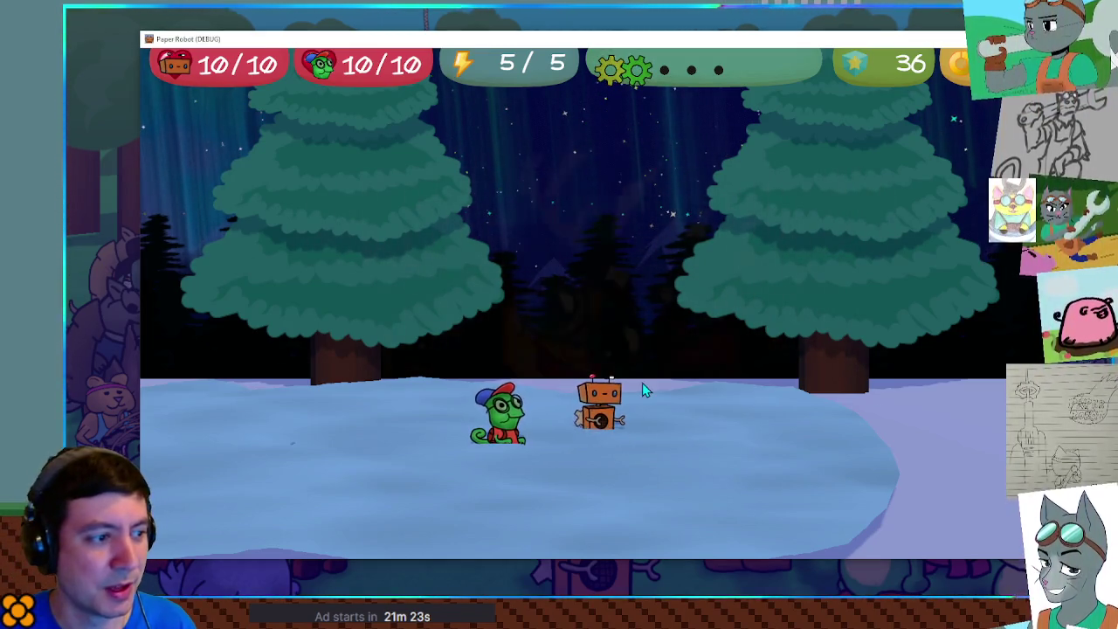
# Step: Walk the robot and chameleon right, left and down across the snow, leaving trails and a small dent
pyautogui.press('Right')
pyautogui.press('Right')
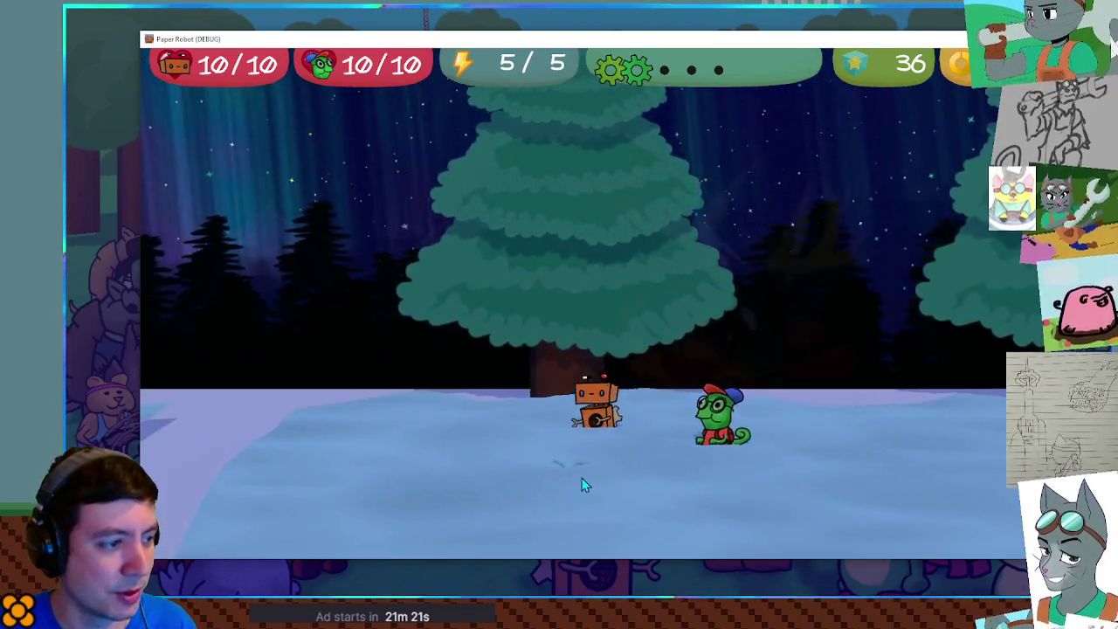
pyautogui.press('Right')
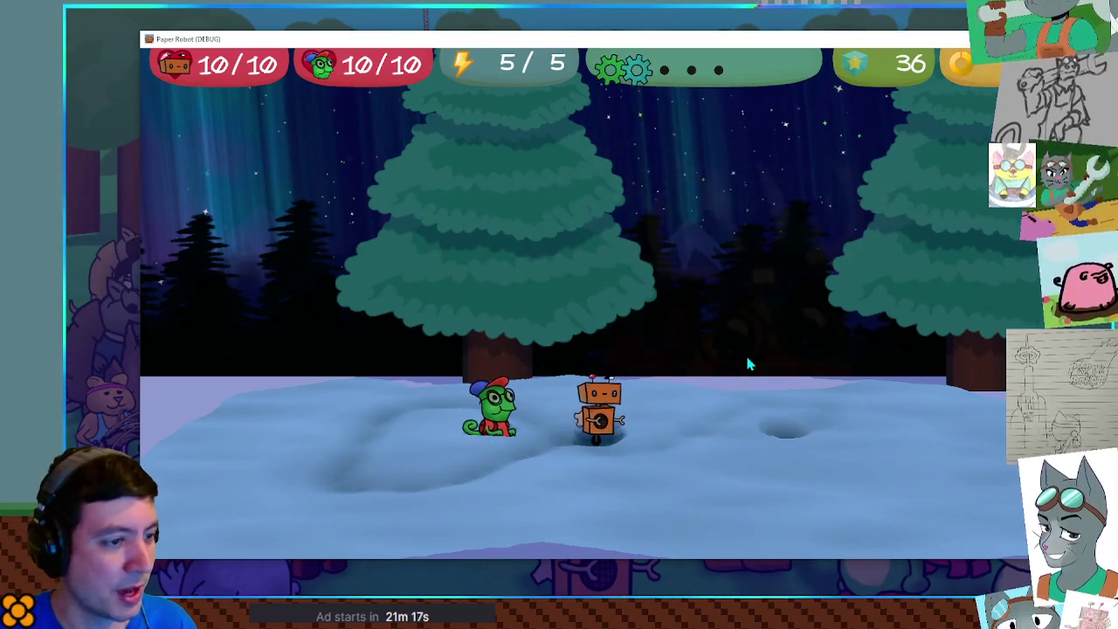
pyautogui.press('Right')
pyautogui.press('Left')
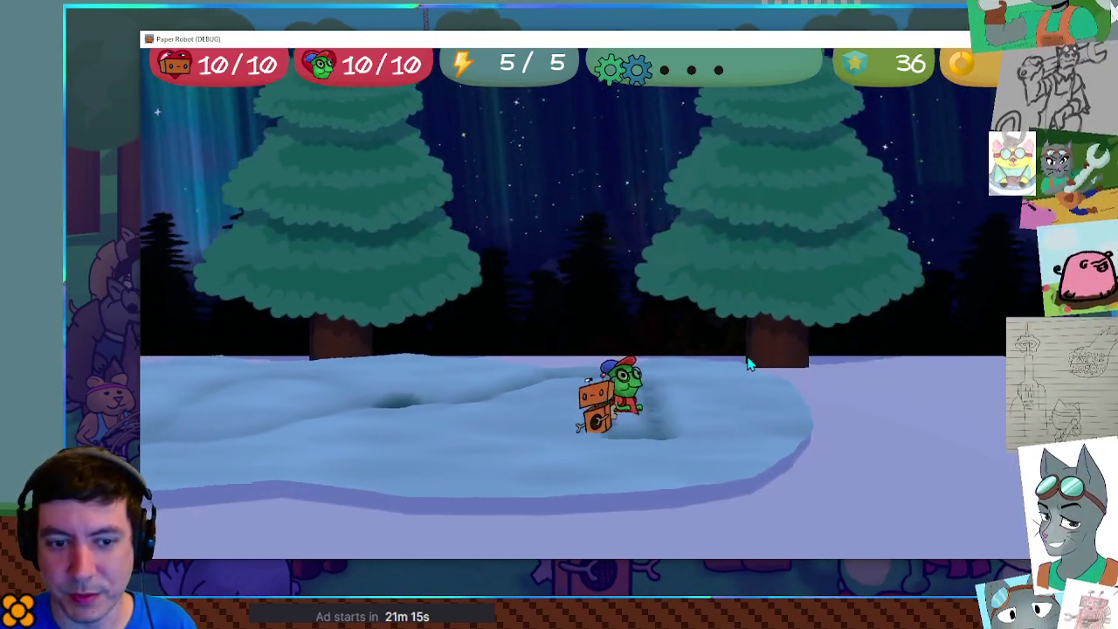
pyautogui.press('Down')
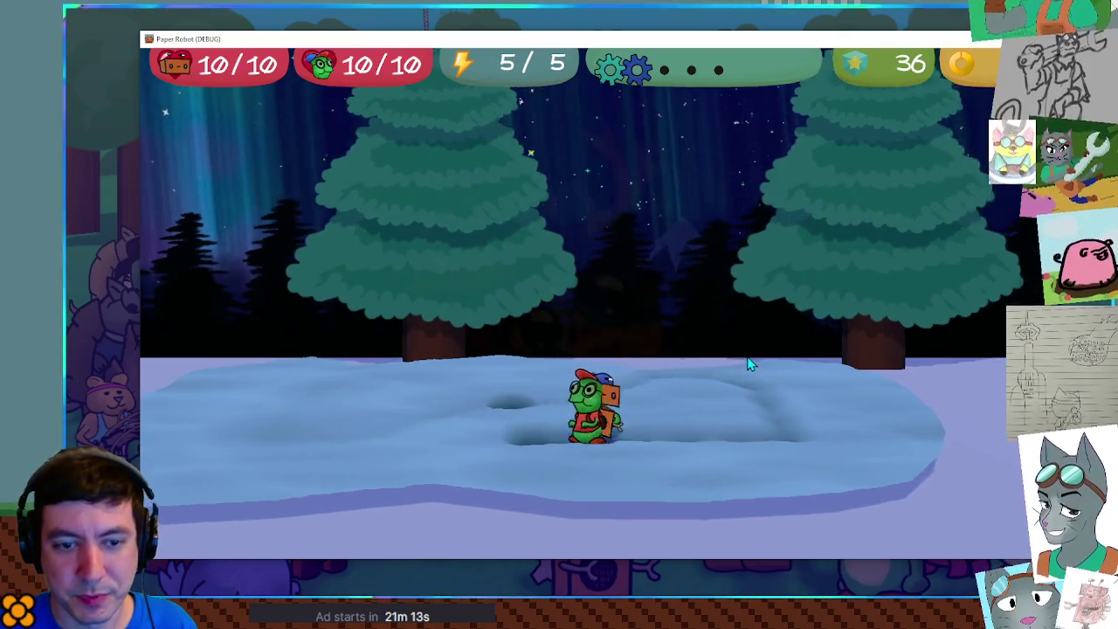
pyautogui.press('Left')
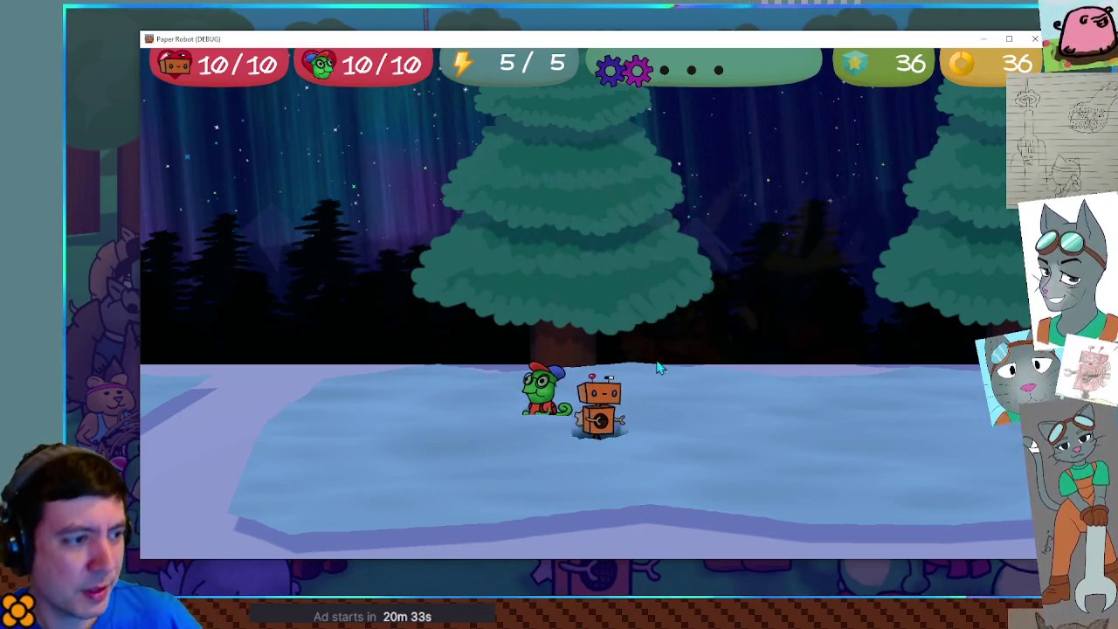
pyautogui.press('Right')
pyautogui.press('Right')
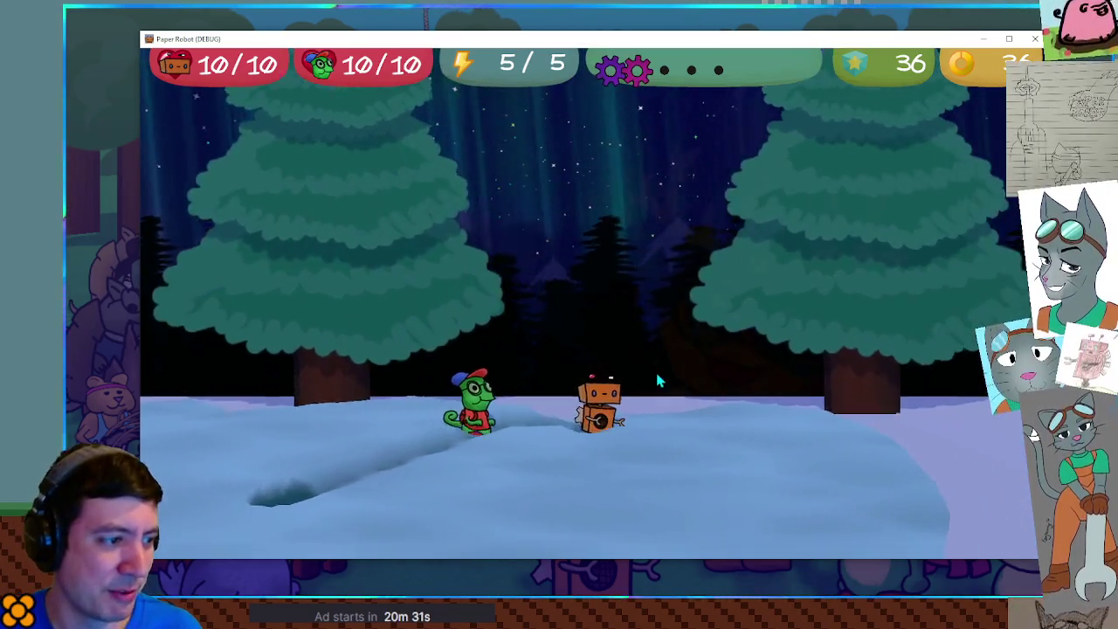
pyautogui.press('Right')
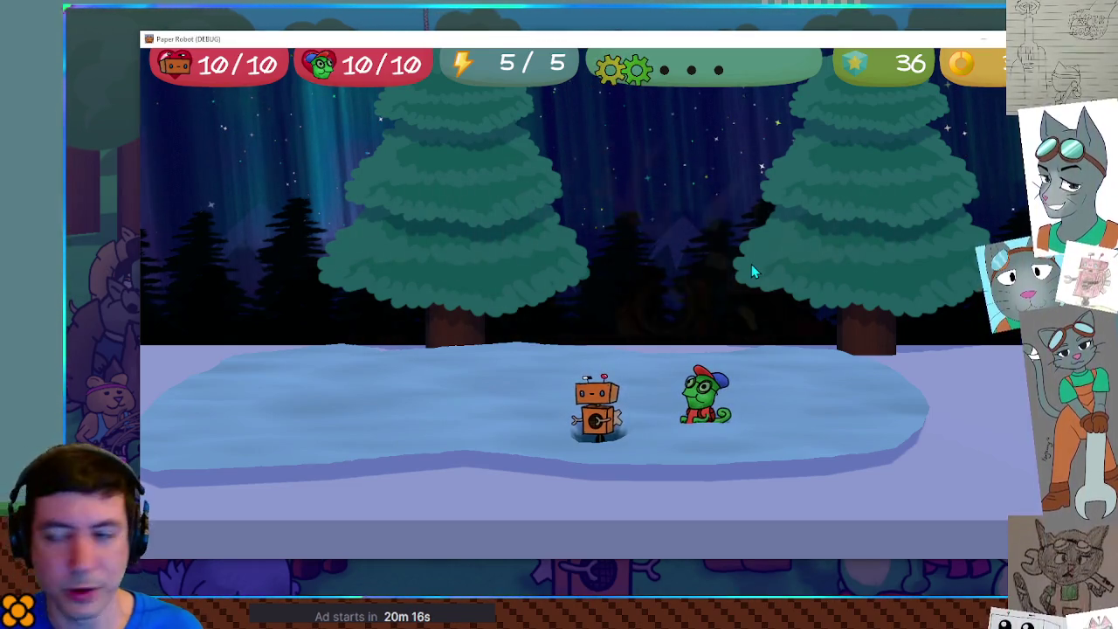
pyautogui.press('Left')
pyautogui.press('Left')
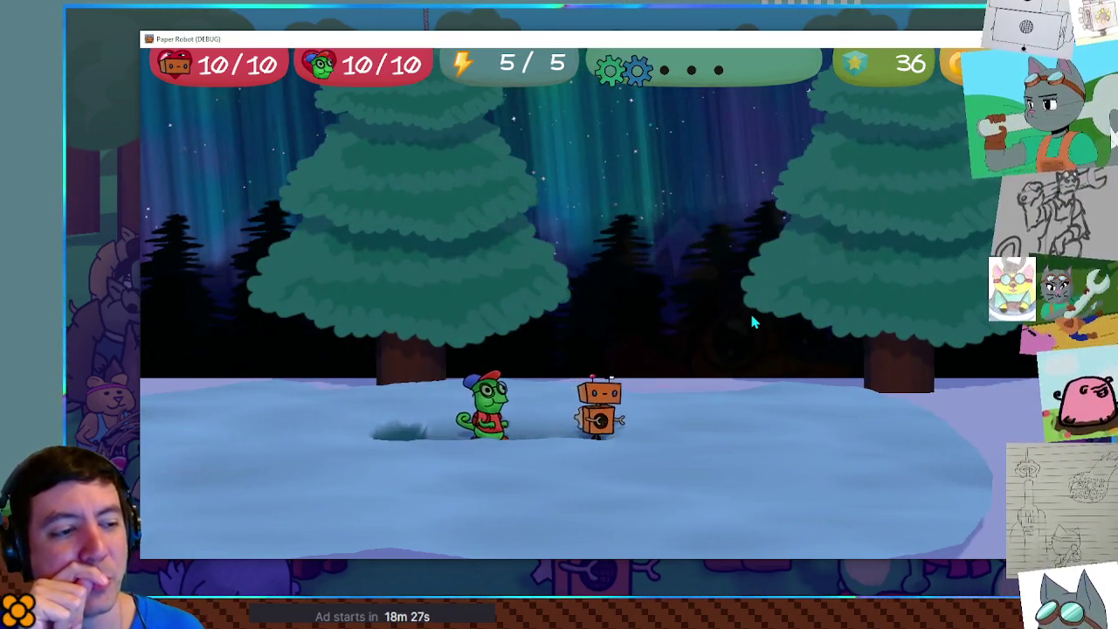
# Step: Walk the robot right through the forest into a new clearing, across it, and on past the tree
pyautogui.press('Right')
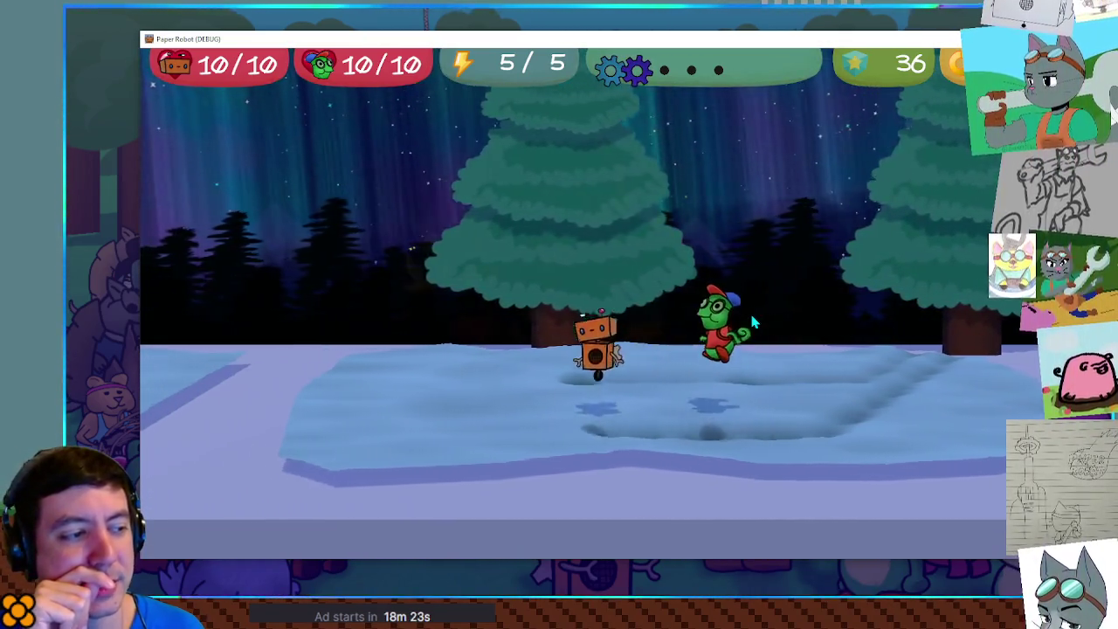
pyautogui.press('Down')
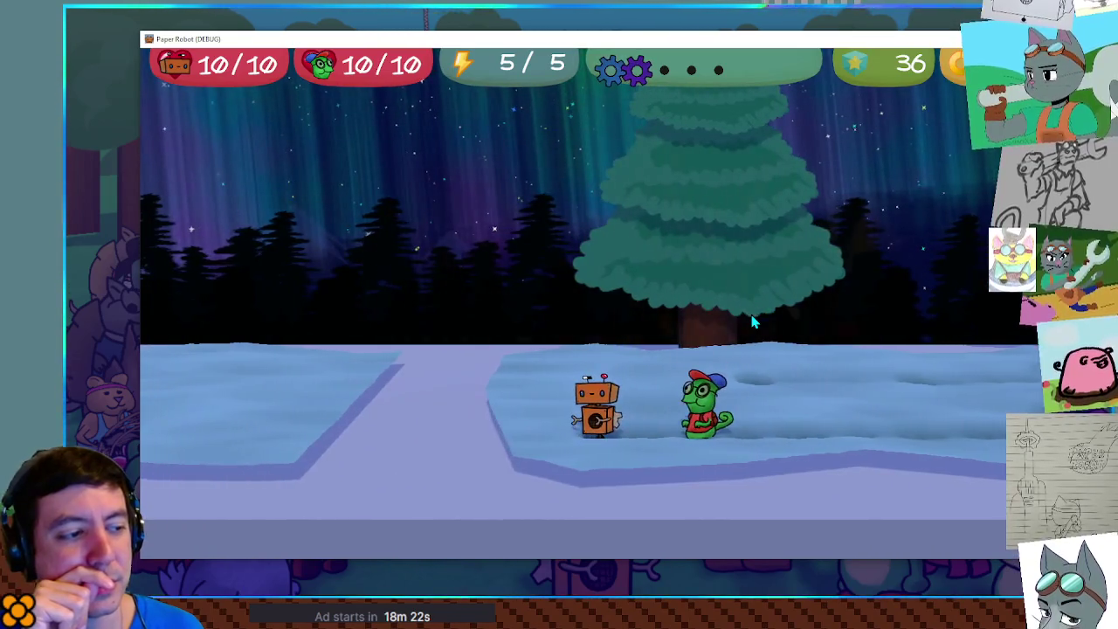
pyautogui.press('Left')
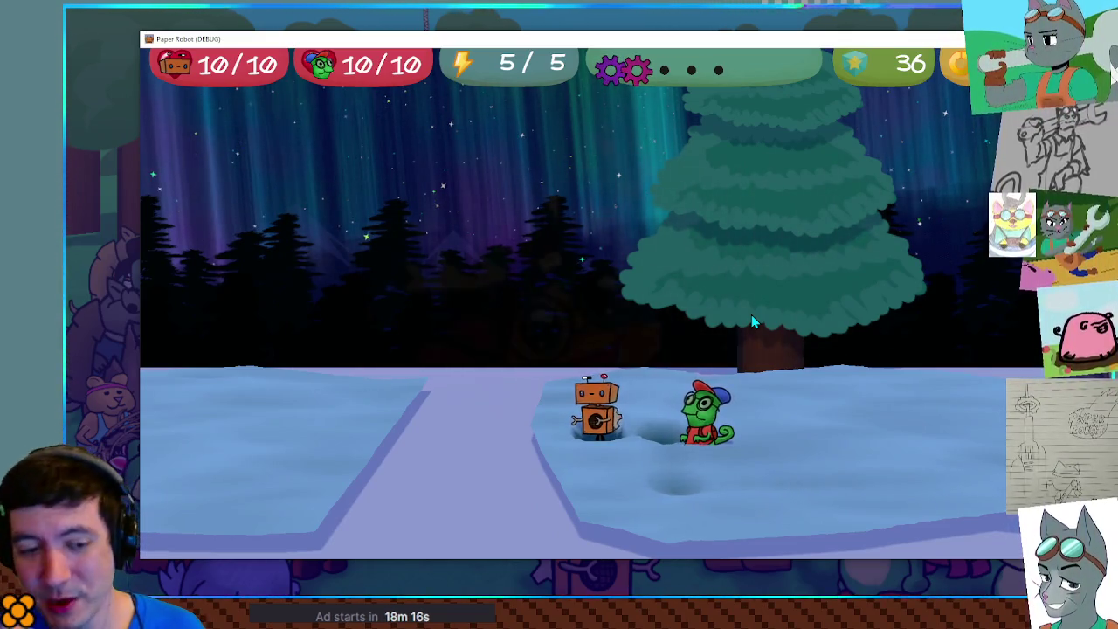
pyautogui.press('Right')
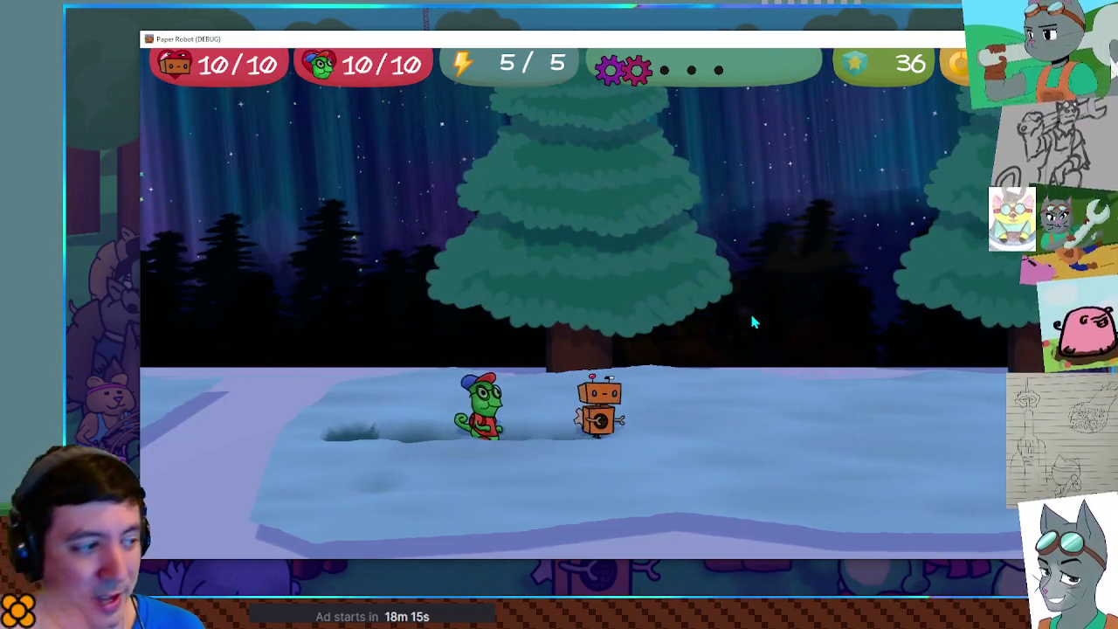
pyautogui.press('Right')
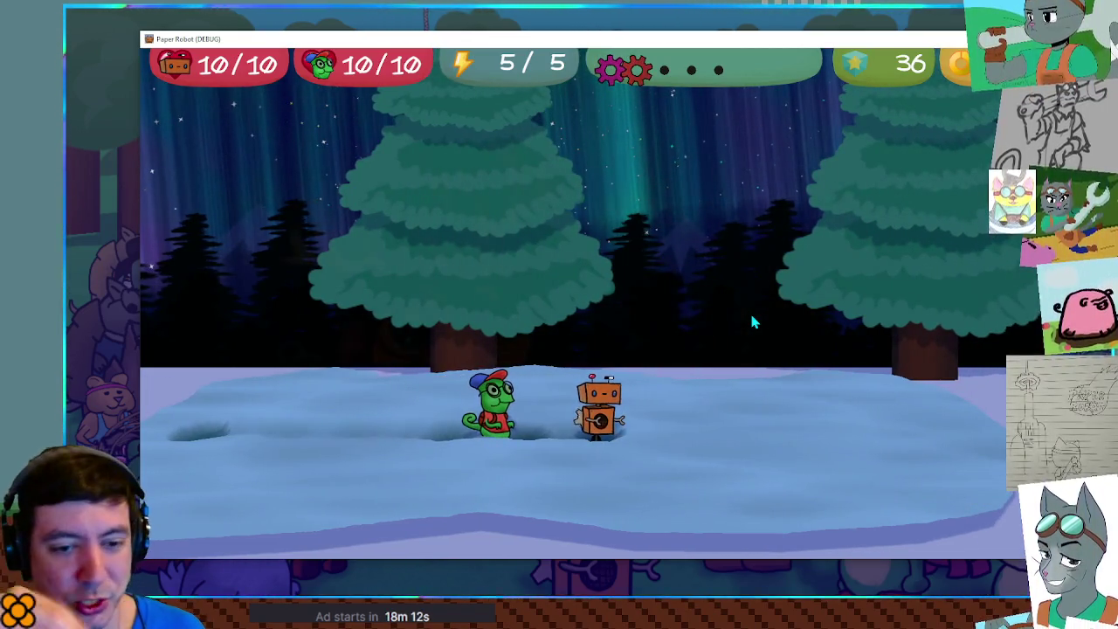
pyautogui.press('Right')
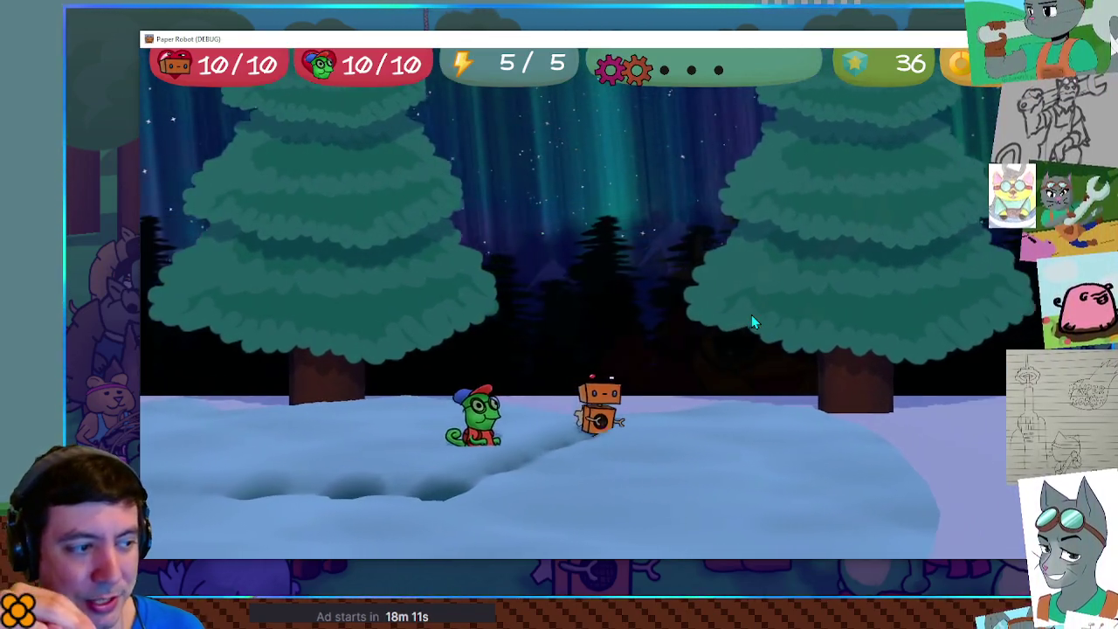
pyautogui.press('Right')
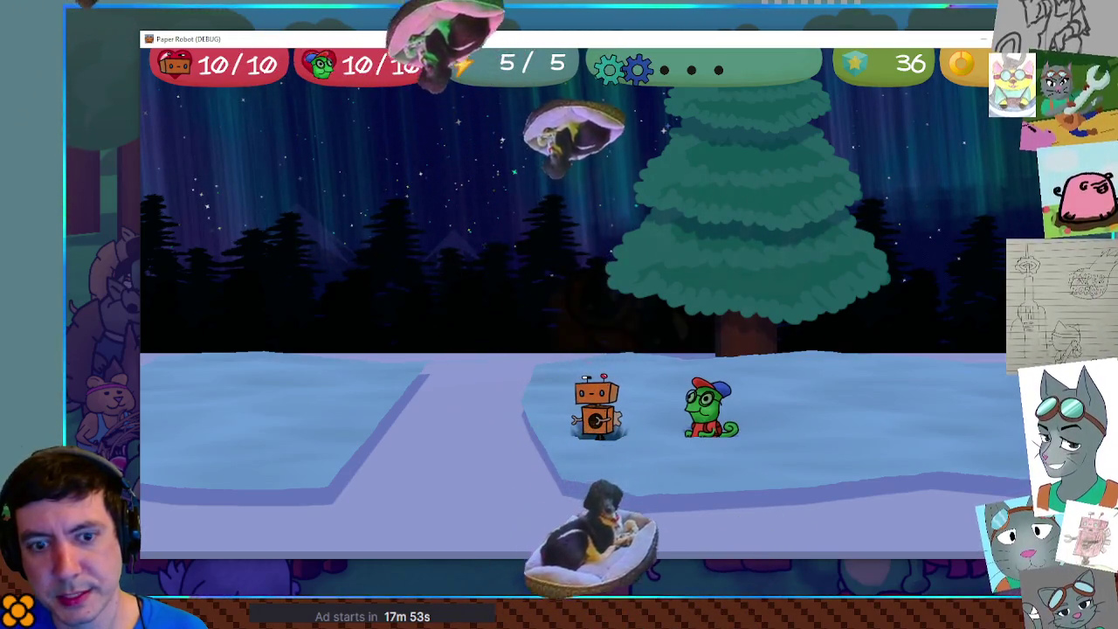
pyautogui.press('Right')
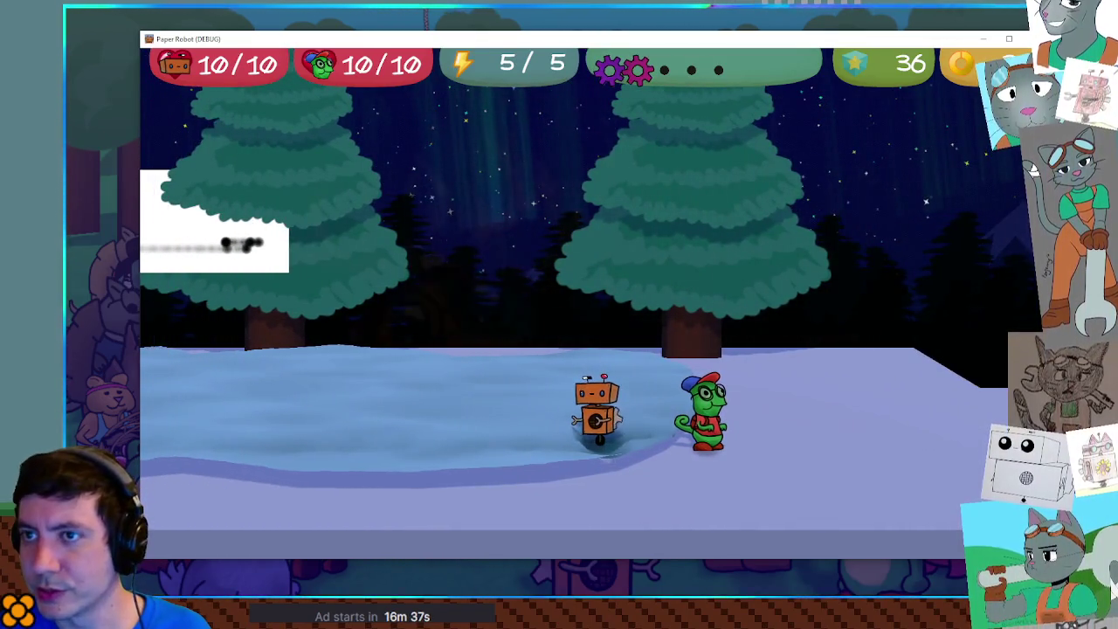
pyautogui.hotkey('alt', 'Tab')
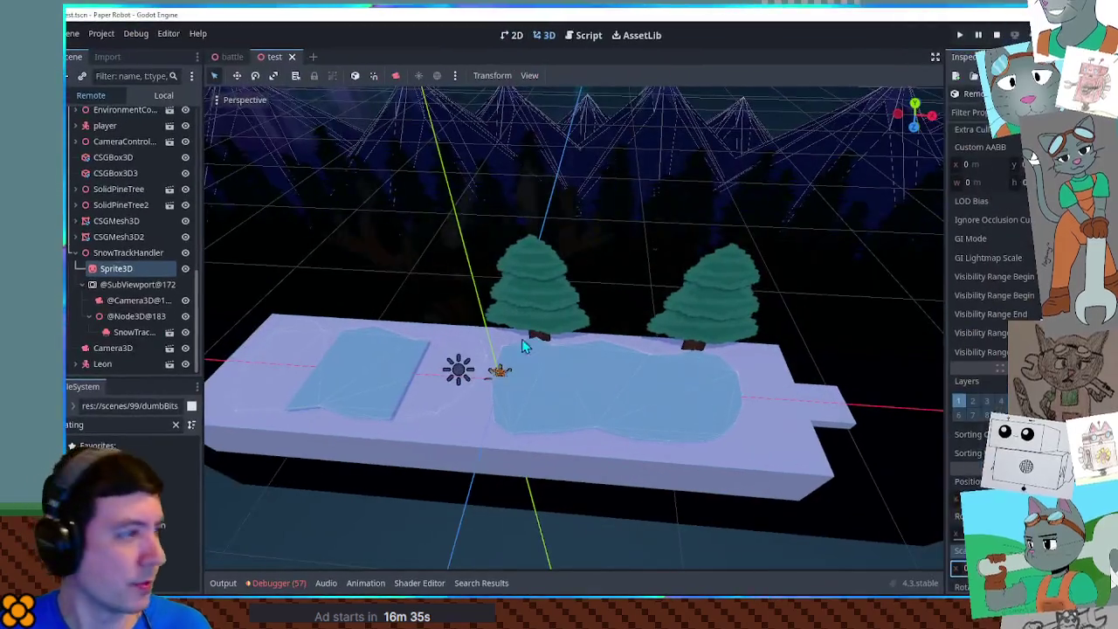
pyautogui.click(76, 237)
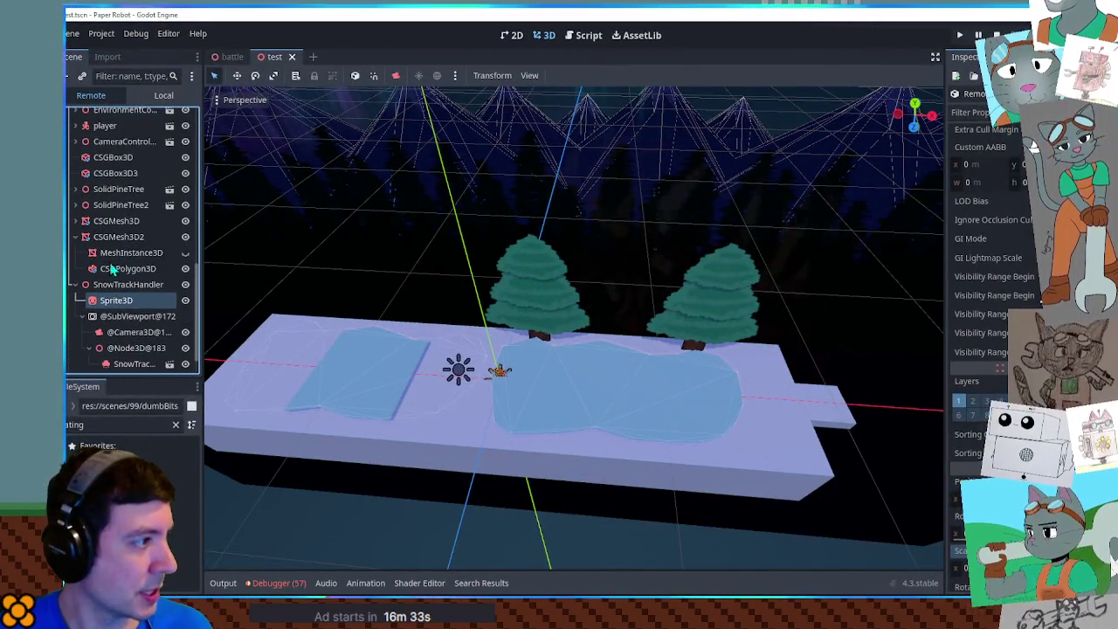
pyautogui.click(76, 222)
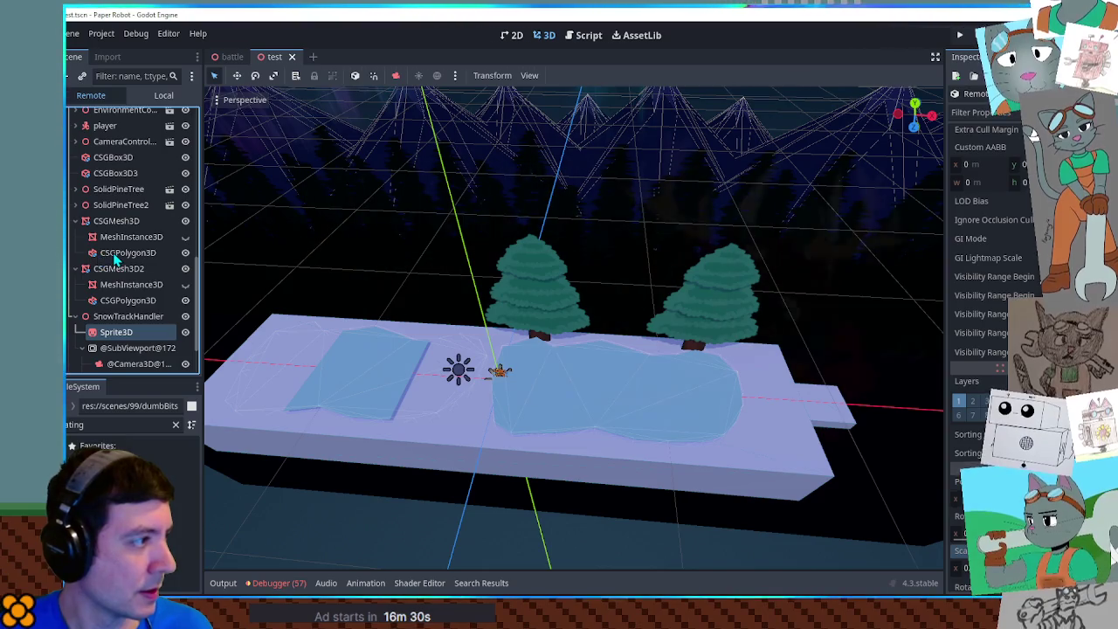
pyautogui.click(122, 252)
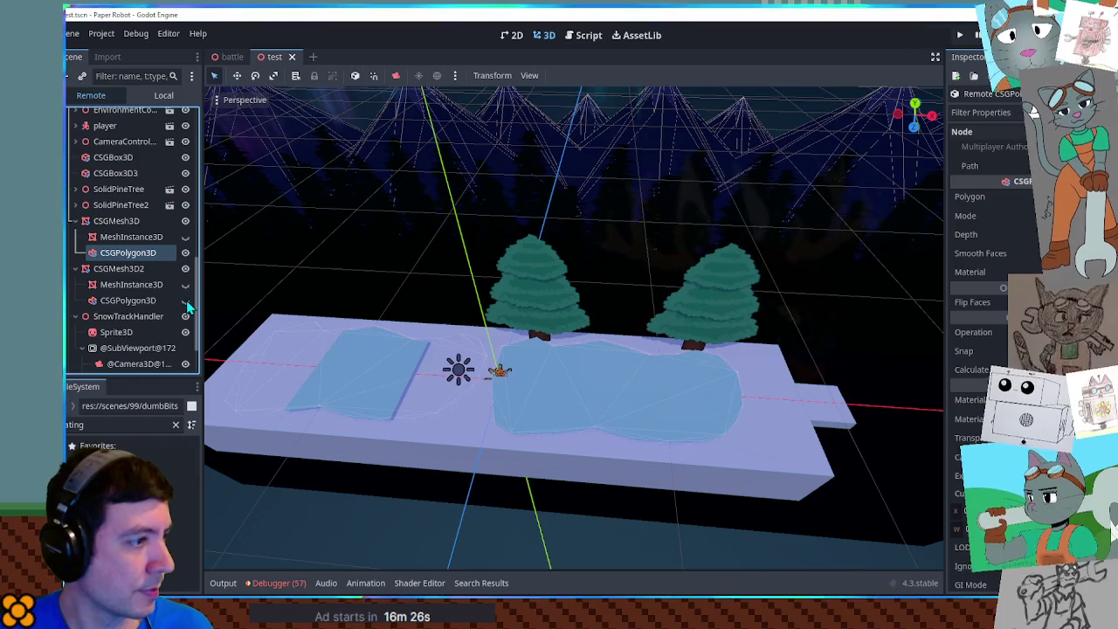
pyautogui.hotkey('alt', 'Tab')
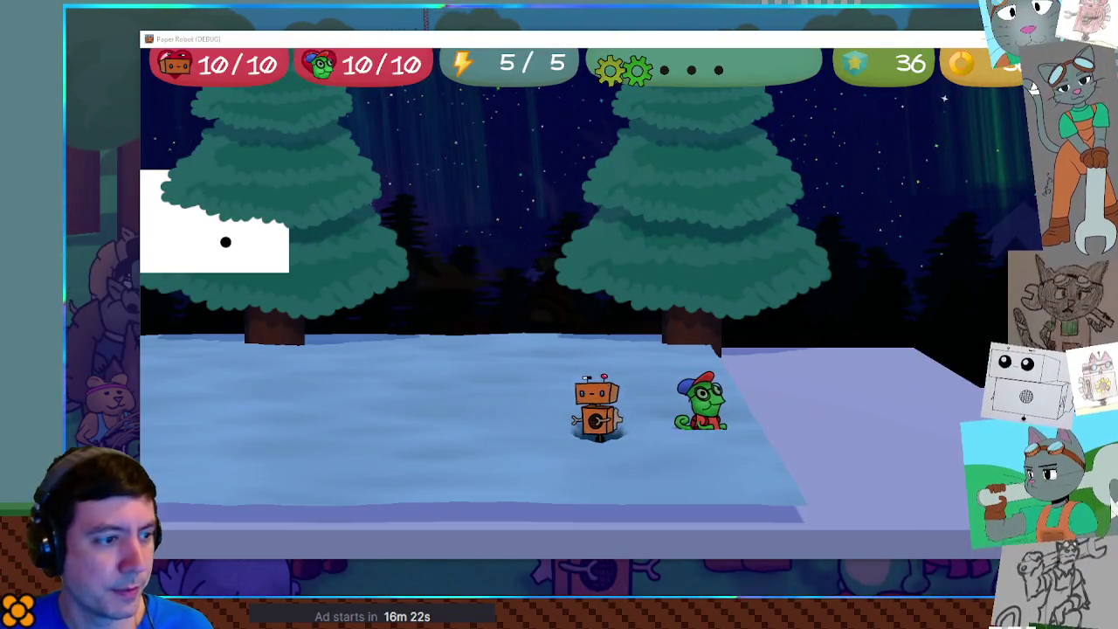
# Step: Walk the robot right, sink the pair into the snow, then separate robot and chameleon with Space
pyautogui.press('Right')
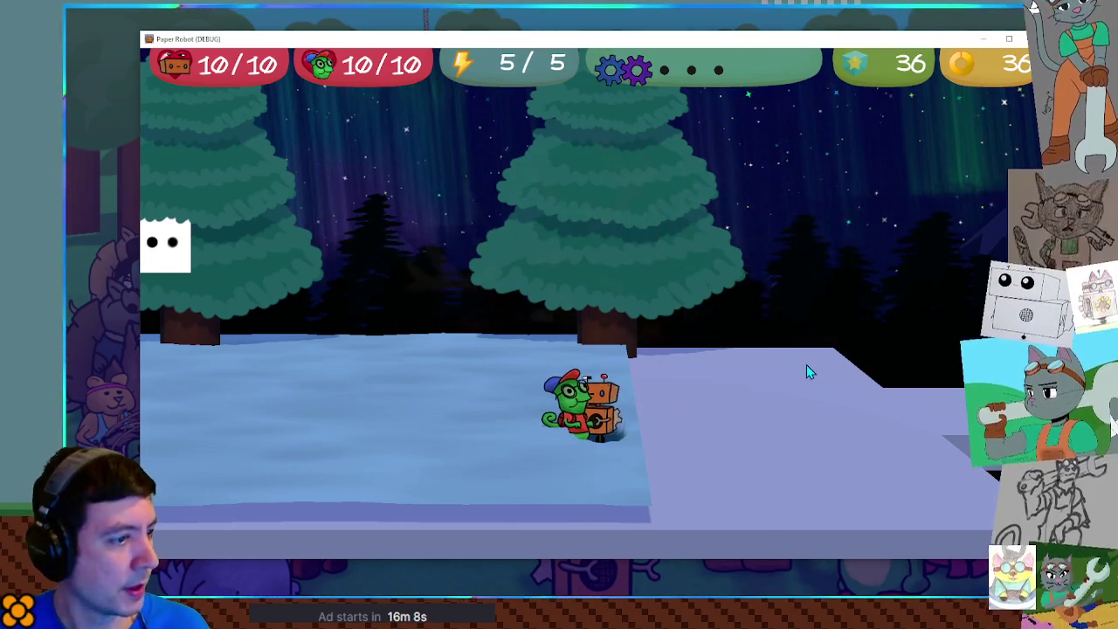
pyautogui.press('space')
pyautogui.press('Right')
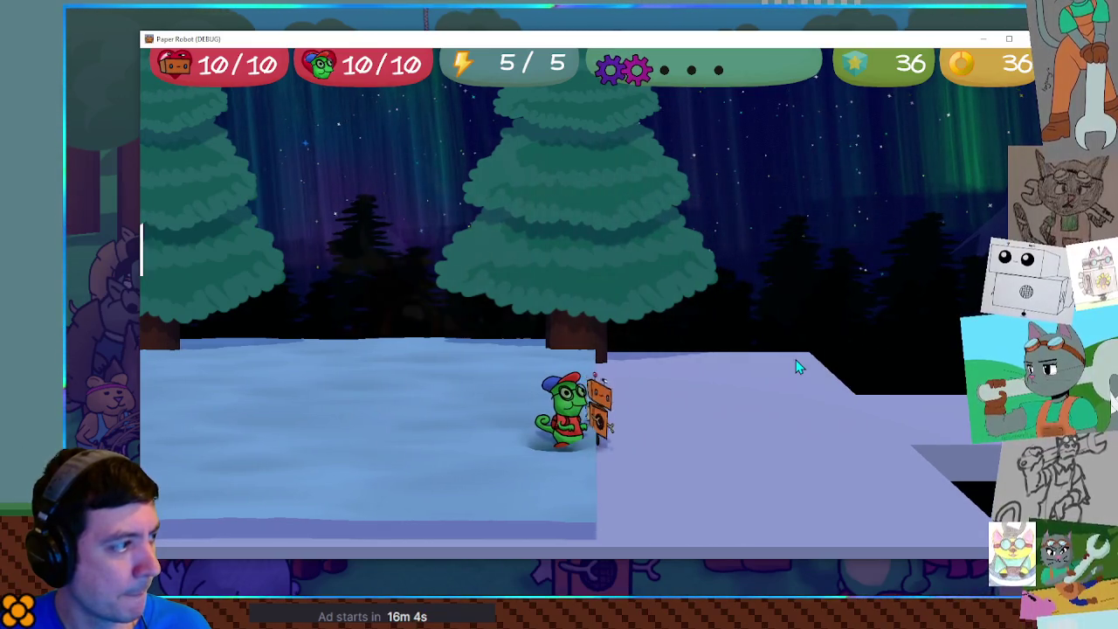
pyautogui.press('space')
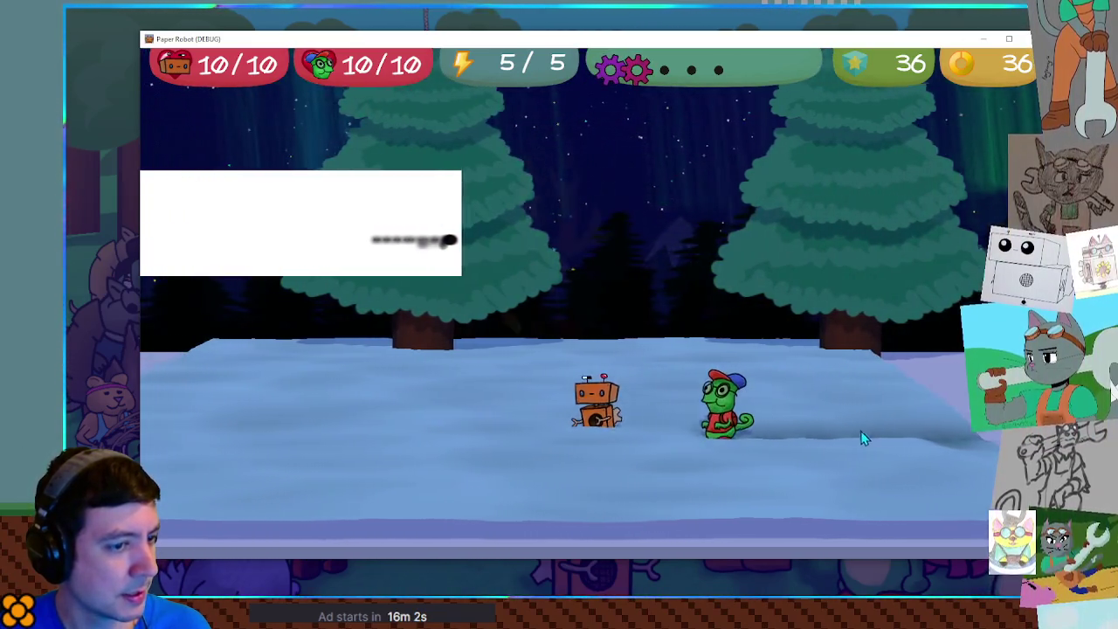
# Step: Walk the chameleon left and right around the robot, then walk both left with the chameleon trailing
pyautogui.press('Left')
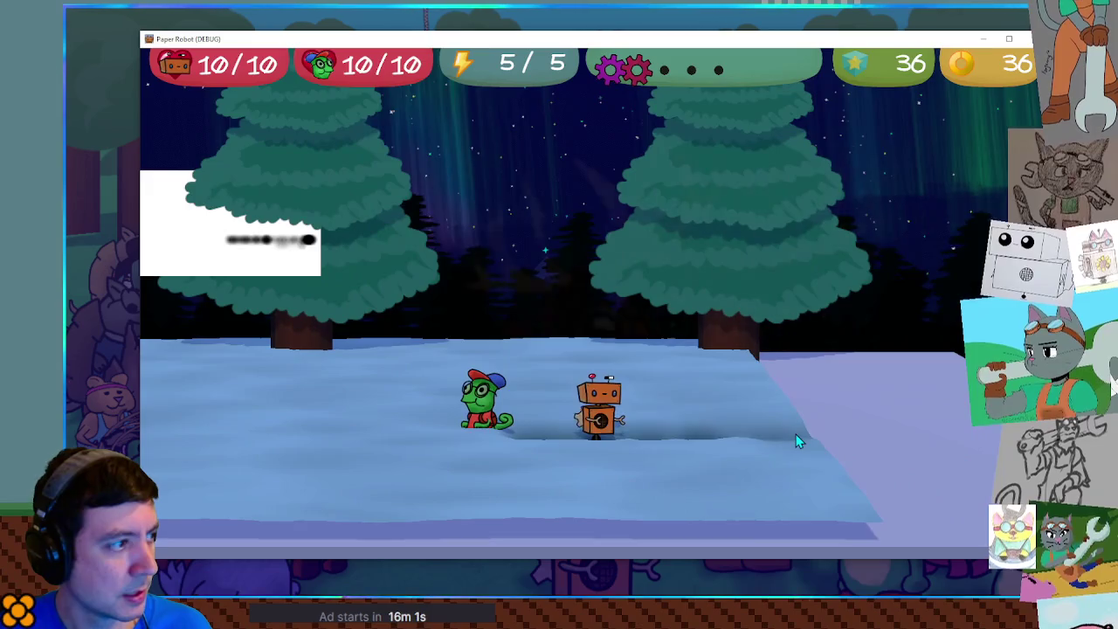
pyautogui.press('Right')
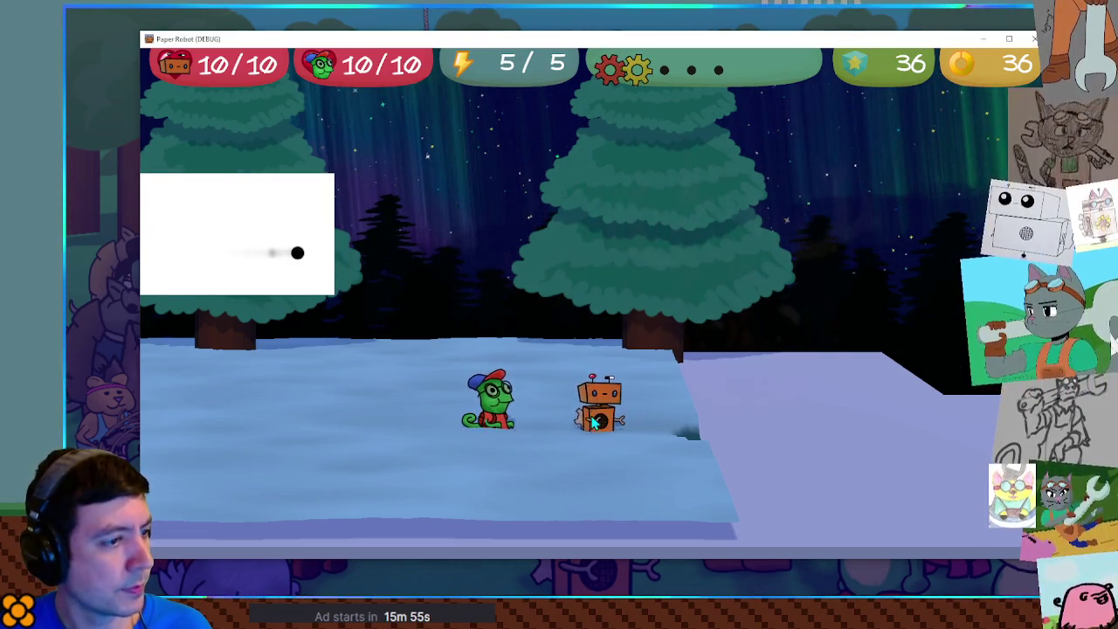
pyautogui.press('Right')
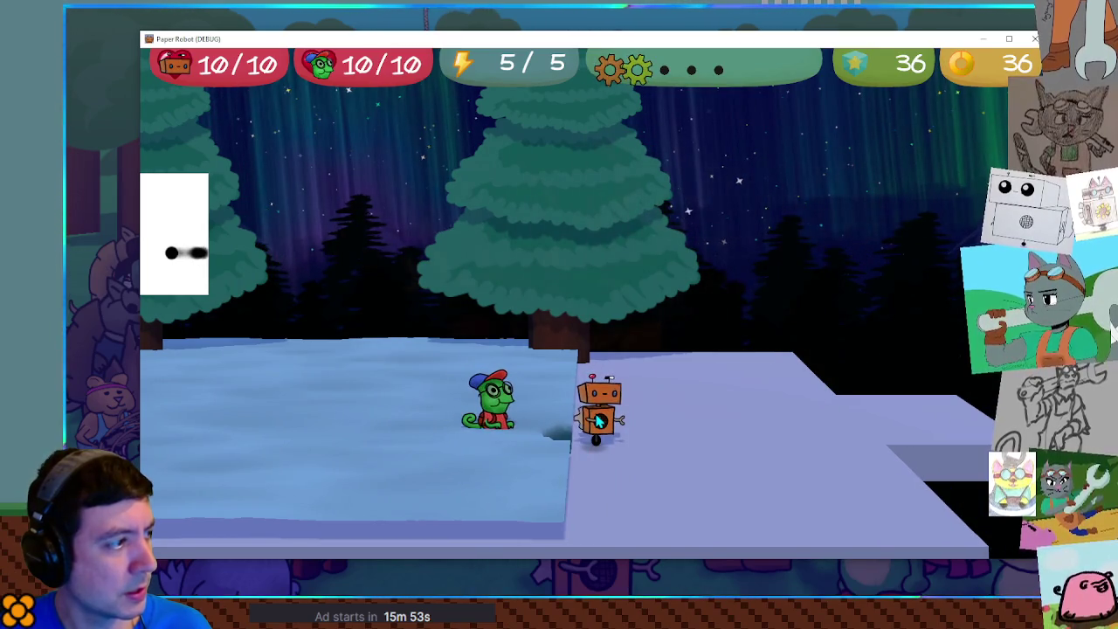
pyautogui.press('Right')
pyautogui.press('Right')
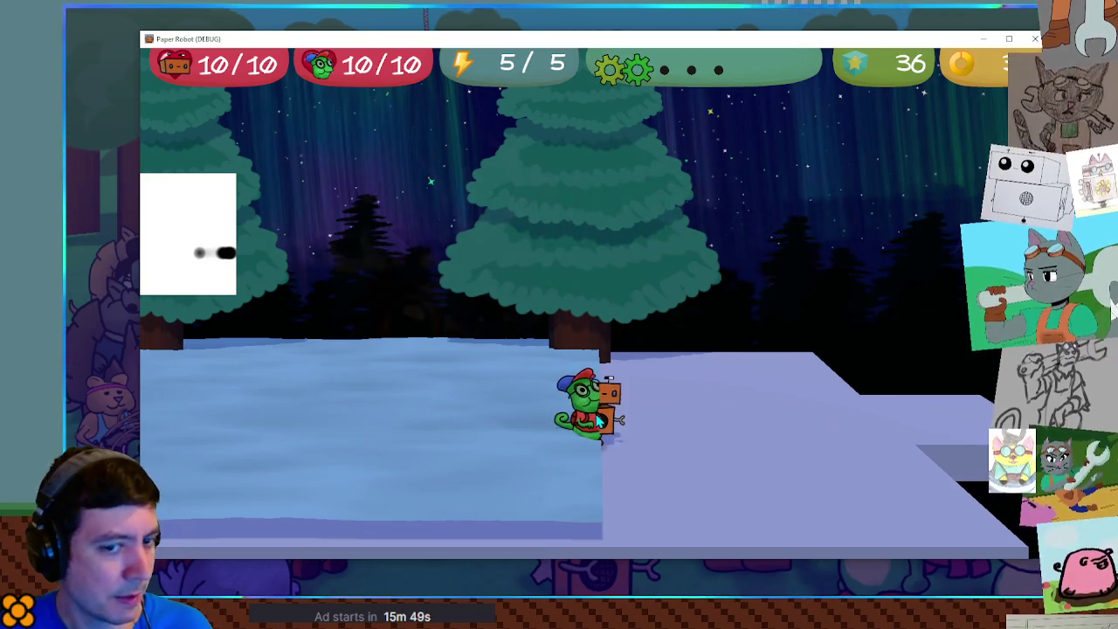
pyautogui.press('Right')
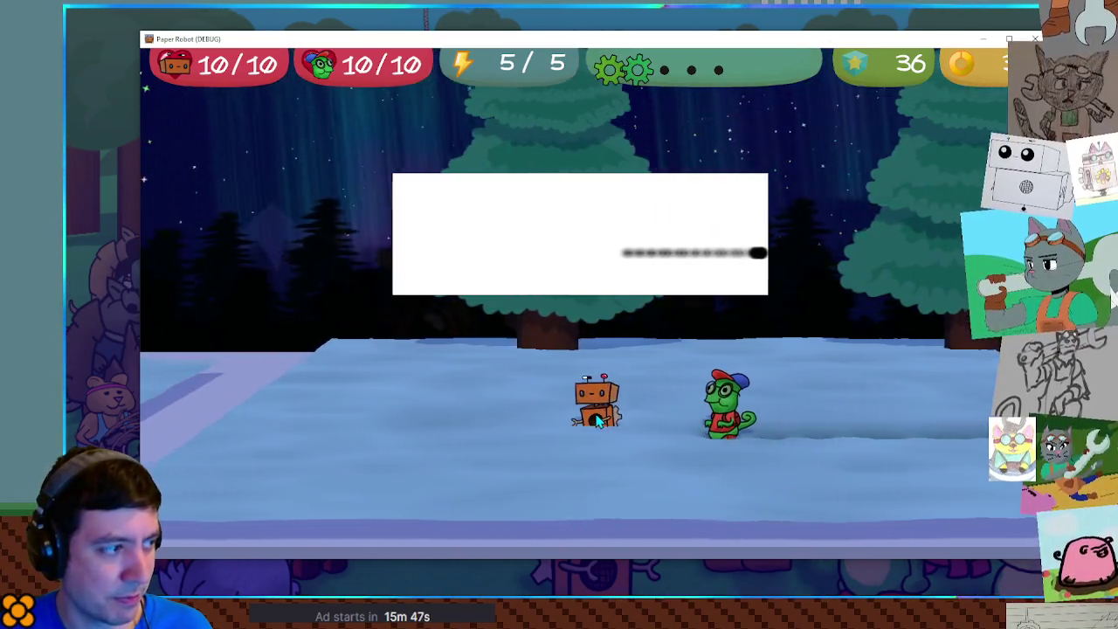
pyautogui.press('Left')
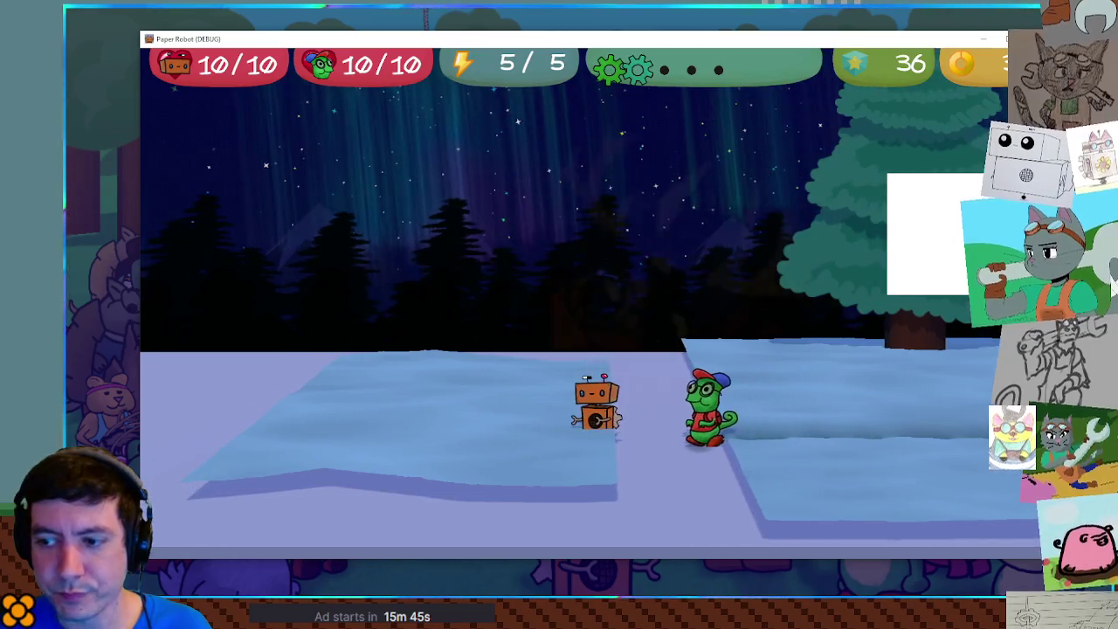
pyautogui.press('Left')
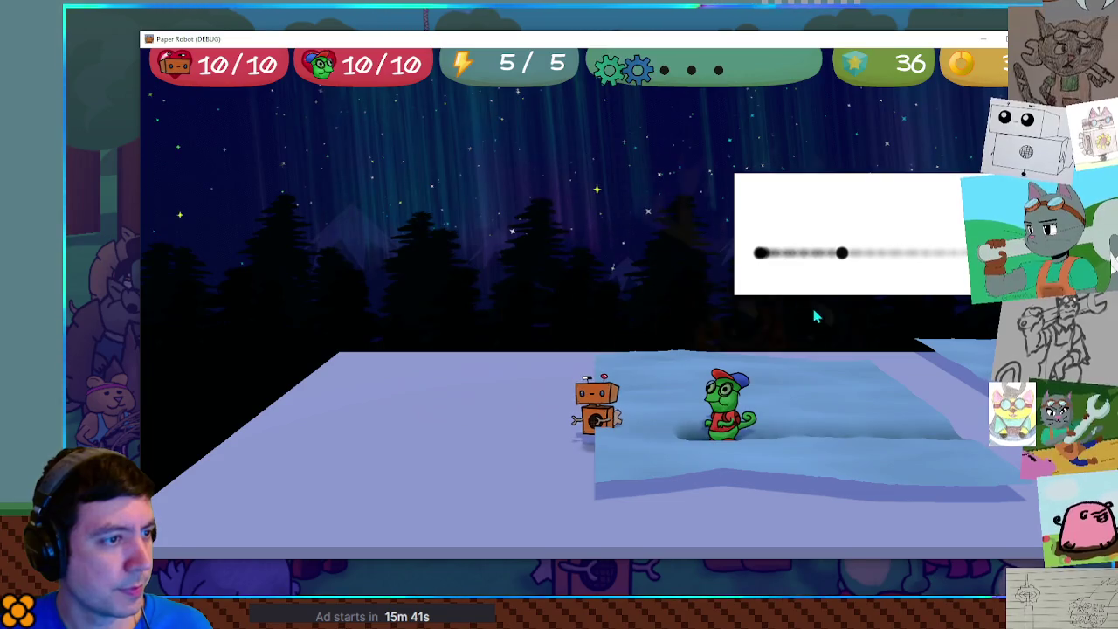
pyautogui.press('Left')
pyautogui.press('Left')
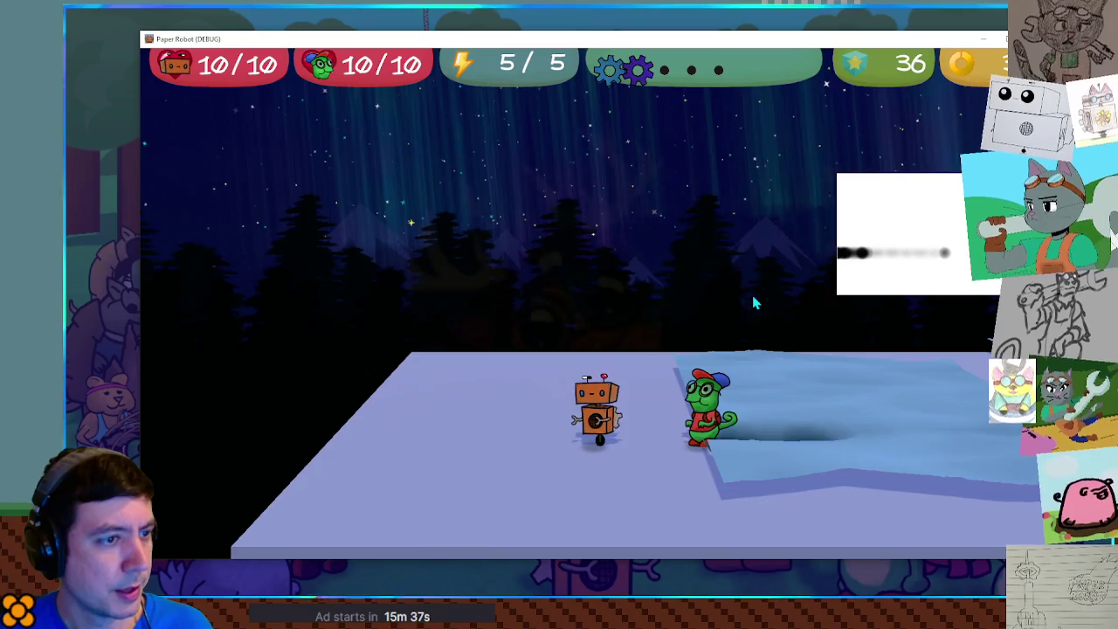
# Step: Walk the pair down toward the ice ledge and back up it
pyautogui.press('Up')
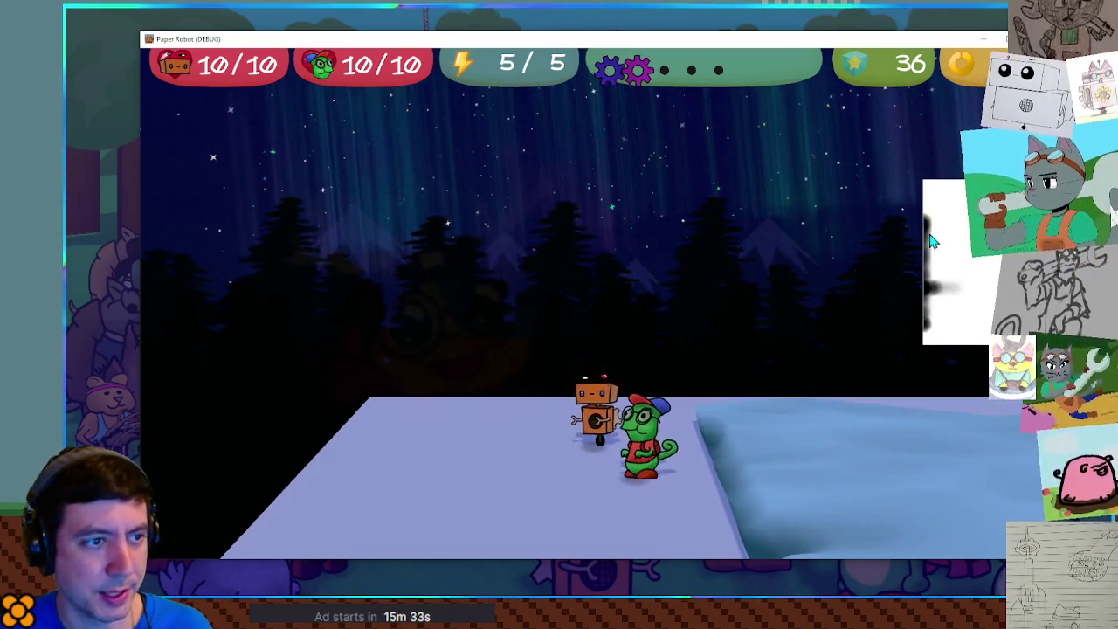
pyautogui.press('Down')
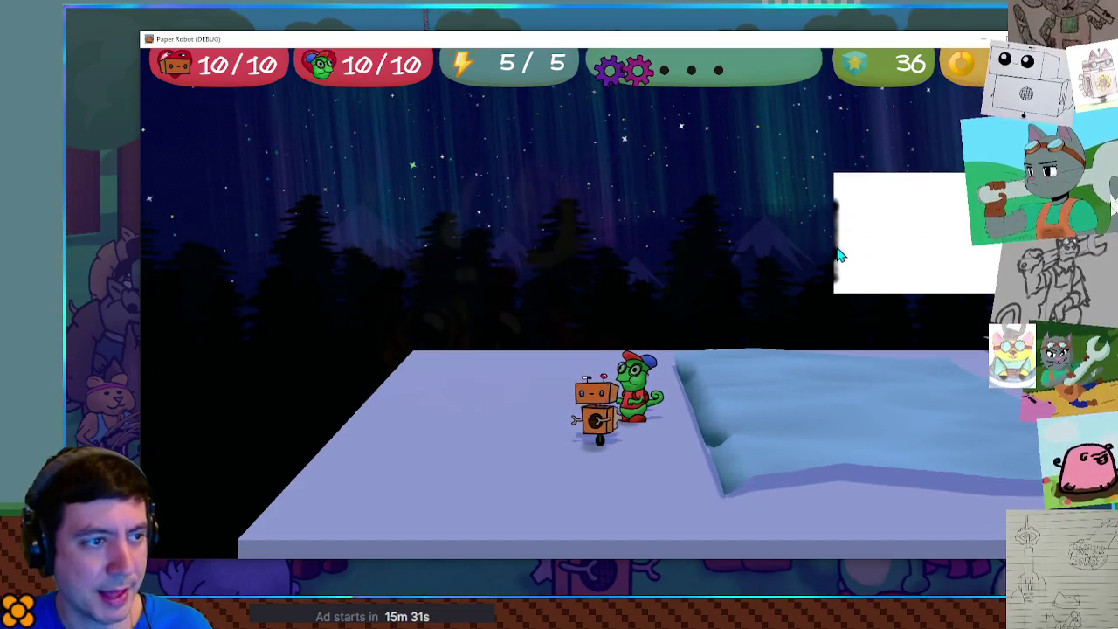
pyautogui.press('Down')
pyautogui.press('Up')
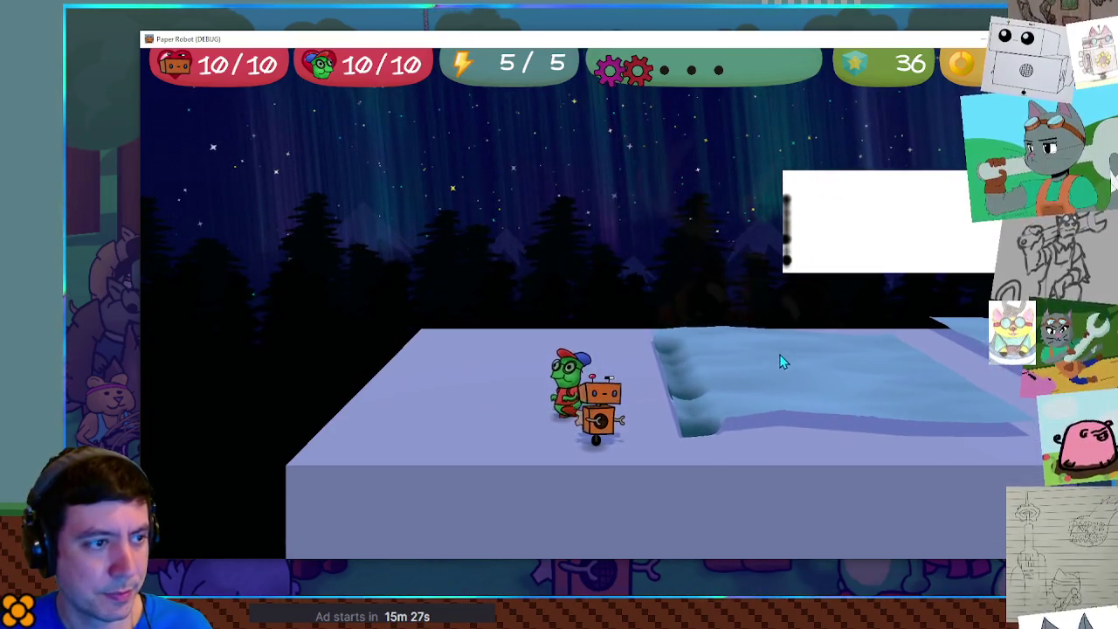
# Step: Walk right across the snow patch onto the raised platform, then shuffle left and right to test the partner's trail
pyautogui.press('Right')
pyautogui.press('Right')
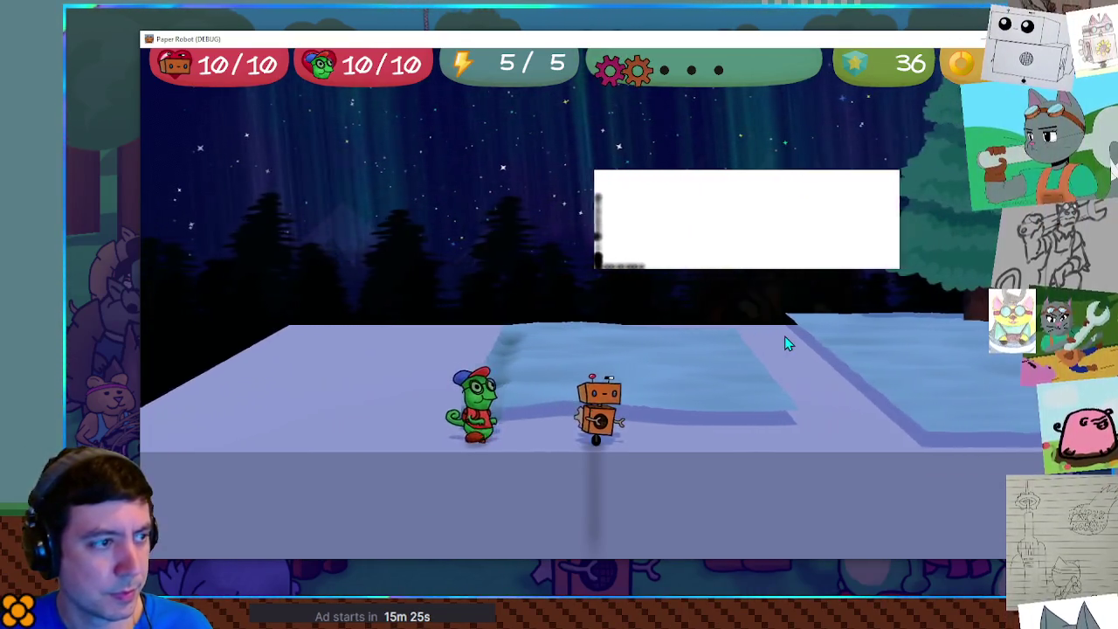
pyautogui.press('Right')
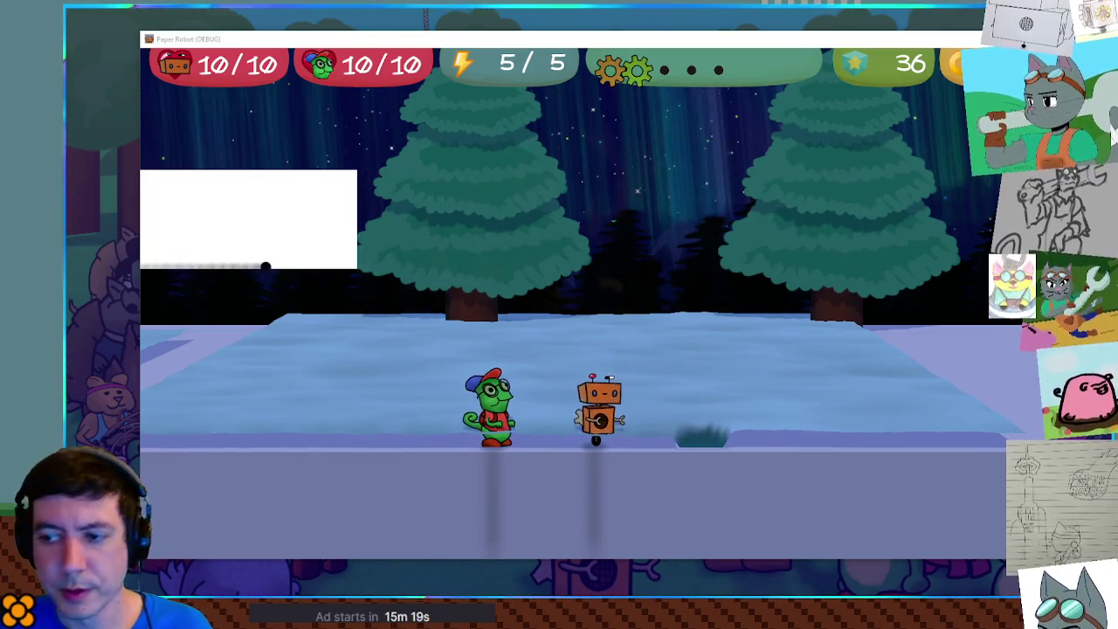
pyautogui.press('Right')
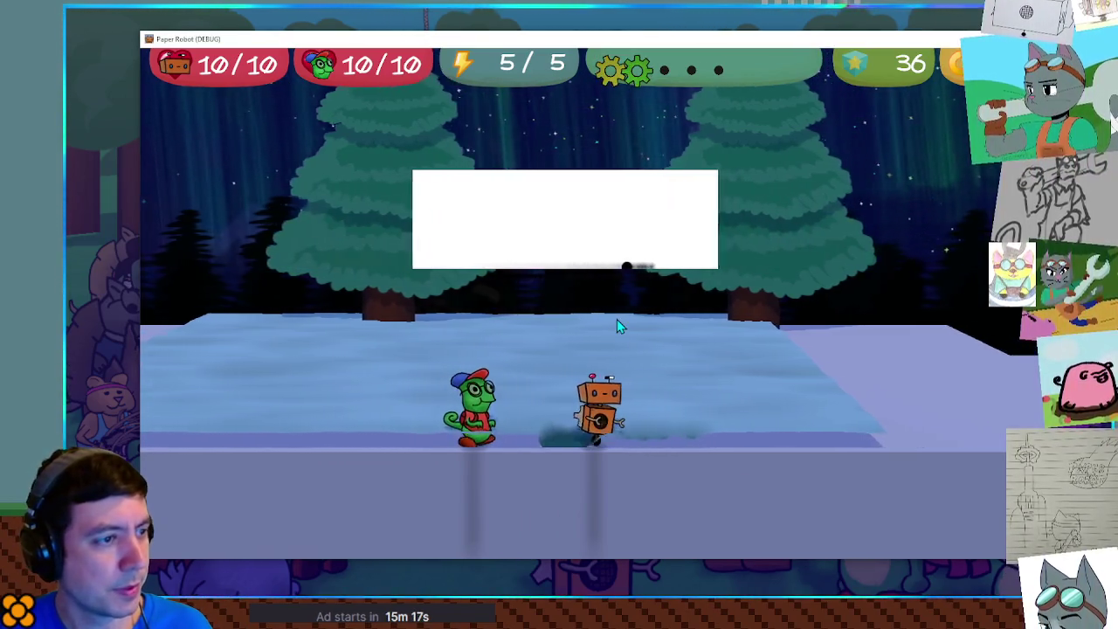
pyautogui.press('Right')
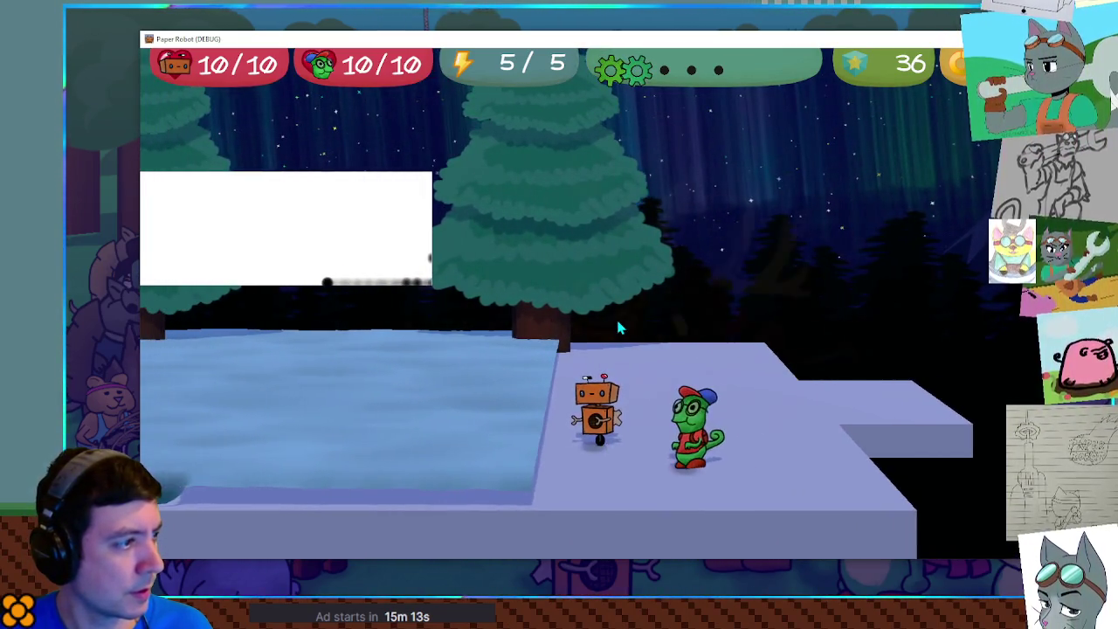
pyautogui.press('Left')
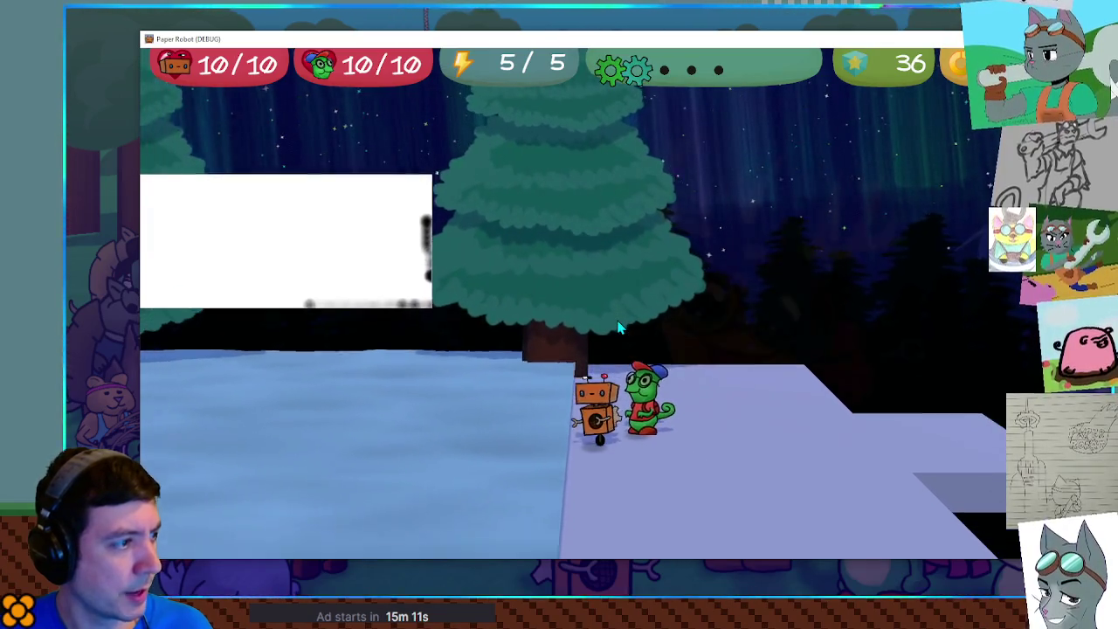
pyautogui.press('Right')
pyautogui.press('Left')
pyautogui.press('Right')
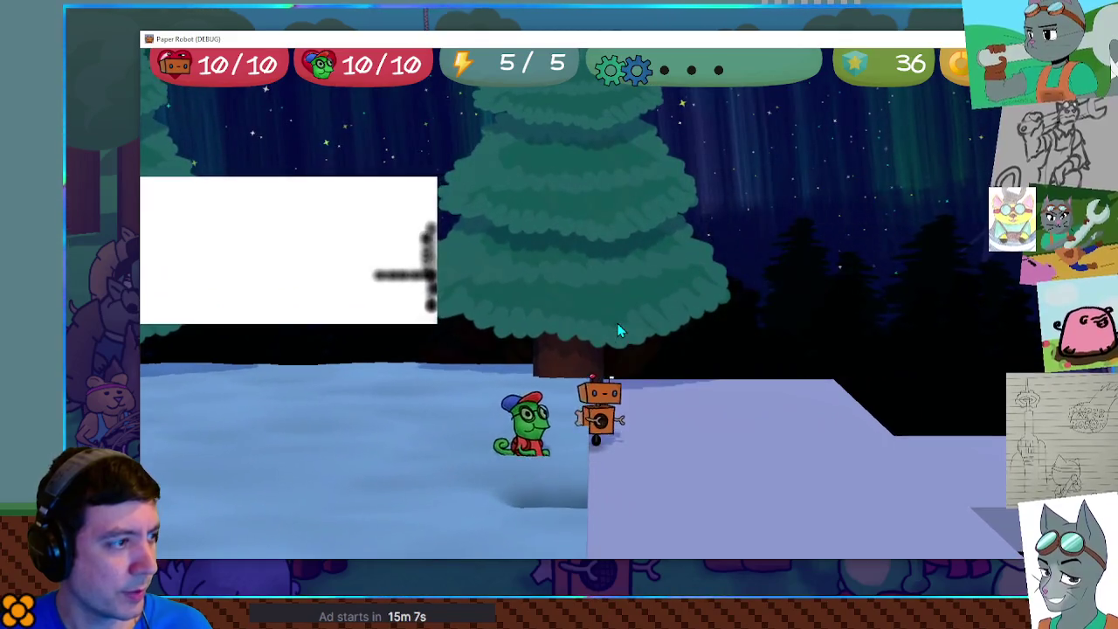
pyautogui.press('Right')
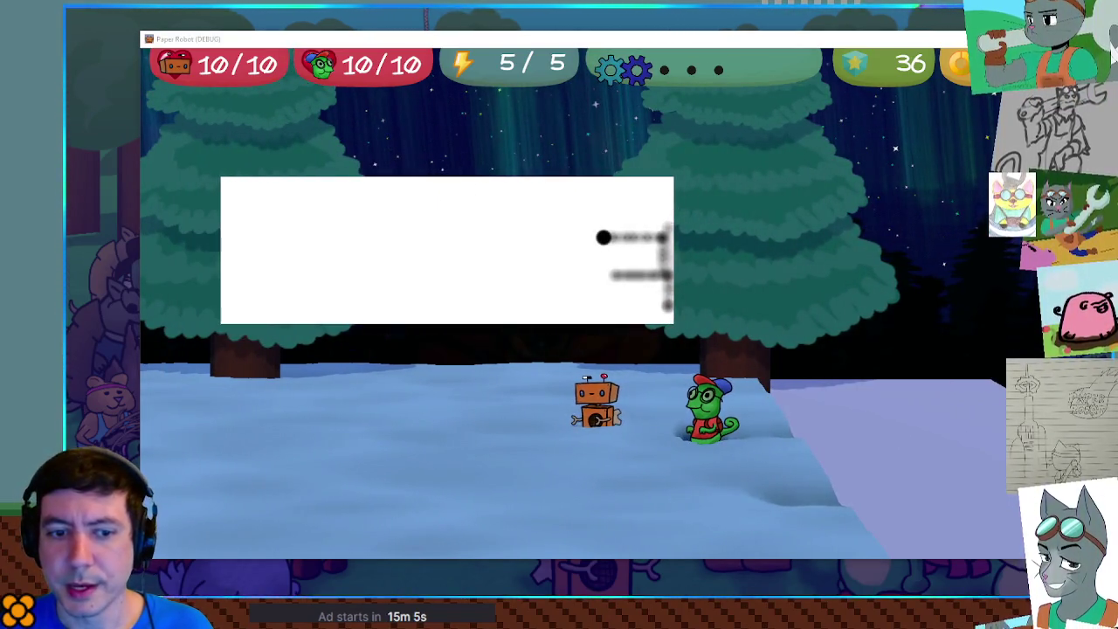
# Step: Walk the party left across the snowfield past the ledge, stepping back right slightly
pyautogui.press('Left')
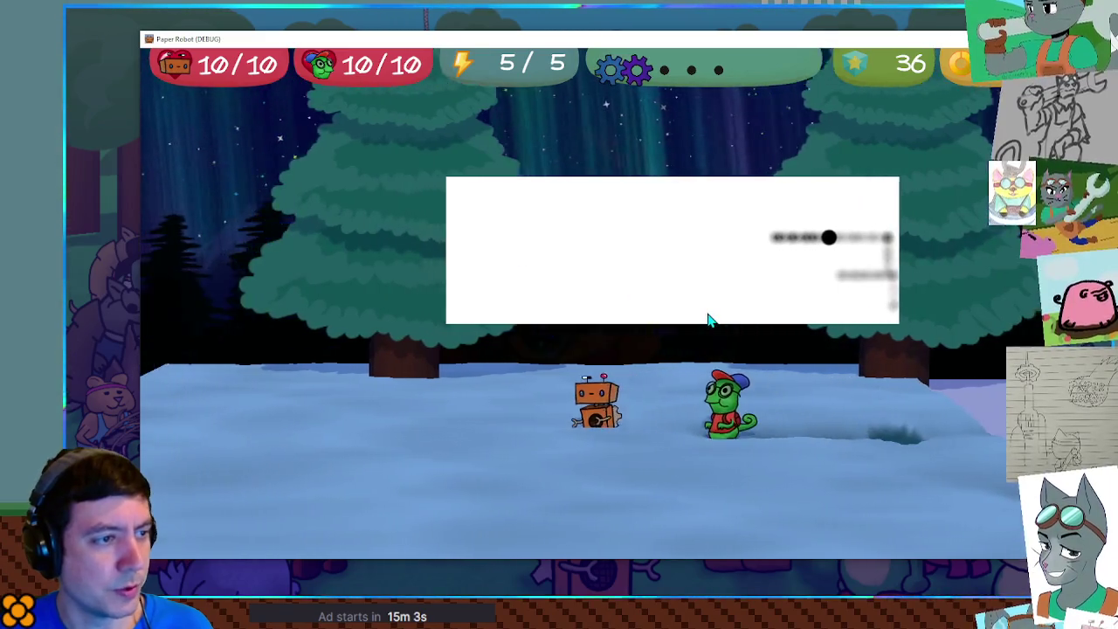
pyautogui.press('Left')
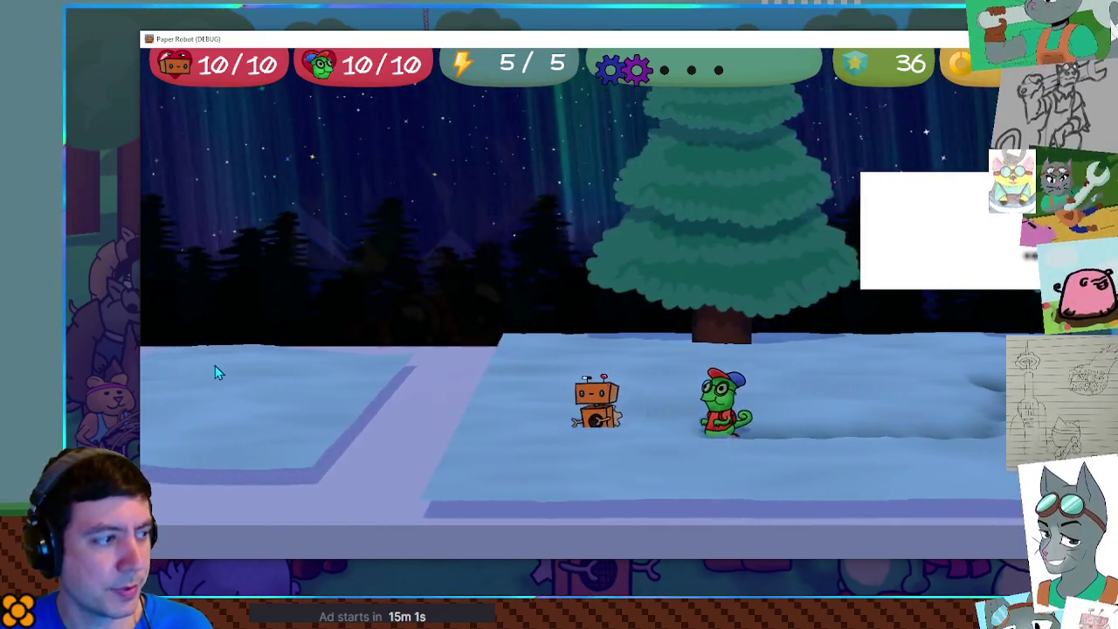
pyautogui.press('Left')
pyautogui.press('Right')
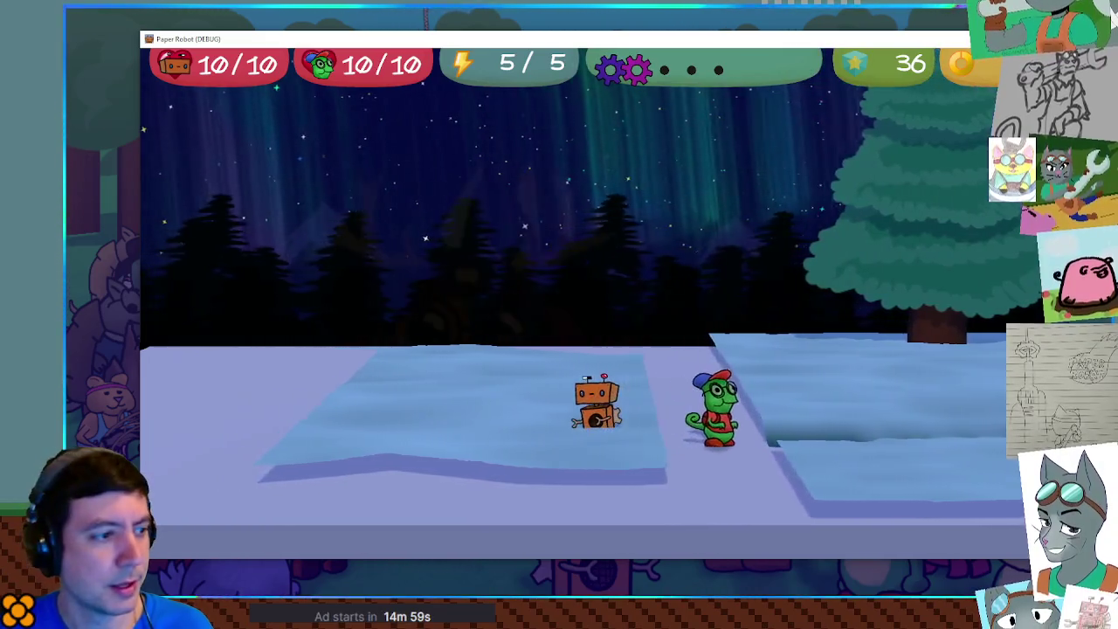
pyautogui.press('Left')
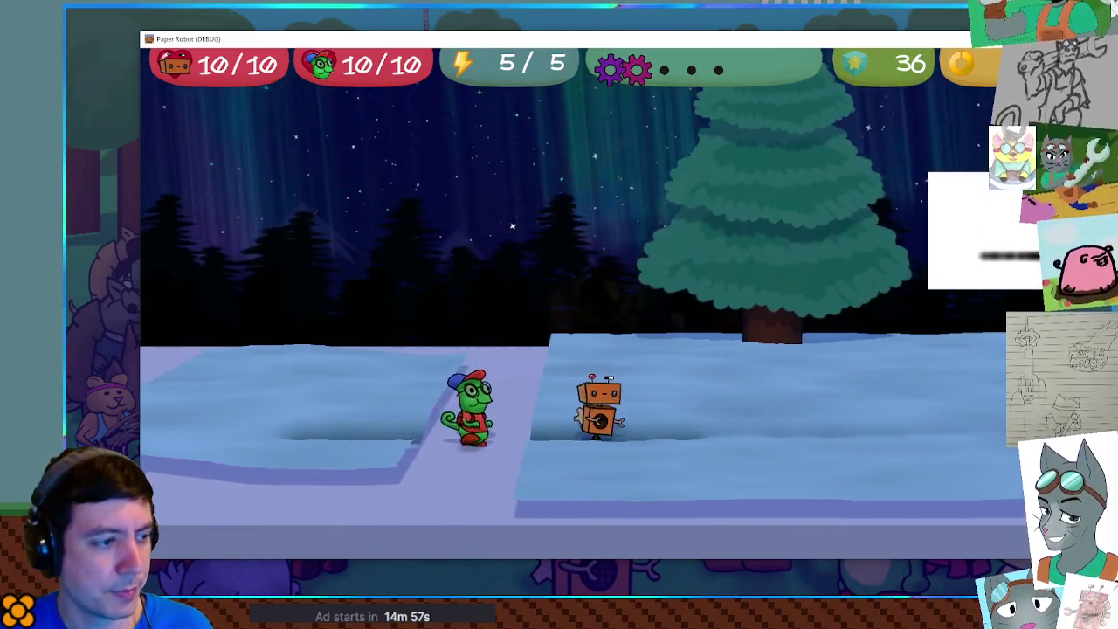
pyautogui.press('Right')
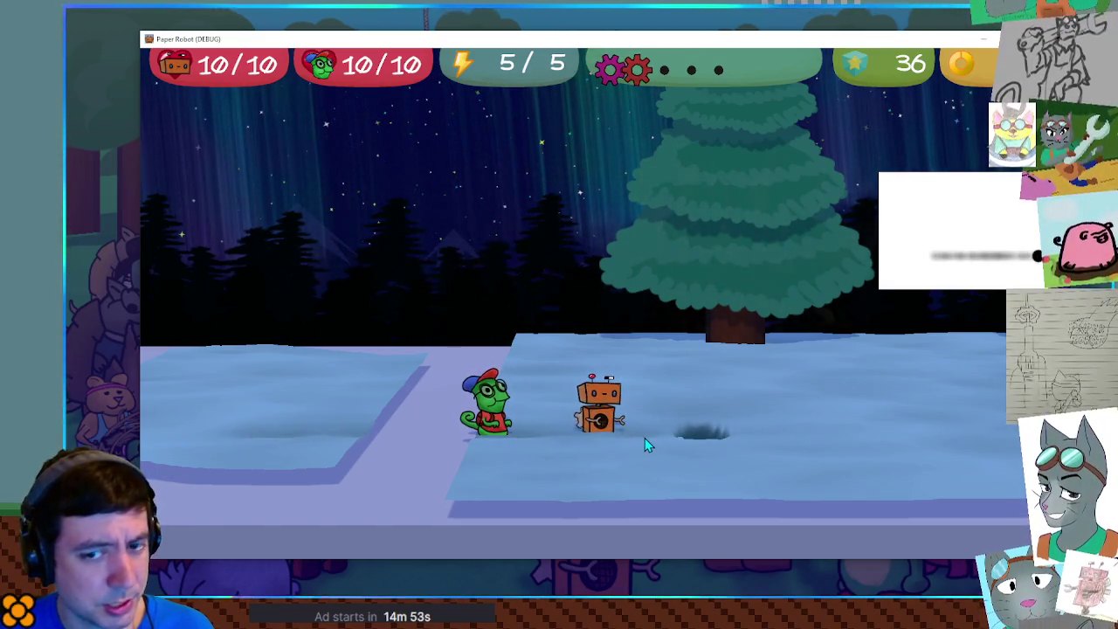
# Step: Walk a long way right onto the next raised platform, then back and forth across the snow
pyautogui.press('Right')
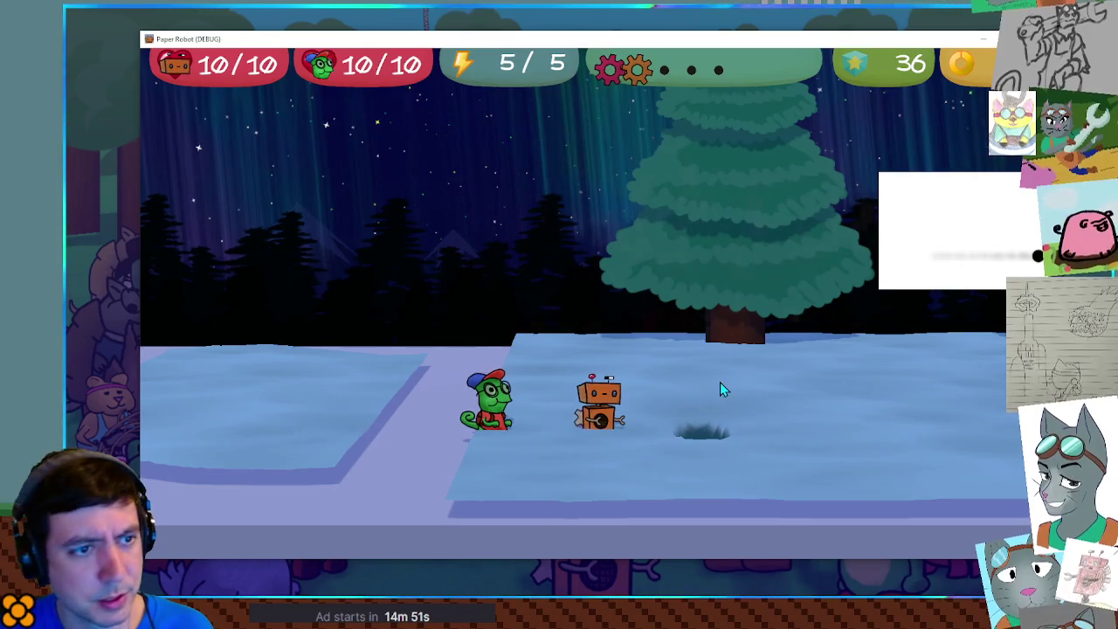
pyautogui.press('Right')
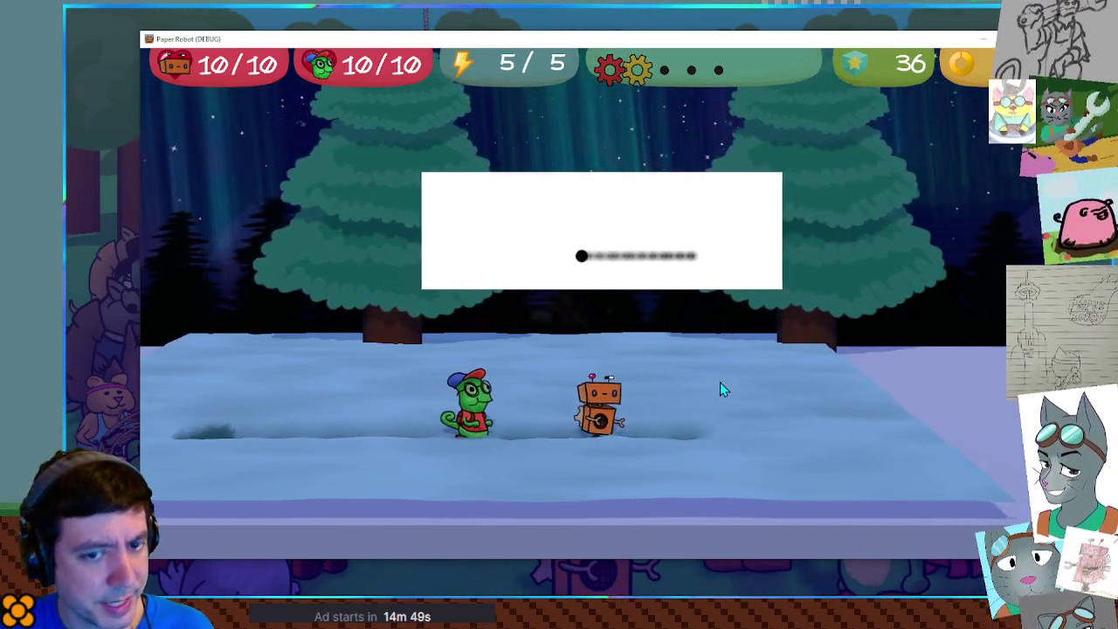
pyautogui.press('Left')
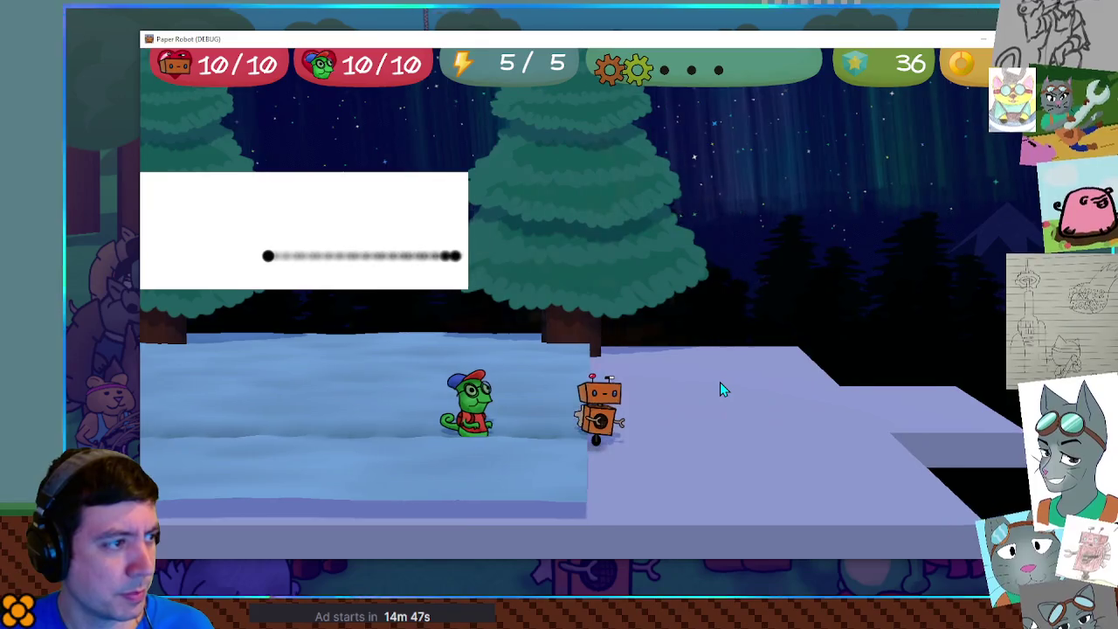
pyautogui.press('Left')
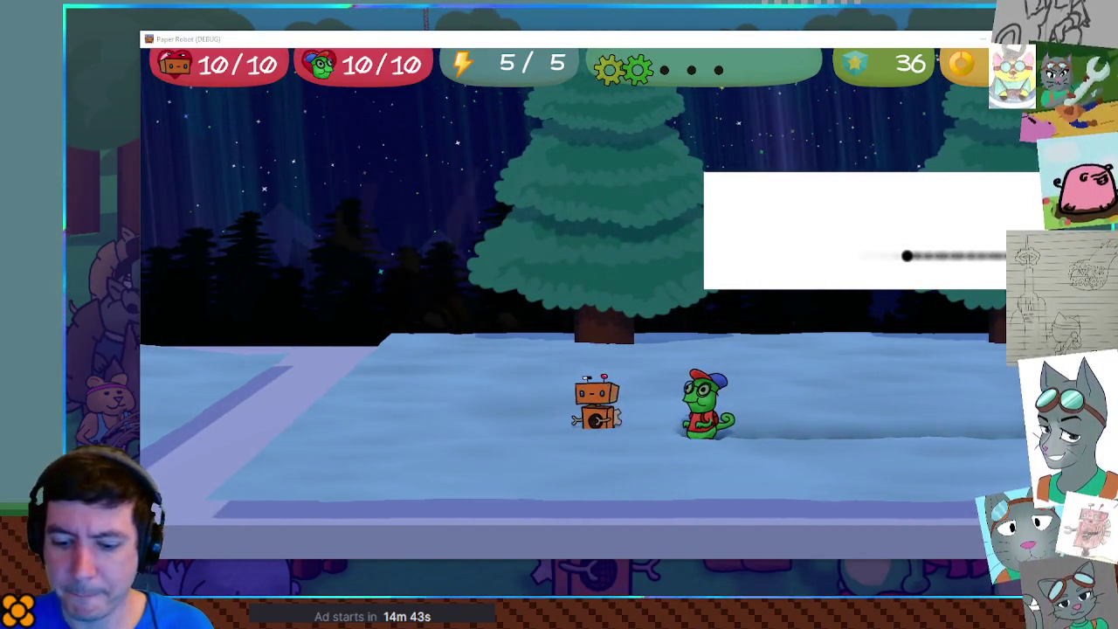
pyautogui.press('Right')
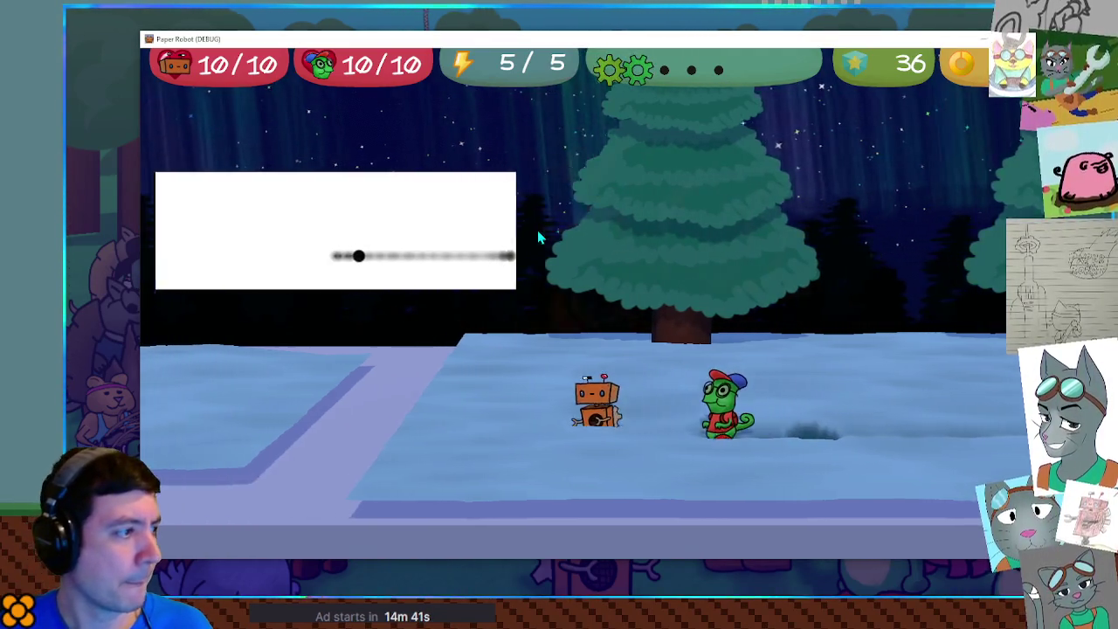
pyautogui.press('Left')
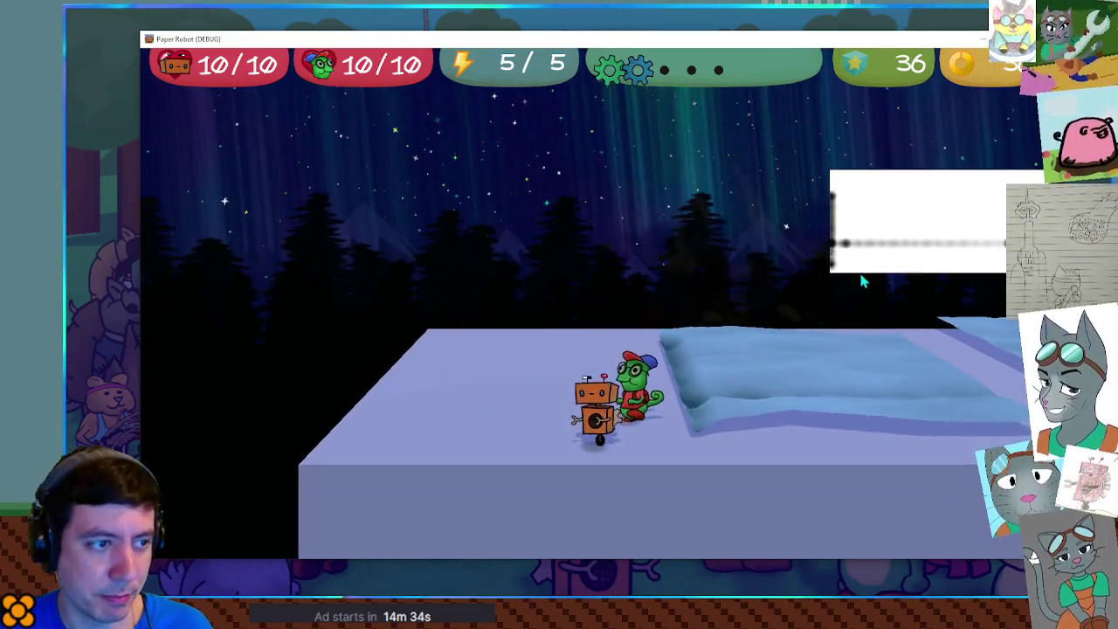
# Step: Walk the robot away from and toward the camera, step in front of its partner, then head right
pyautogui.press('Up')
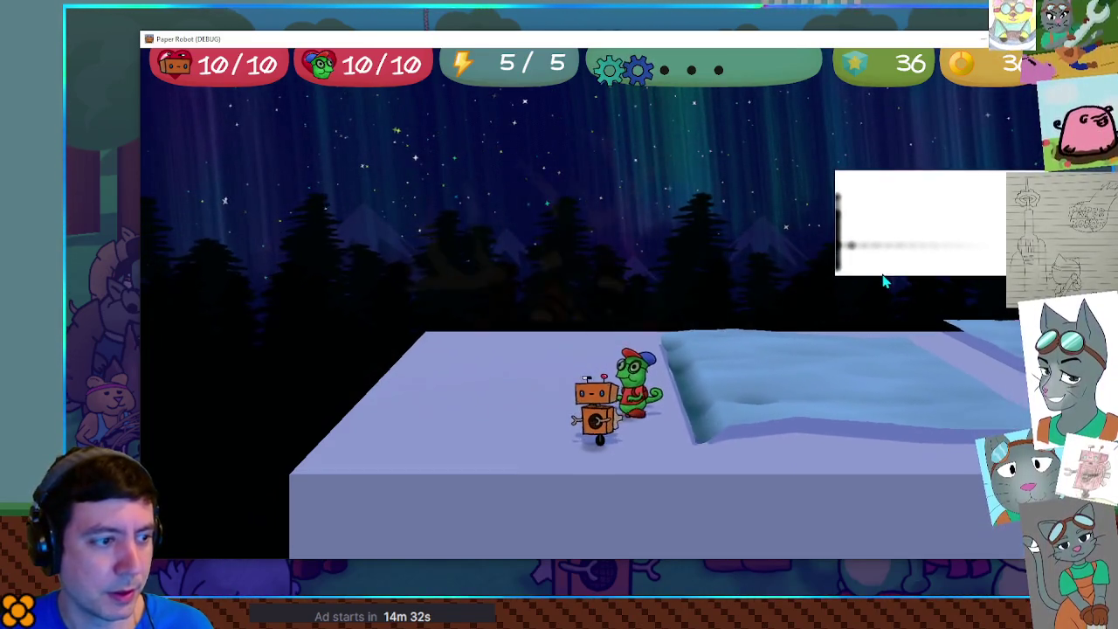
pyautogui.press('Up')
pyautogui.press('Down')
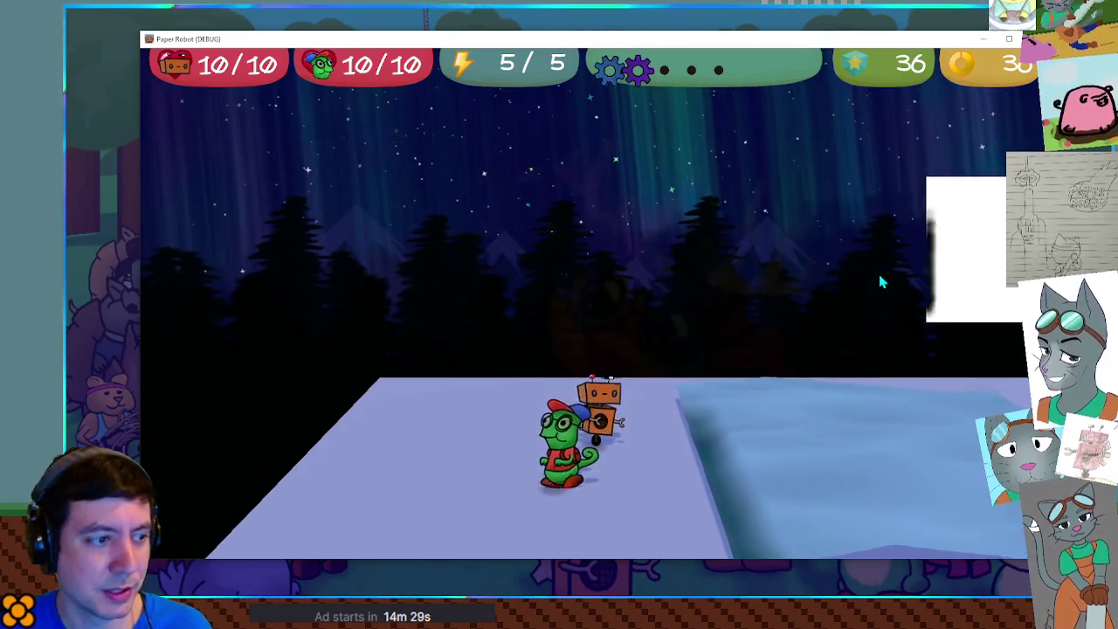
pyautogui.press('Down')
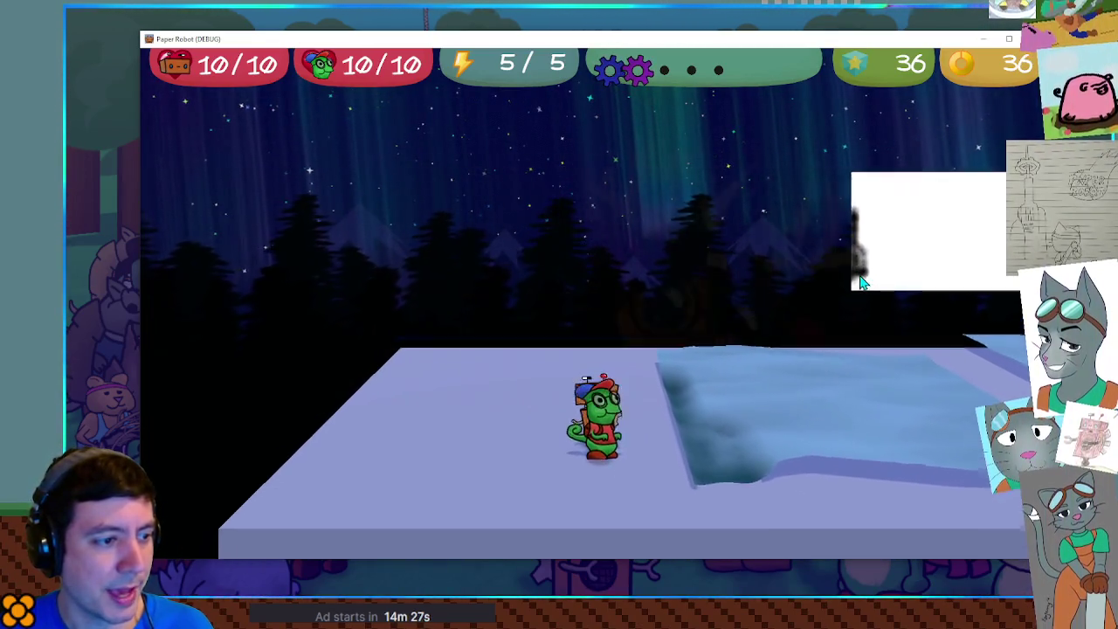
pyautogui.press('Left')
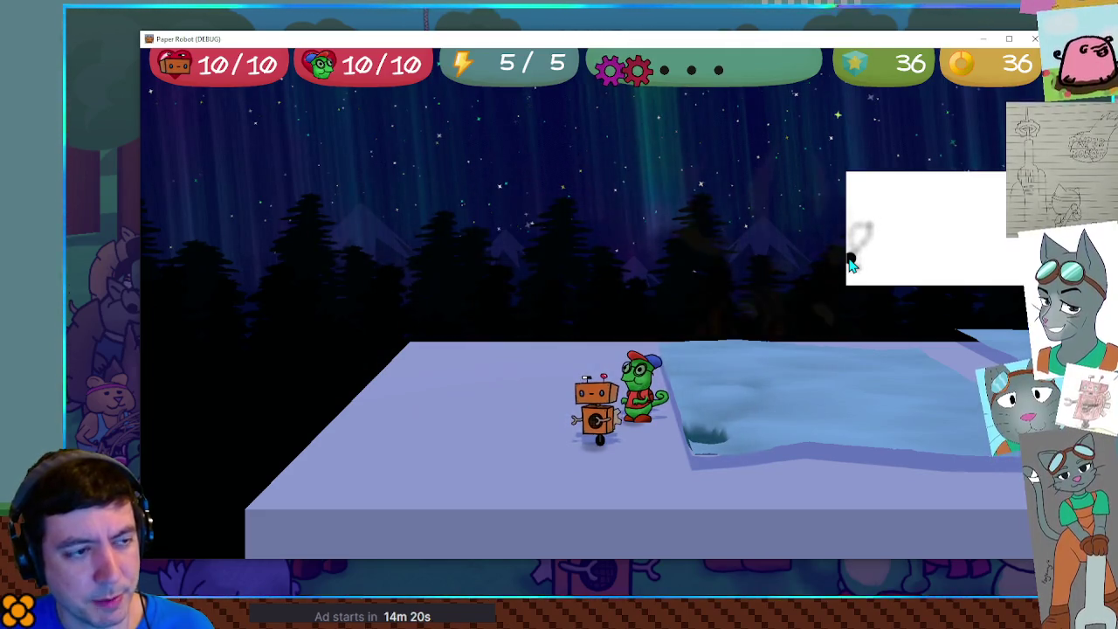
pyautogui.press('Right')
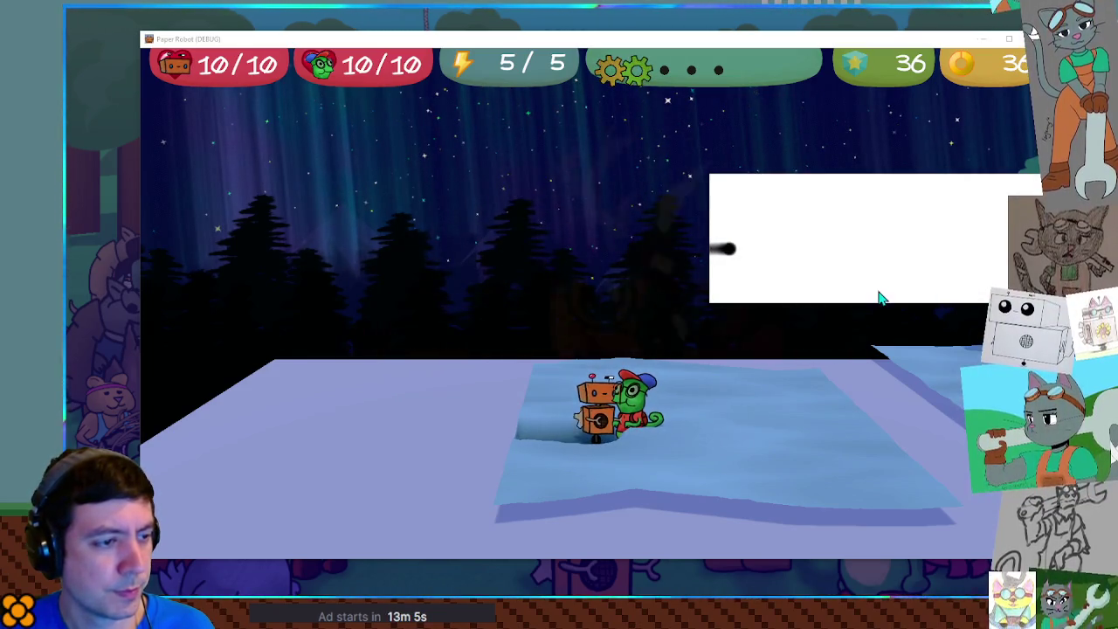
# Step: Walk the robot and frog back and forth through the snowy forest past the pine trees
pyautogui.press('Left')
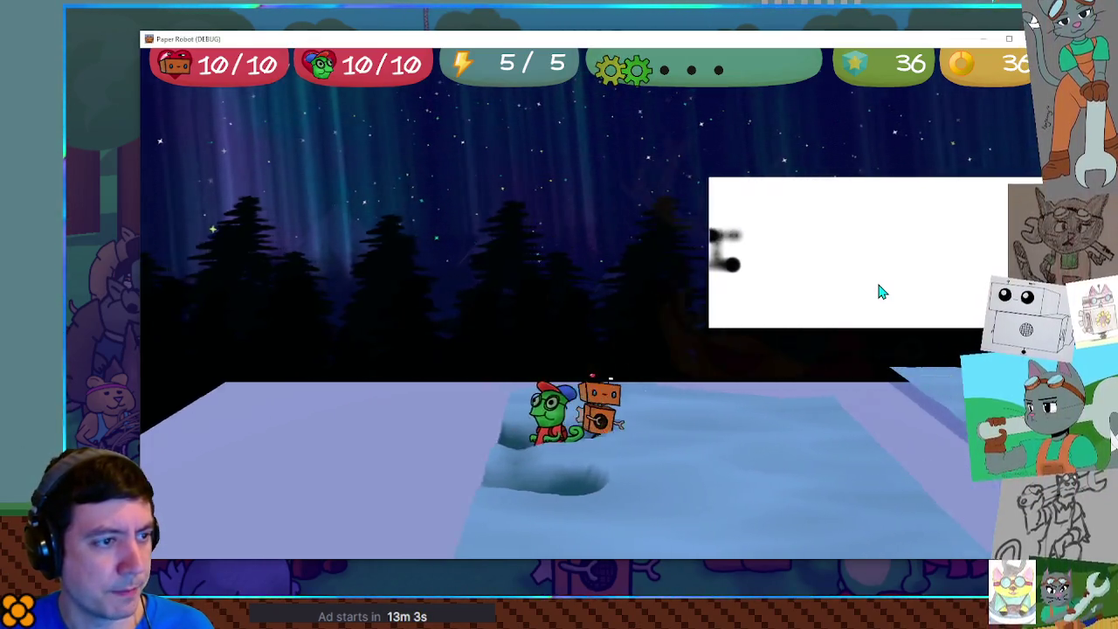
pyautogui.press('Right')
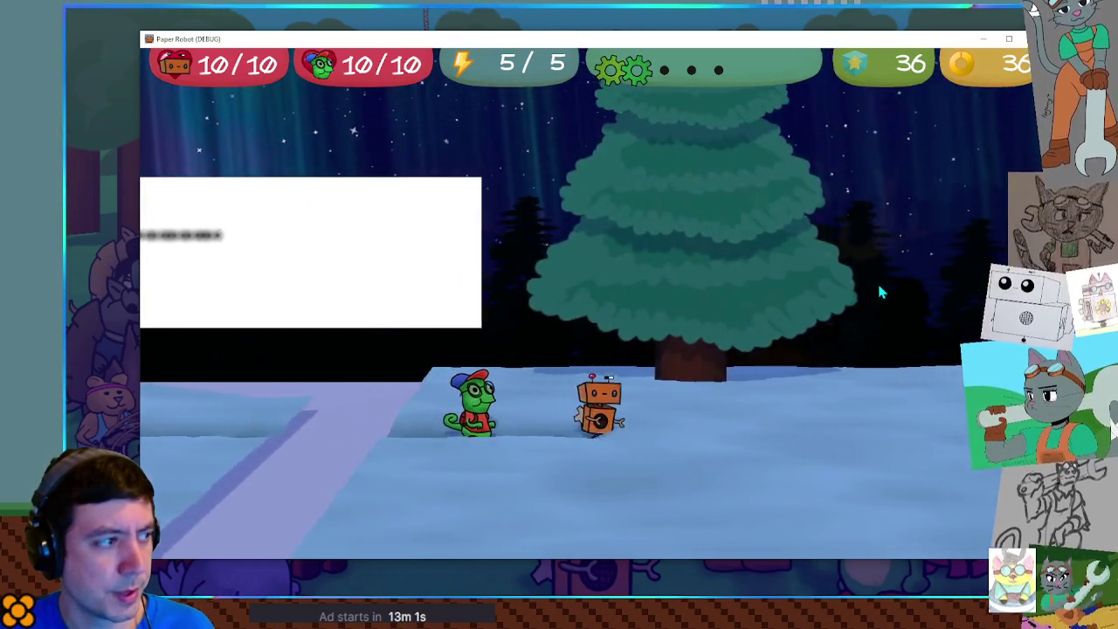
pyautogui.press('Right')
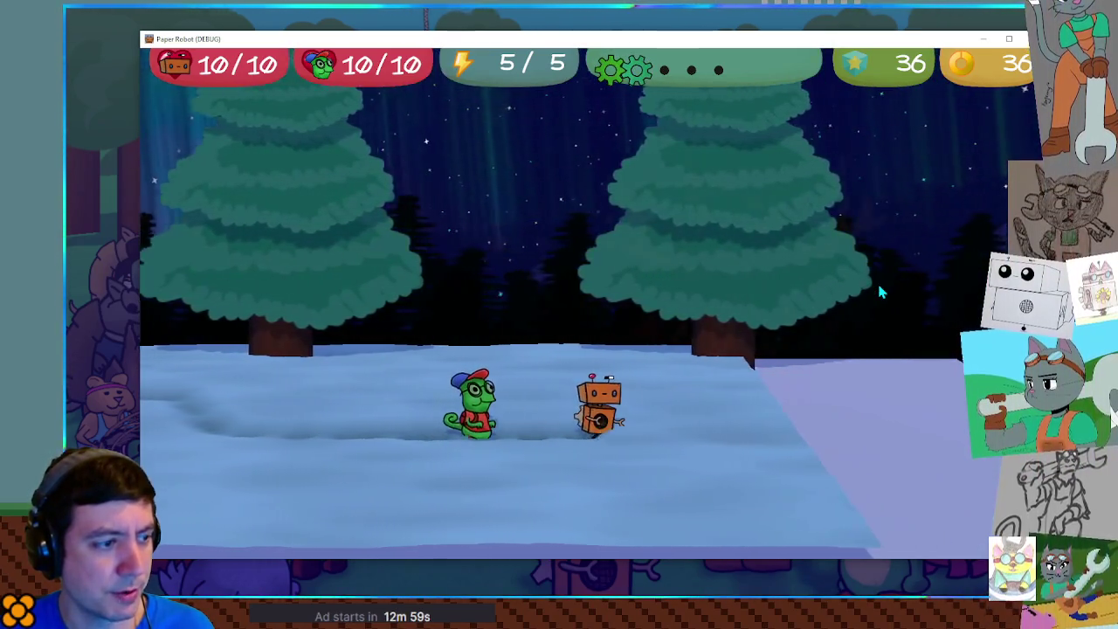
pyautogui.press('Right')
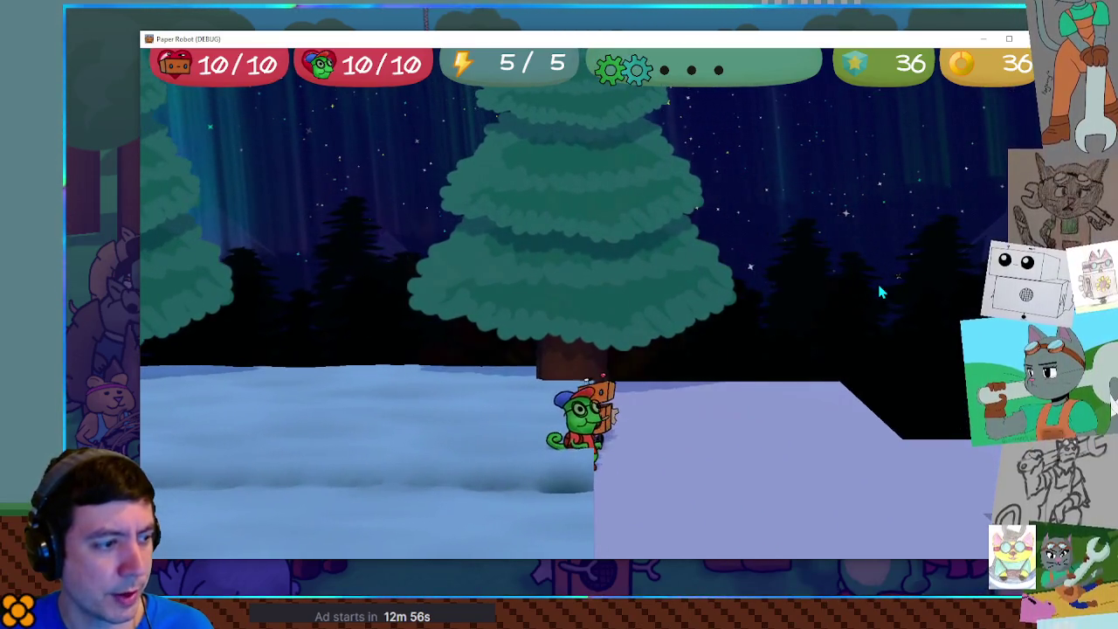
pyautogui.press('Left')
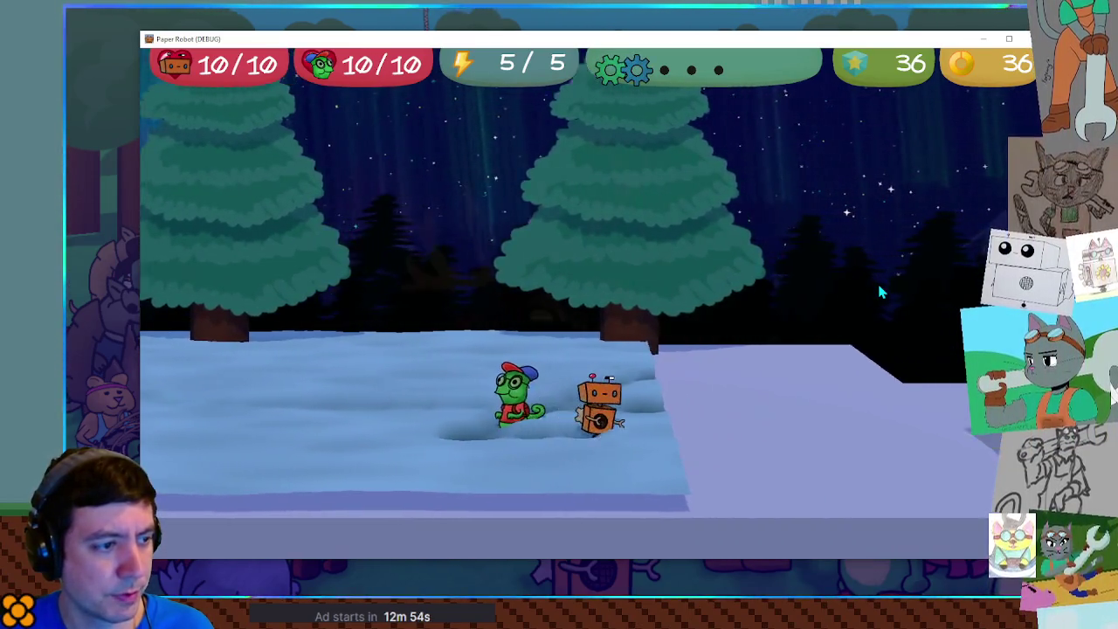
pyautogui.press('Right')
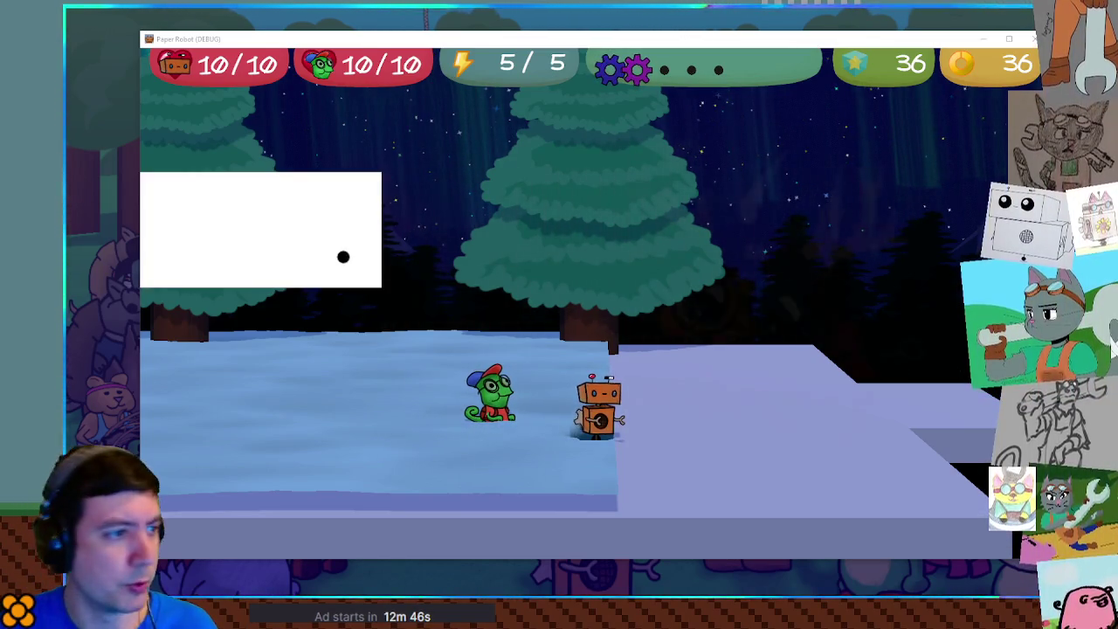
# Step: Walk the frog around the robot: right, up into deeper snow, left, then to each side of the robot
pyautogui.press('Up')
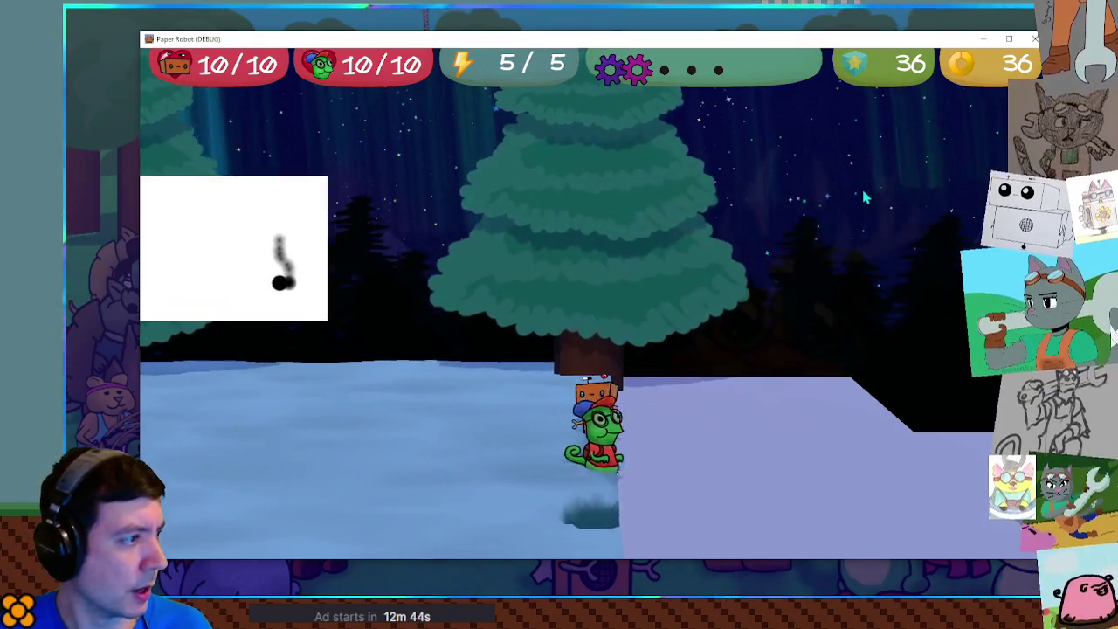
pyautogui.press('Right')
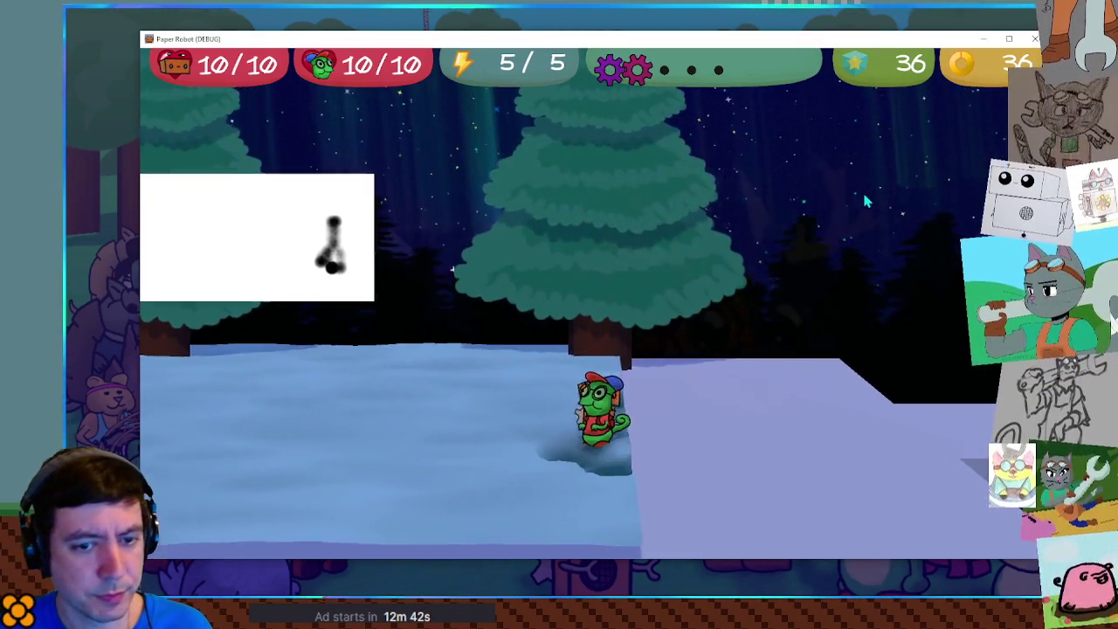
pyautogui.press('Up')
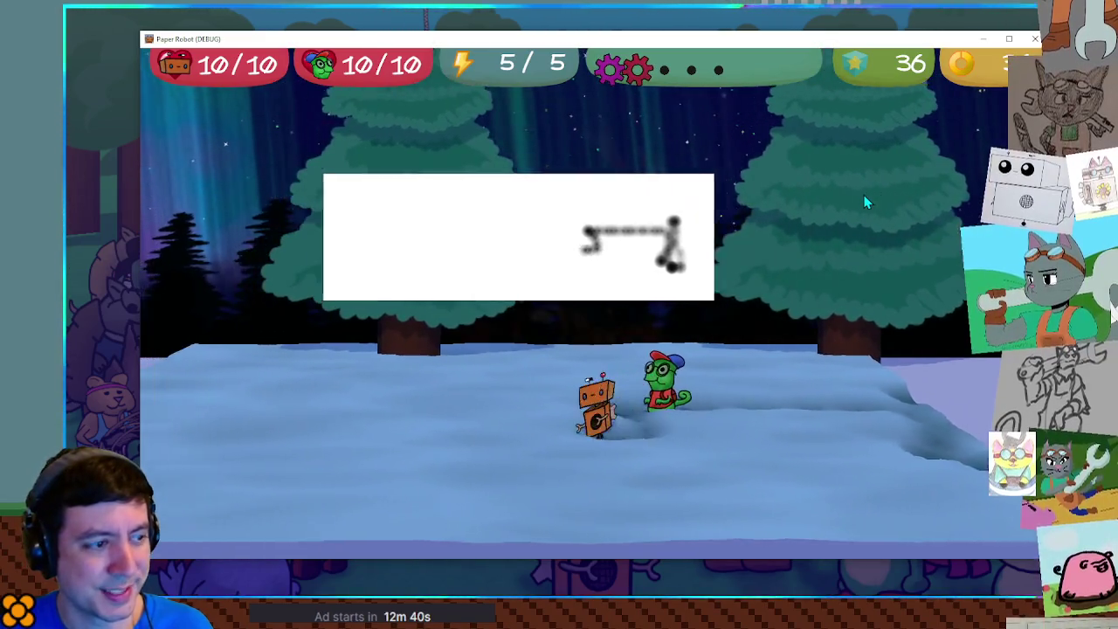
pyautogui.press('Left')
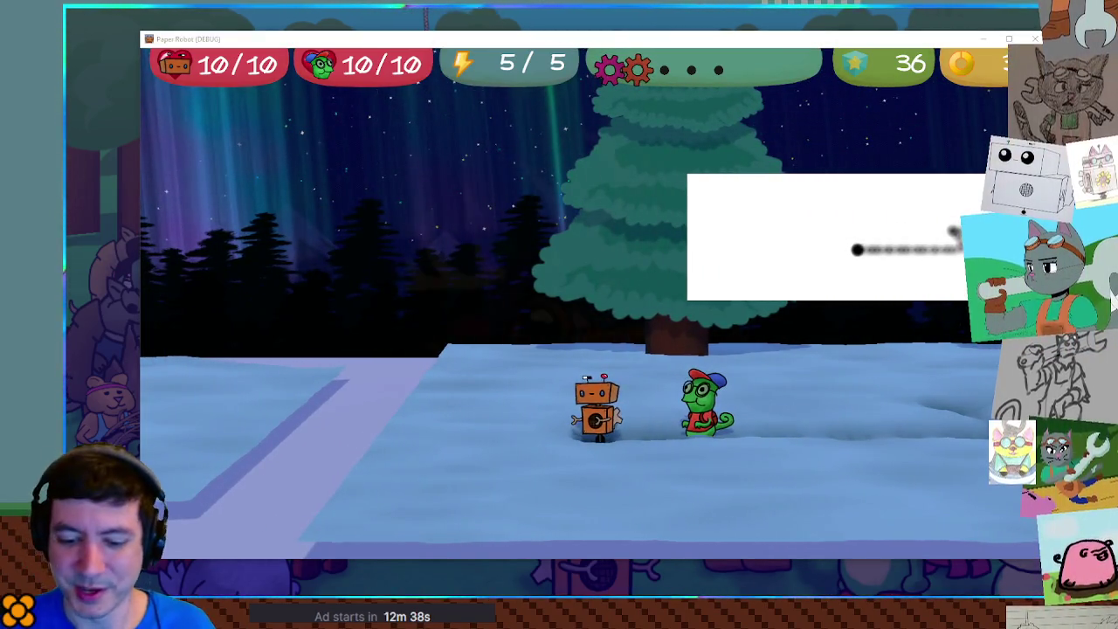
pyautogui.press('Left')
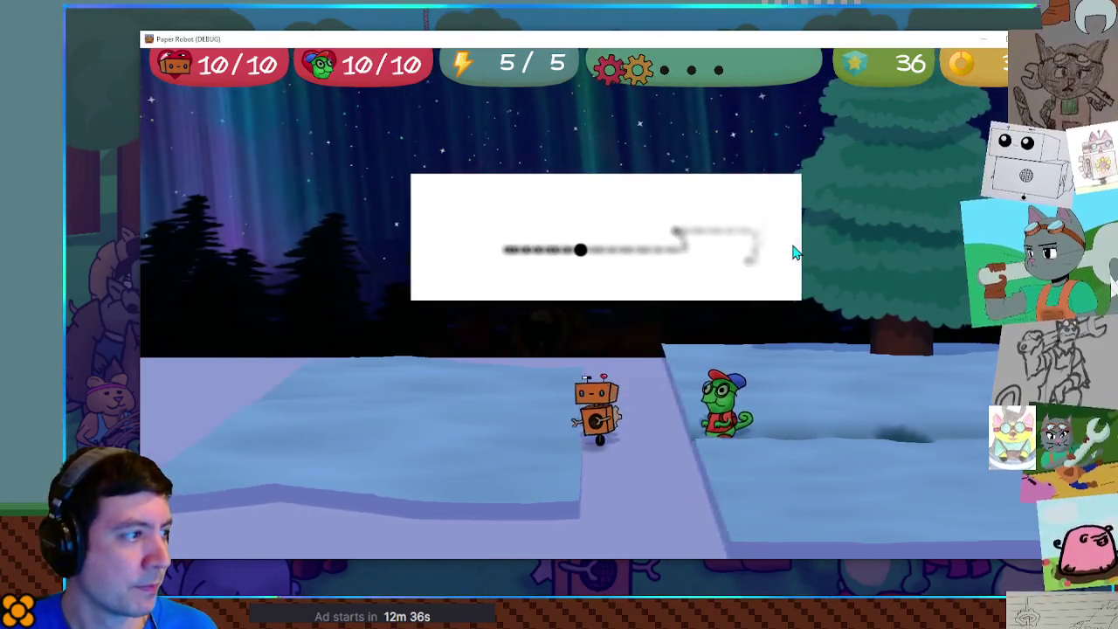
pyautogui.press('Left')
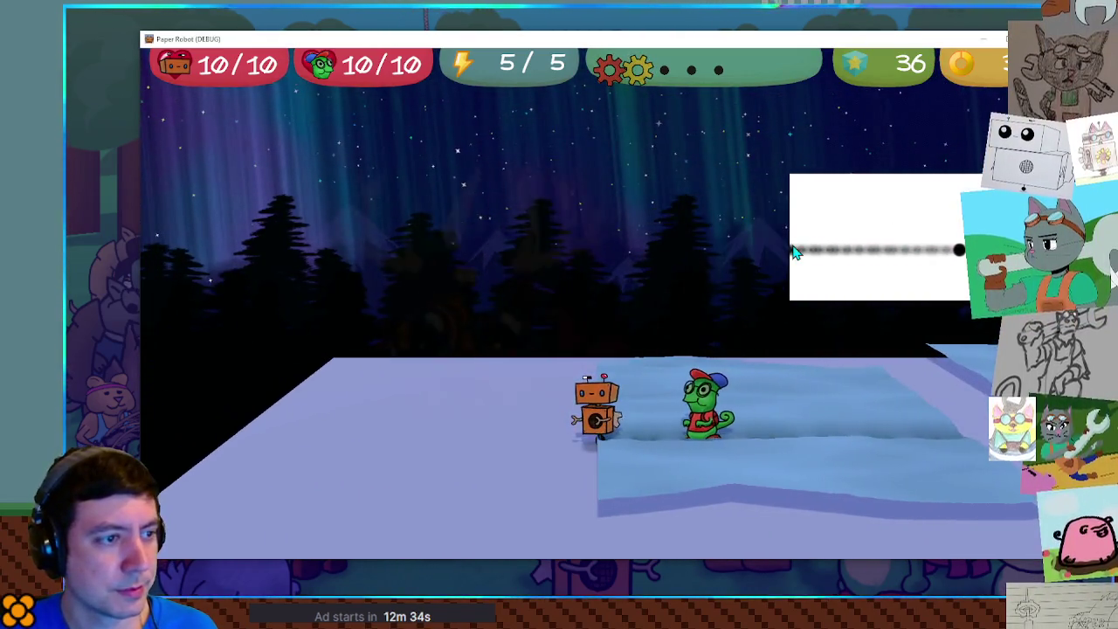
pyautogui.press('Left')
pyautogui.press('Up')
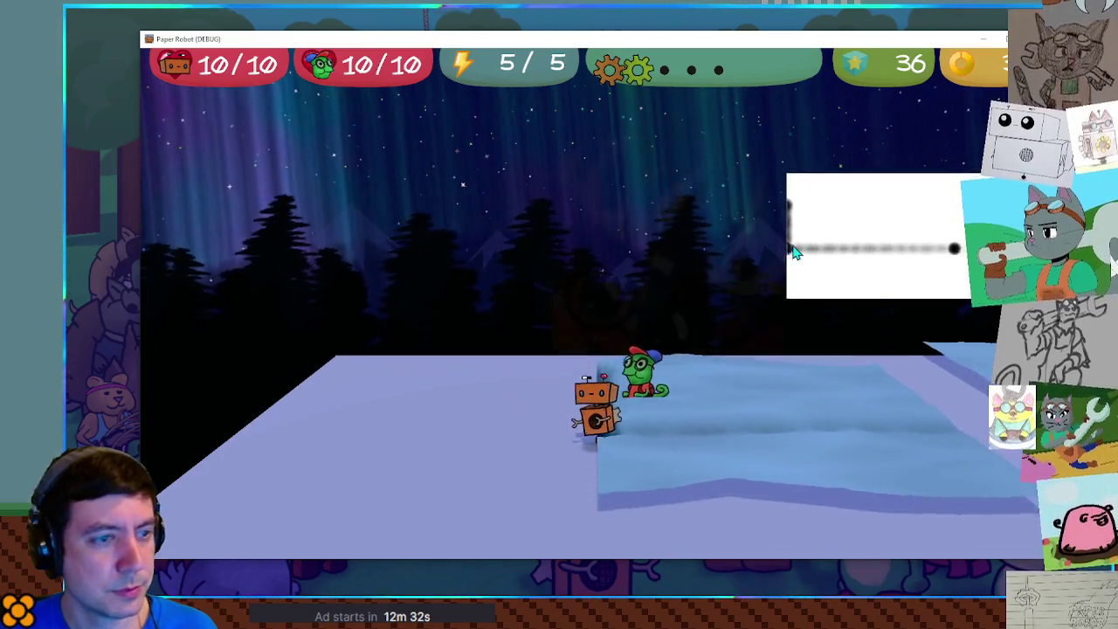
pyautogui.press('Left')
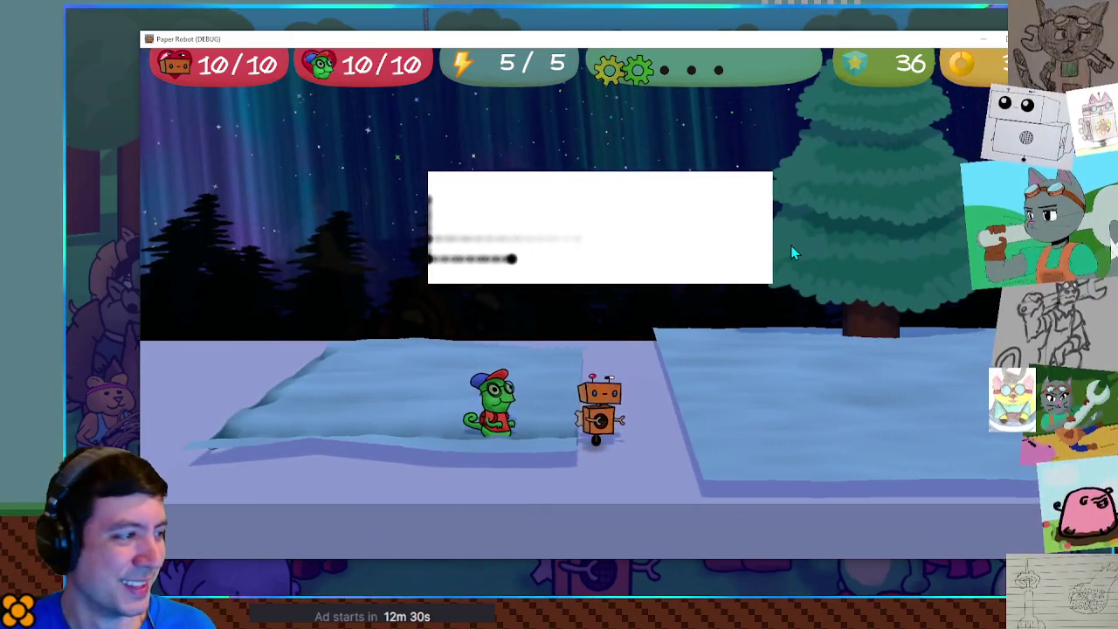
pyautogui.press('Right')
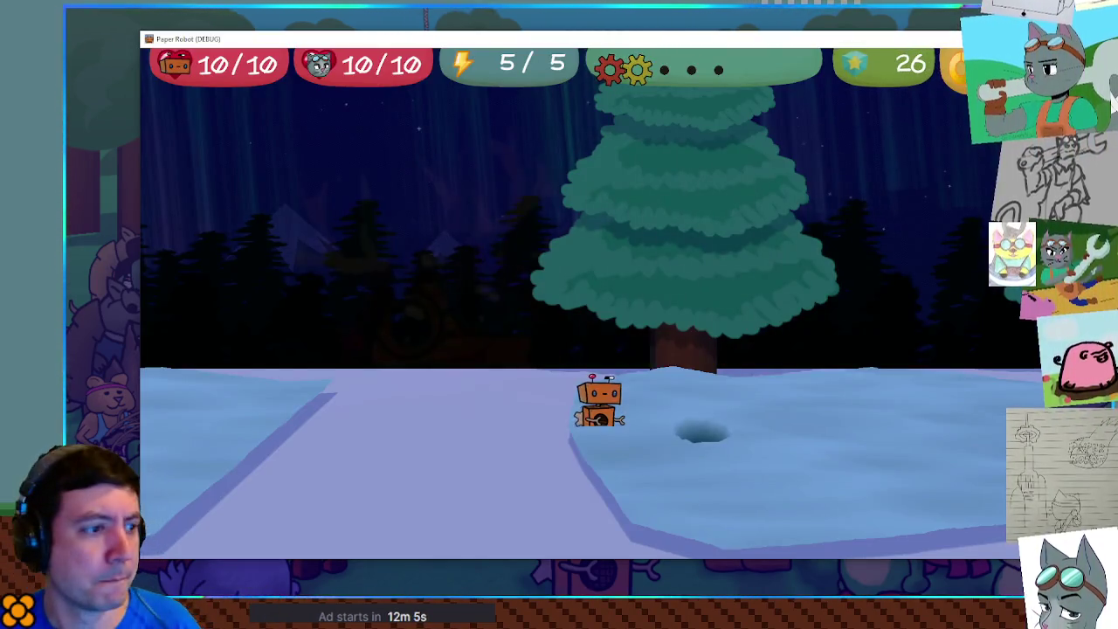
# Step: Walk the robot left and right repeatedly along the snow, ending on the snow patch beside a dug hole
pyautogui.press('Left')
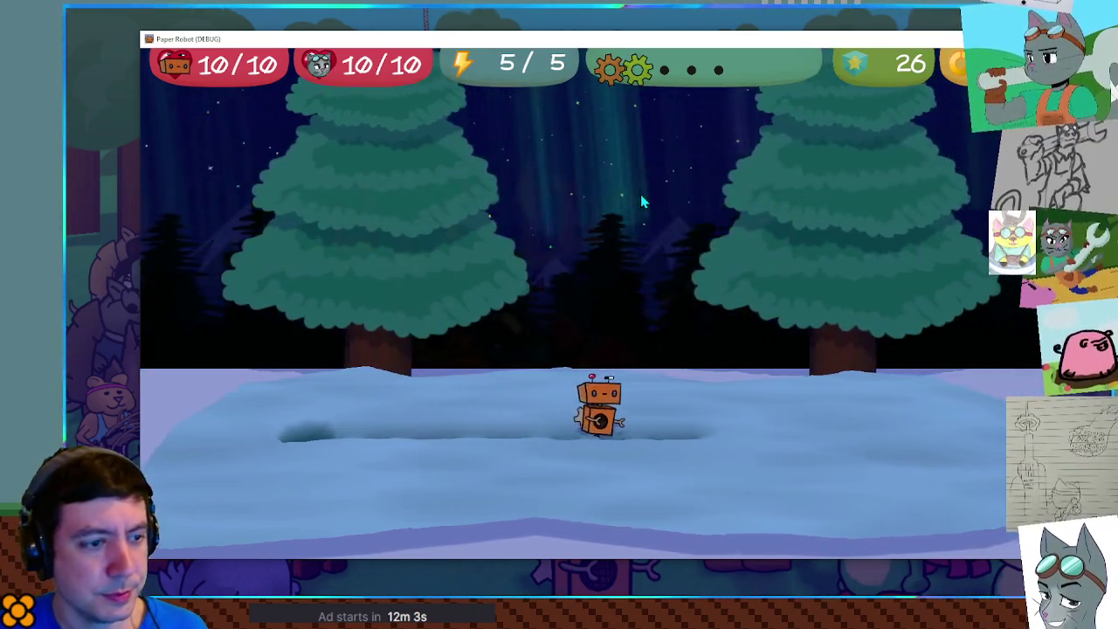
pyautogui.press('Right')
pyautogui.press('Left')
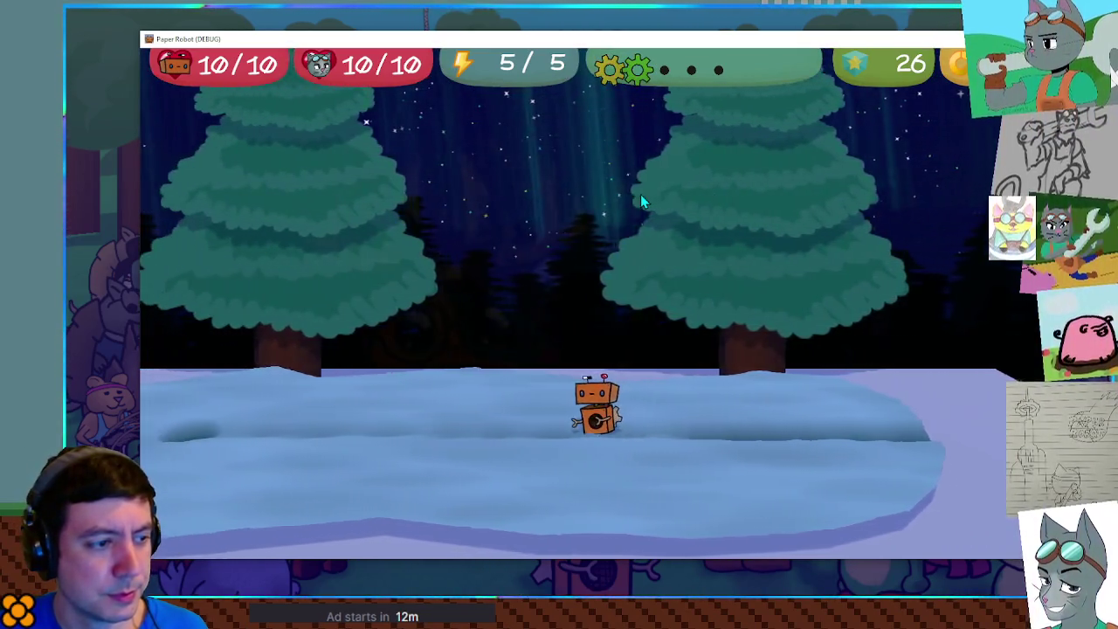
pyautogui.press('Left')
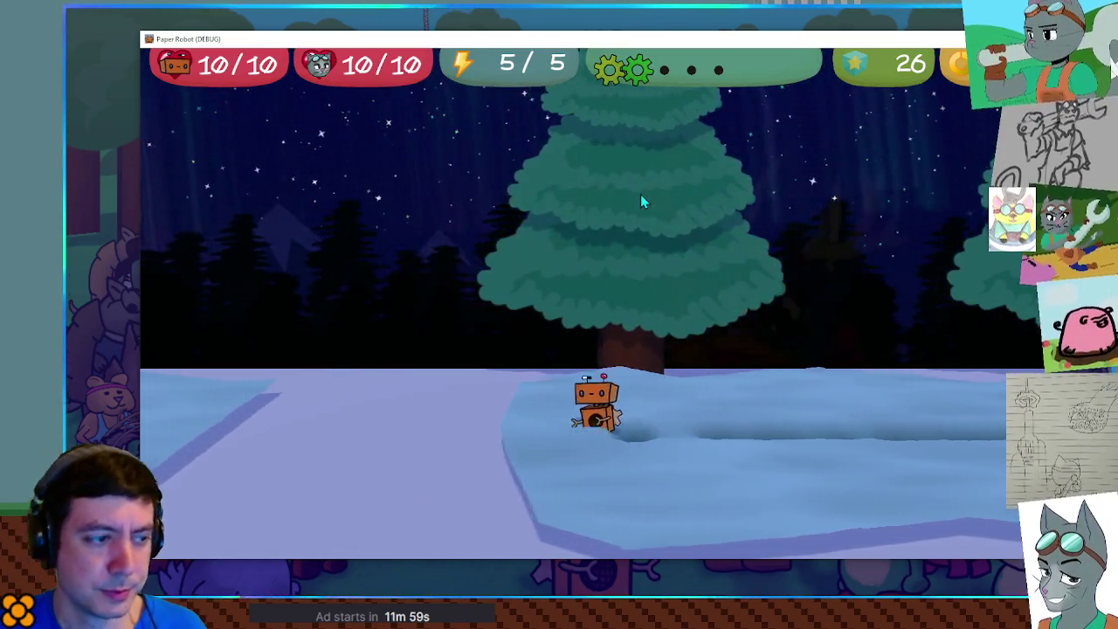
pyautogui.press('Left')
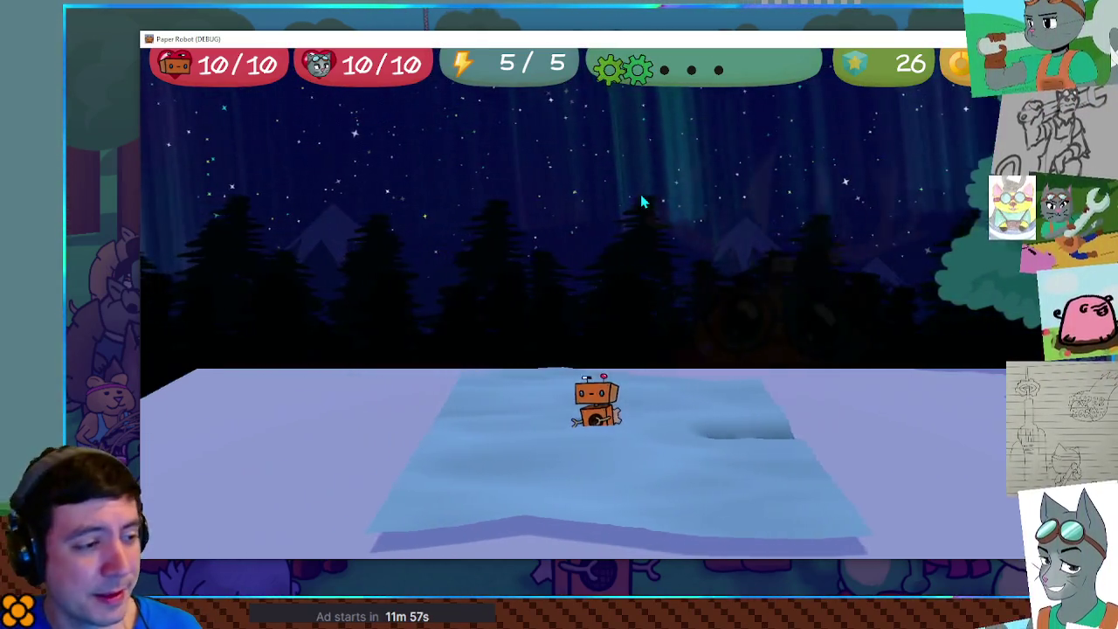
pyautogui.press('Right')
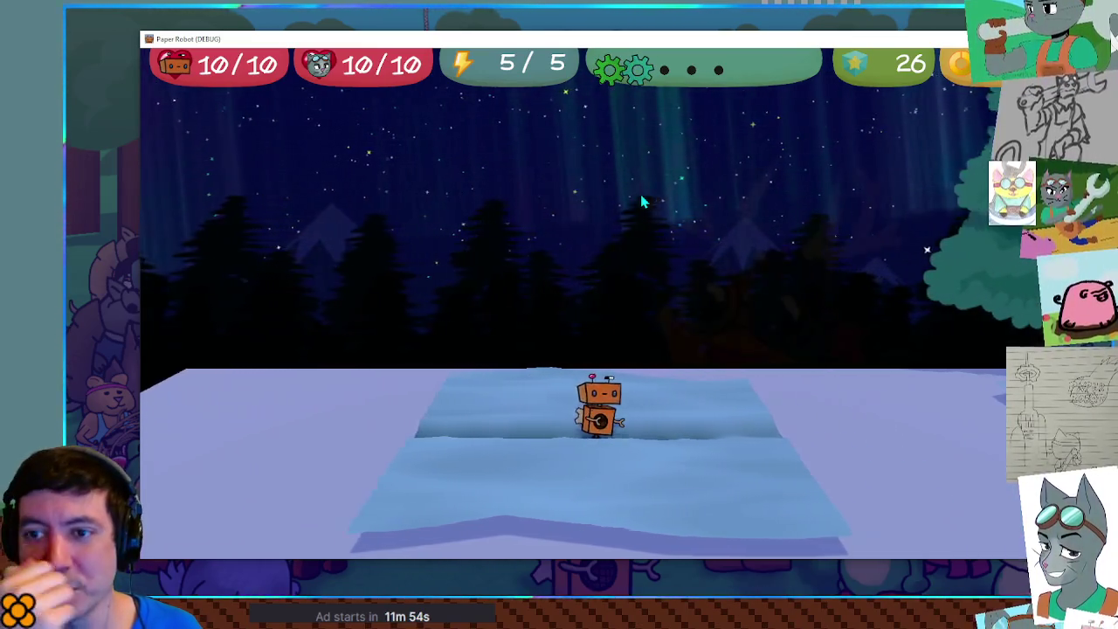
pyautogui.press('Right')
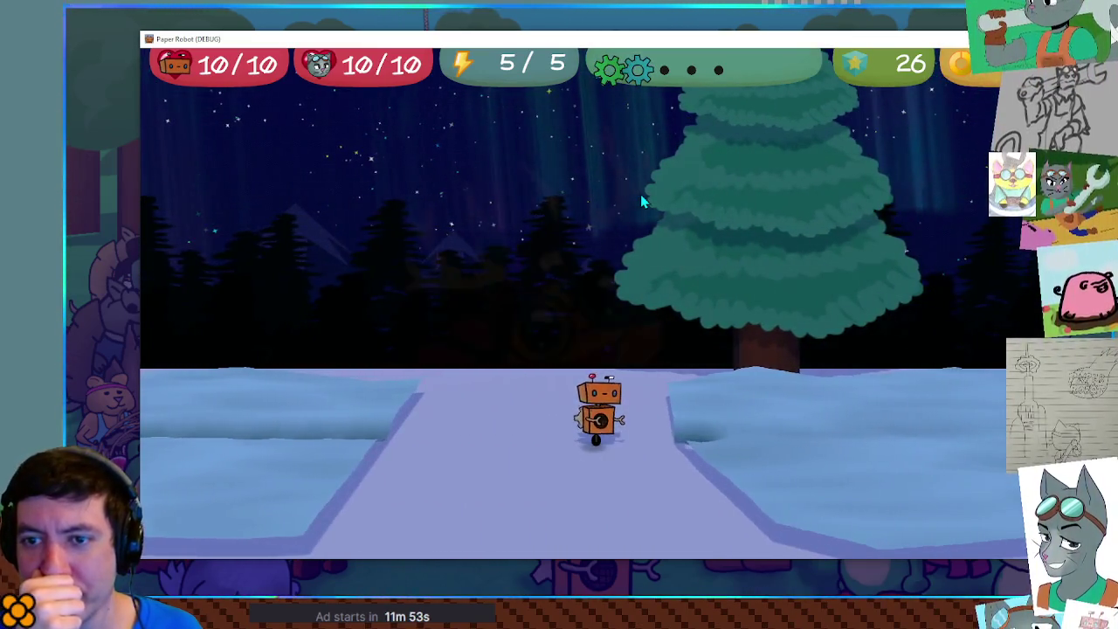
pyautogui.press('Left')
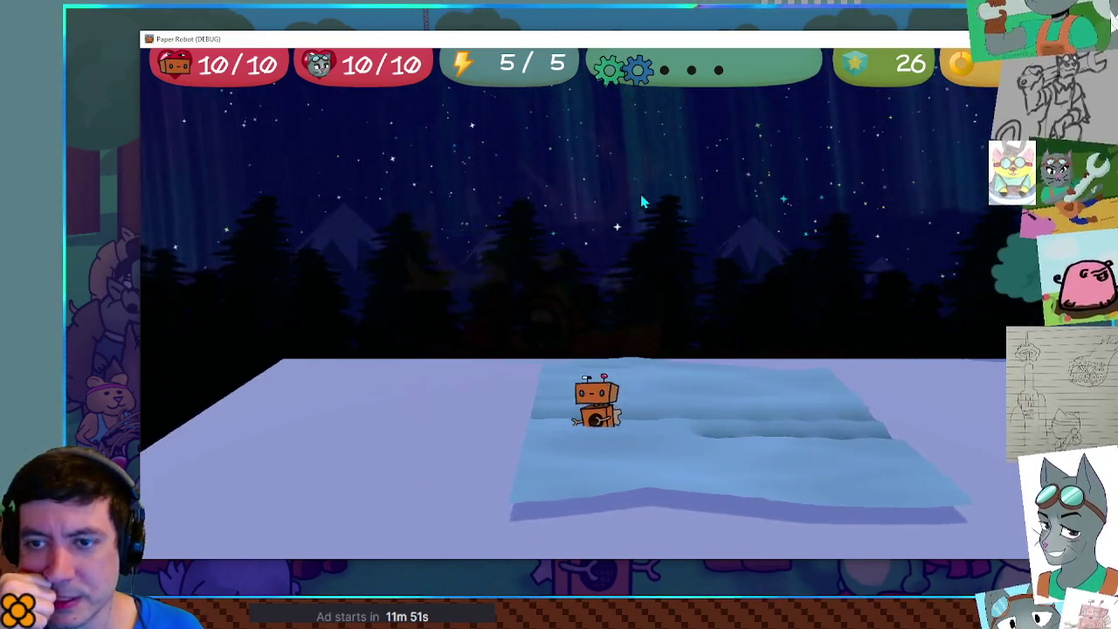
pyautogui.press('Right')
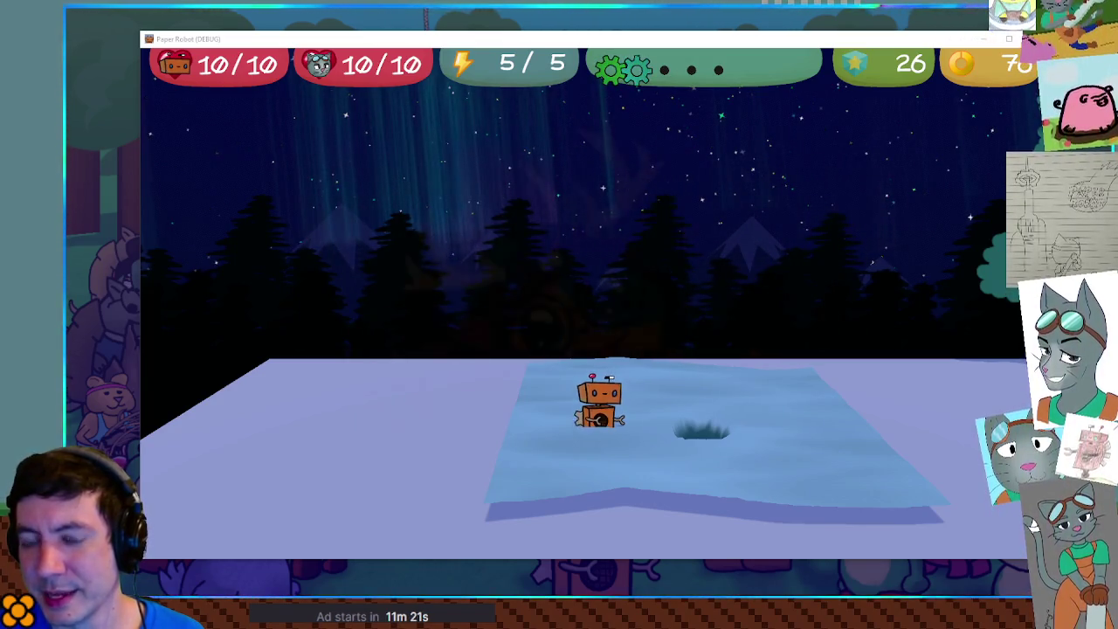
# Step: Walk the robot right across the snow plane, digging a long shallow trench of footprints
pyautogui.press('d')
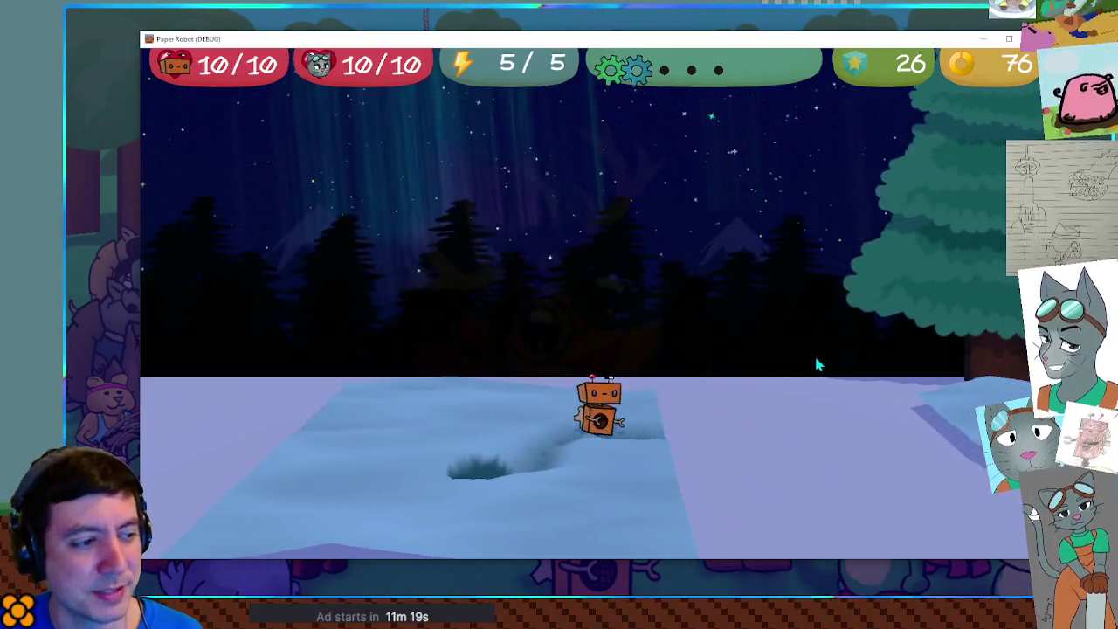
pyautogui.press('d')
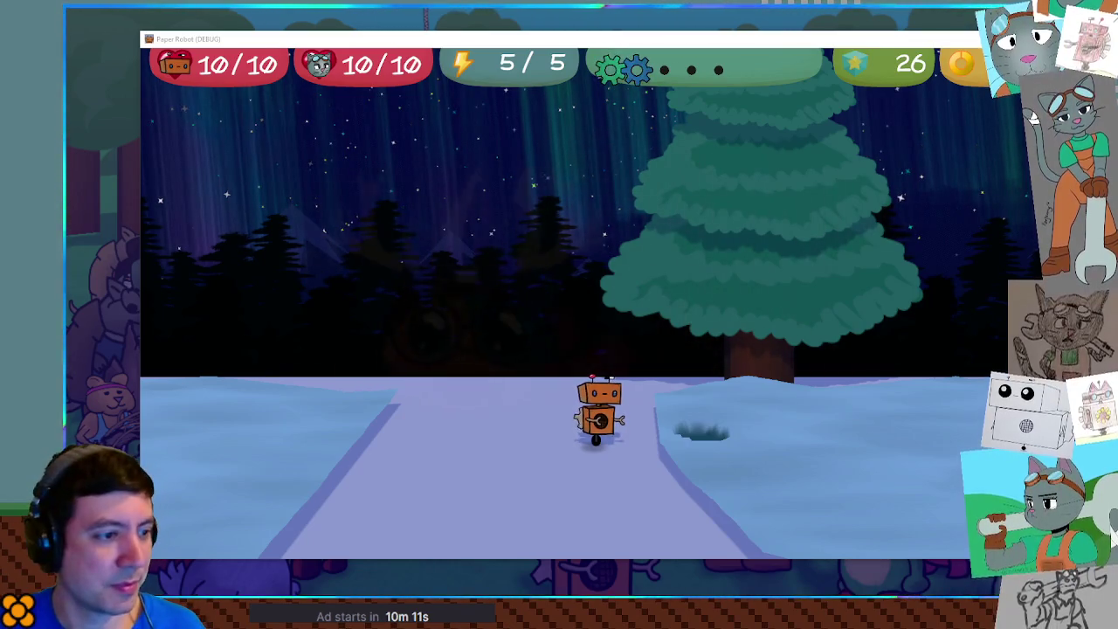
pyautogui.press('Right')
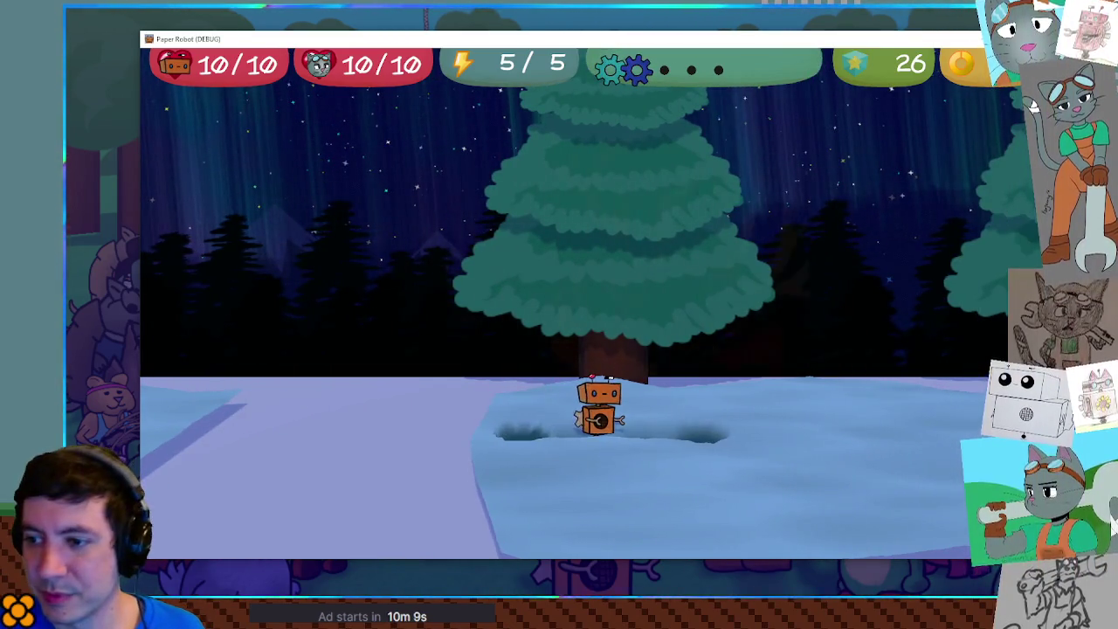
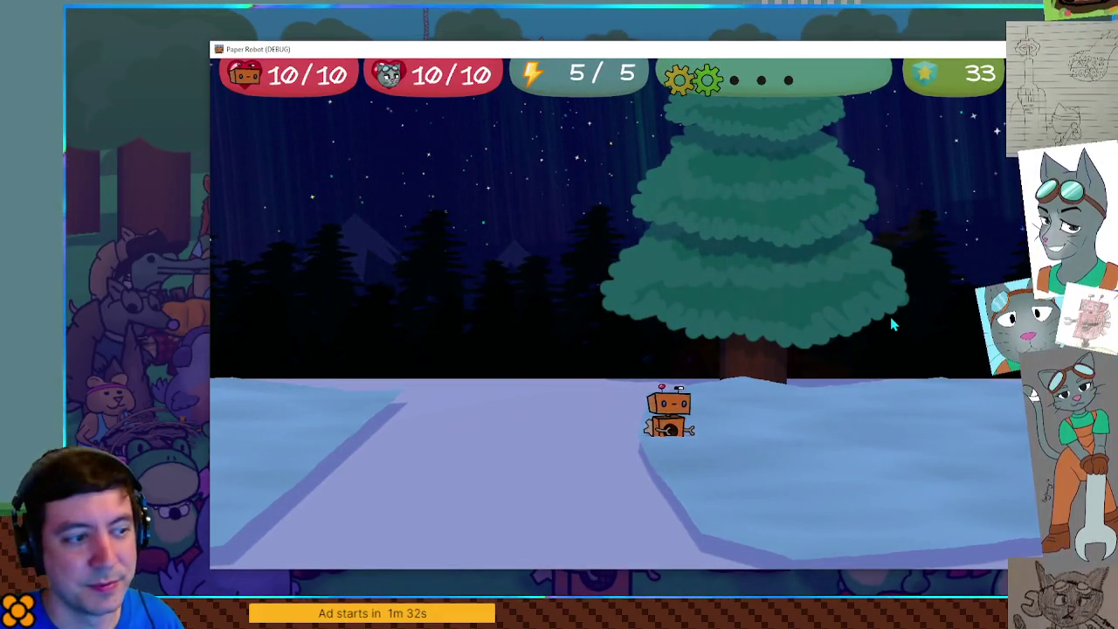
# Step: Cycle the partner through the green lizard and granny to the grey cat, walking right past the tree
pyautogui.press('Tab')
pyautogui.press('Tab')
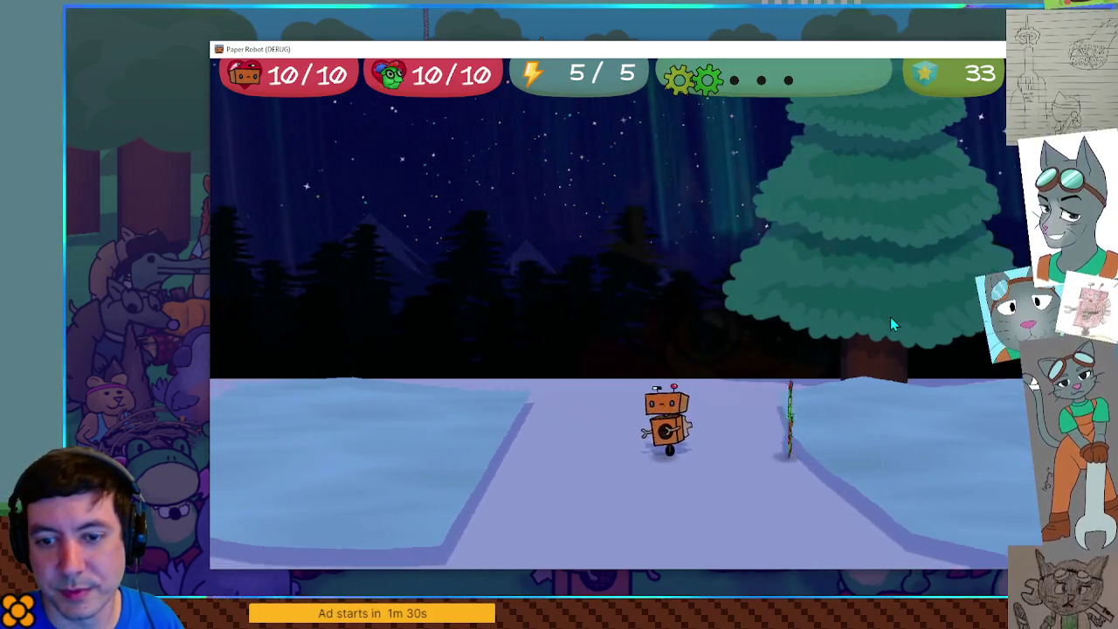
pyautogui.press('Right')
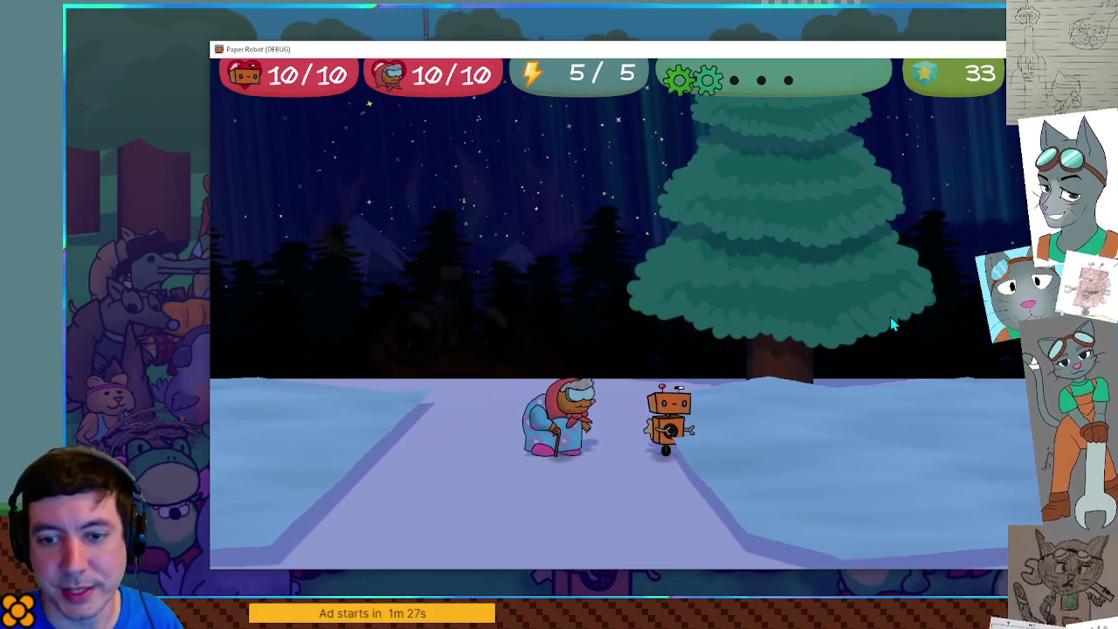
pyautogui.press('Tab')
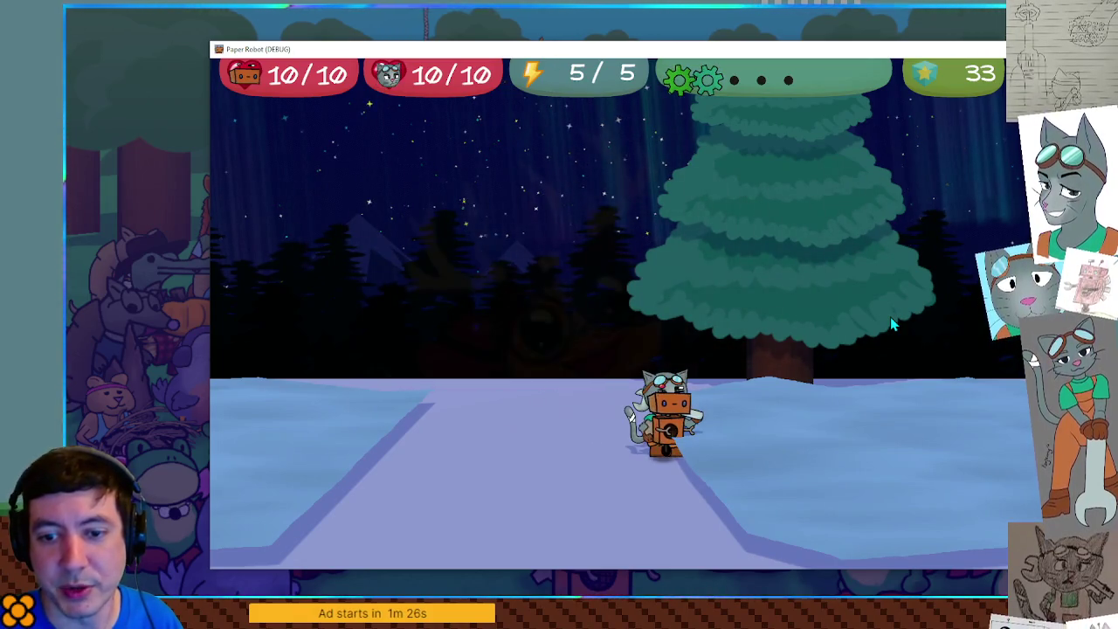
pyautogui.press('Right')
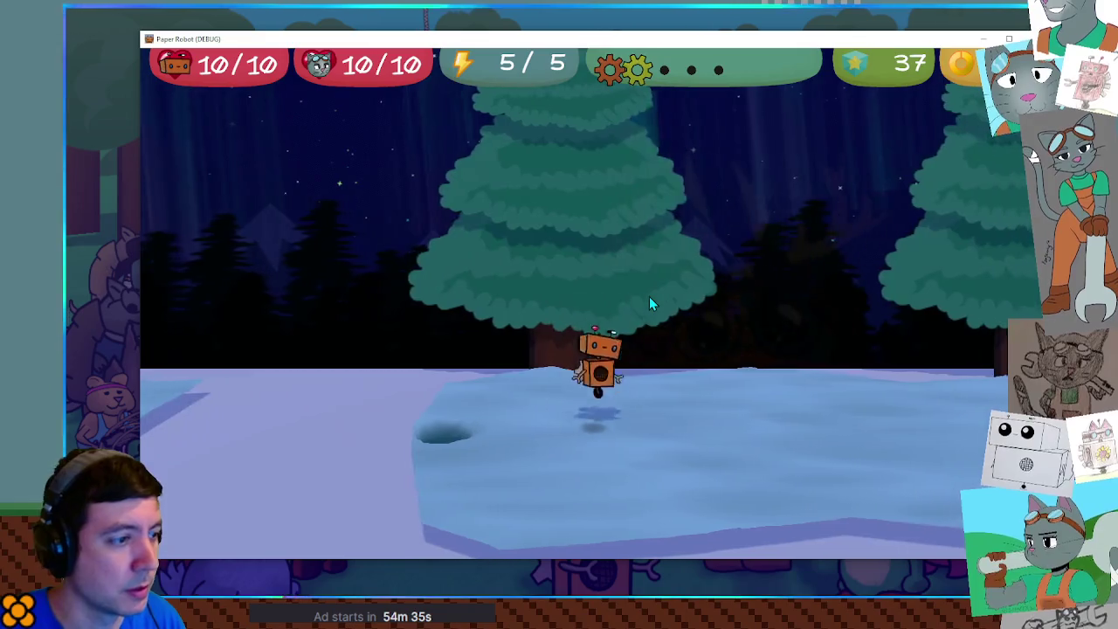
# Step: Hop the robot across the snowfield and ledge, swapping to grandma and back to the grey cat
pyautogui.press('Right')
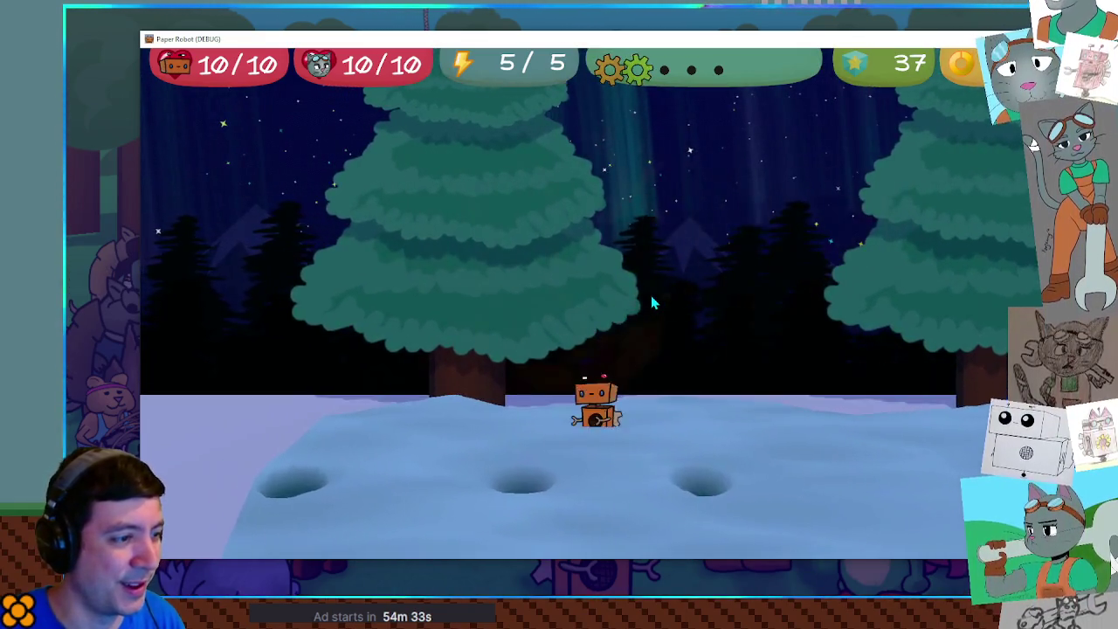
pyautogui.press('Up')
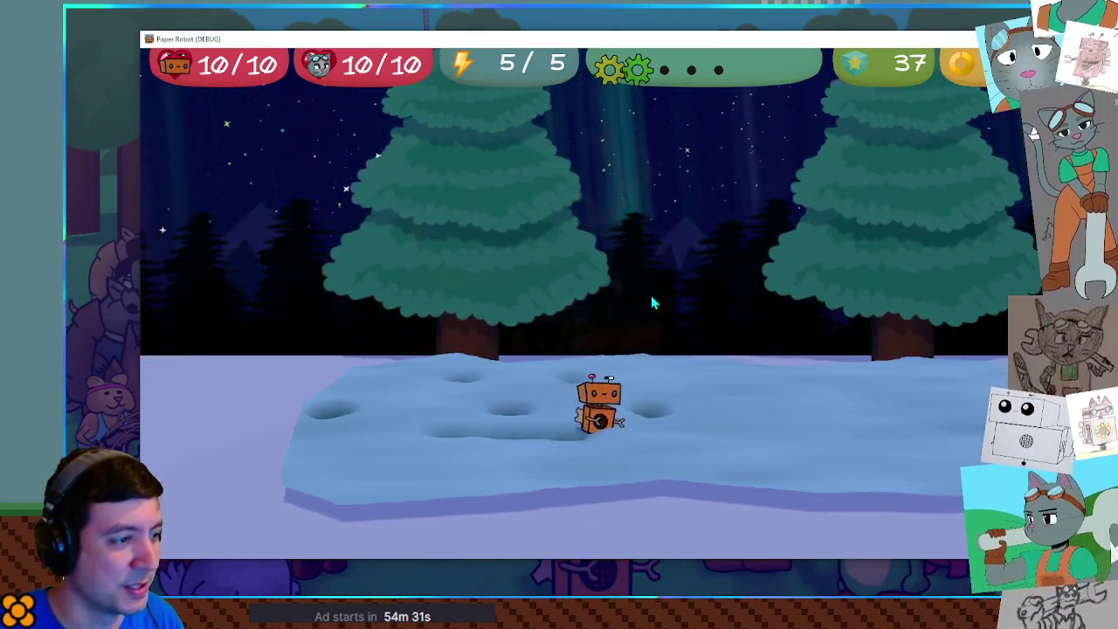
pyautogui.press('Right')
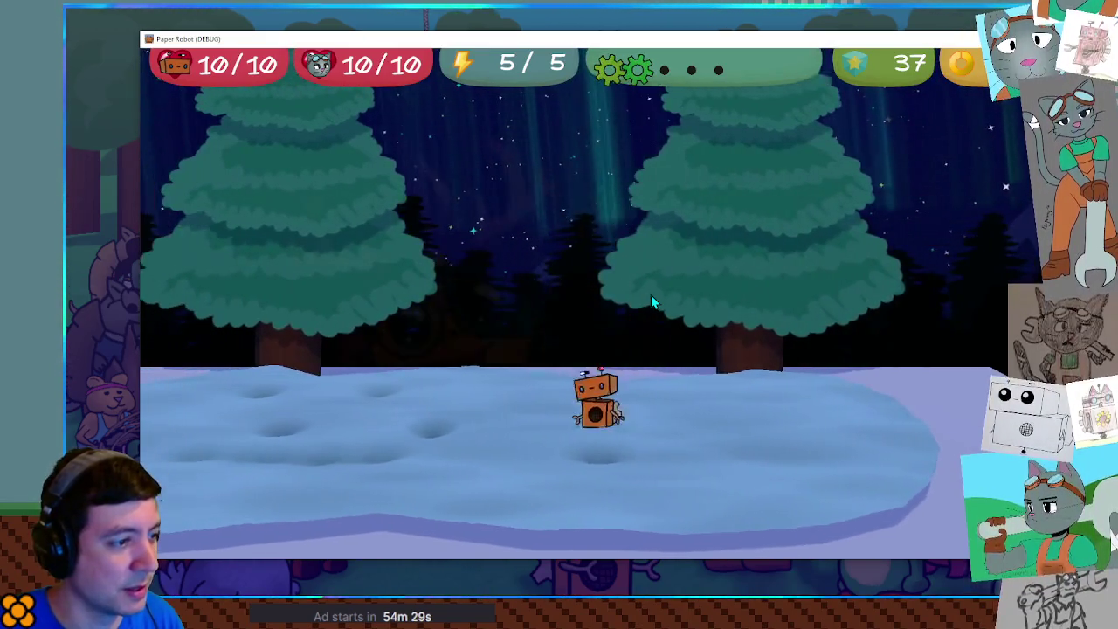
pyautogui.press('Right')
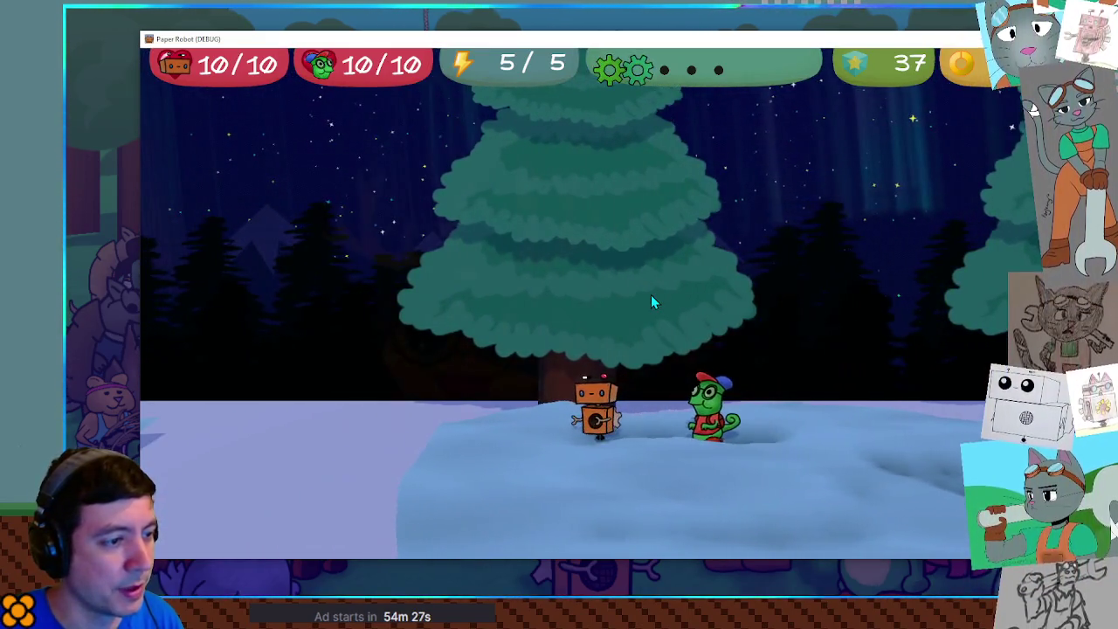
pyautogui.press('Left')
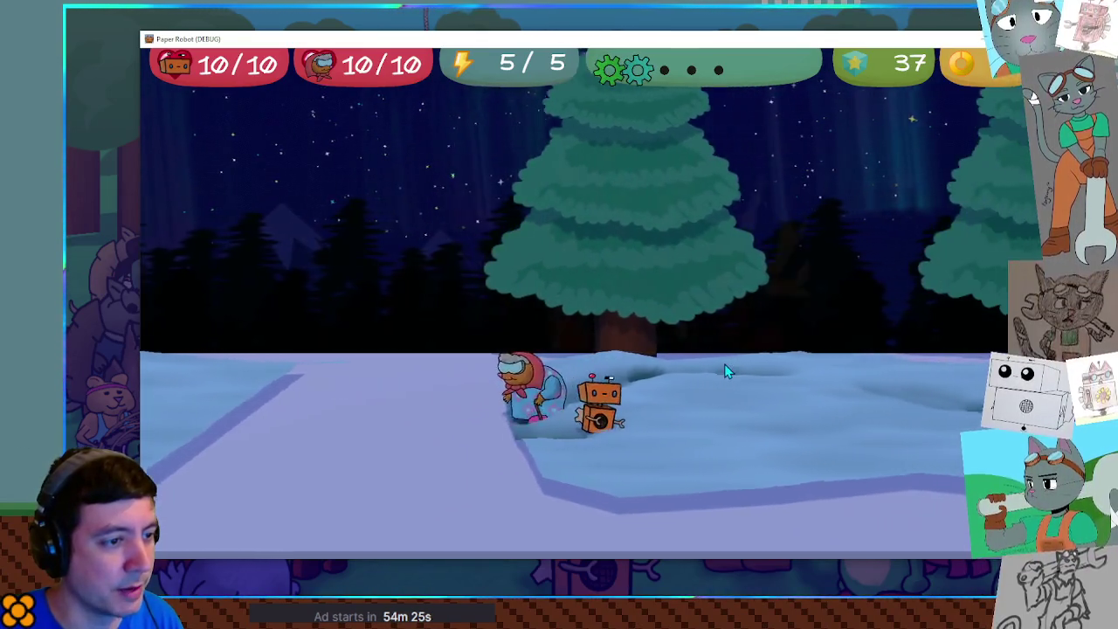
pyautogui.press('Left')
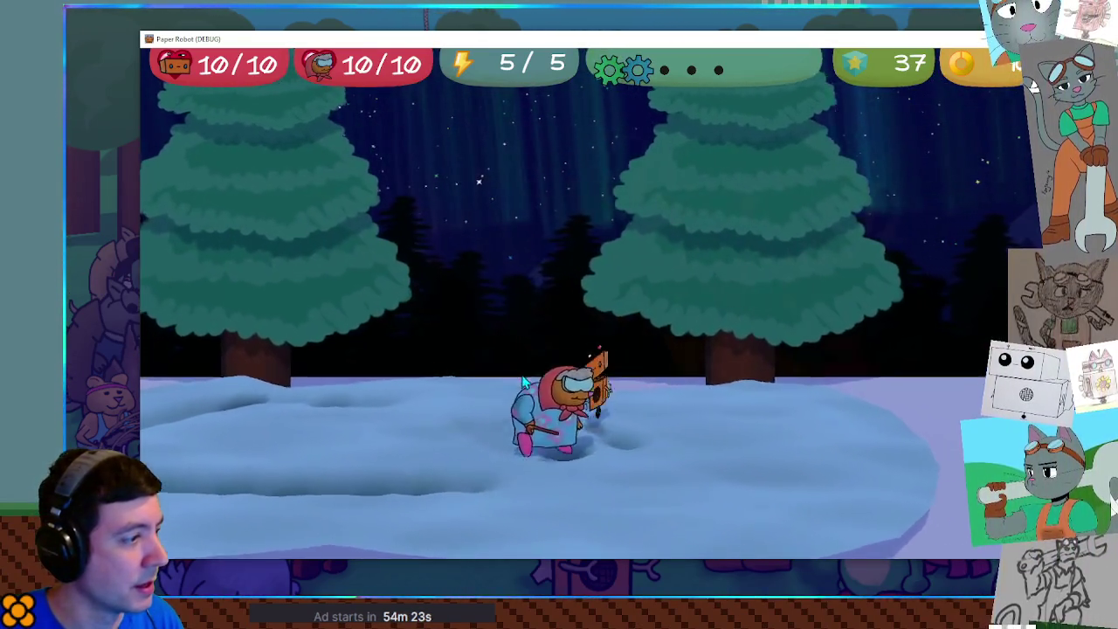
pyautogui.press('Right')
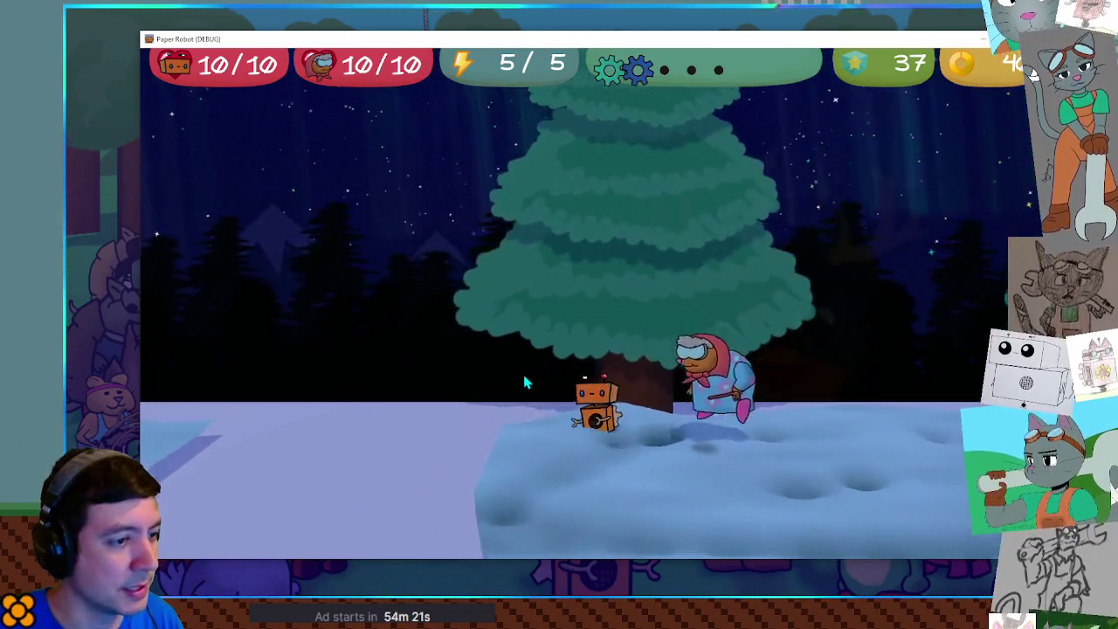
pyautogui.press('Left')
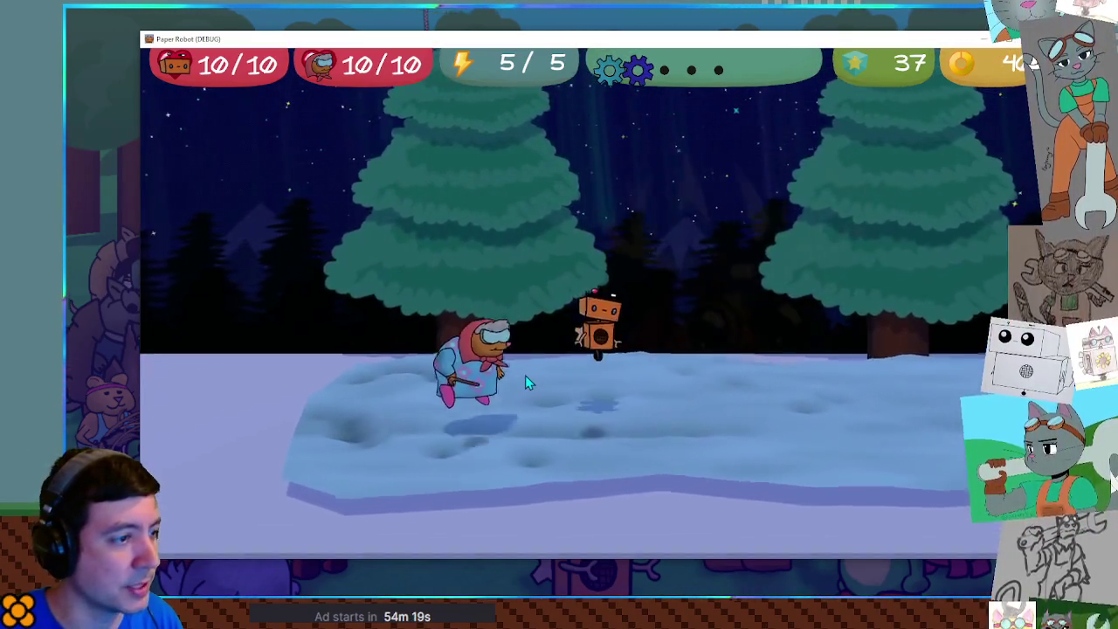
pyautogui.press('Right')
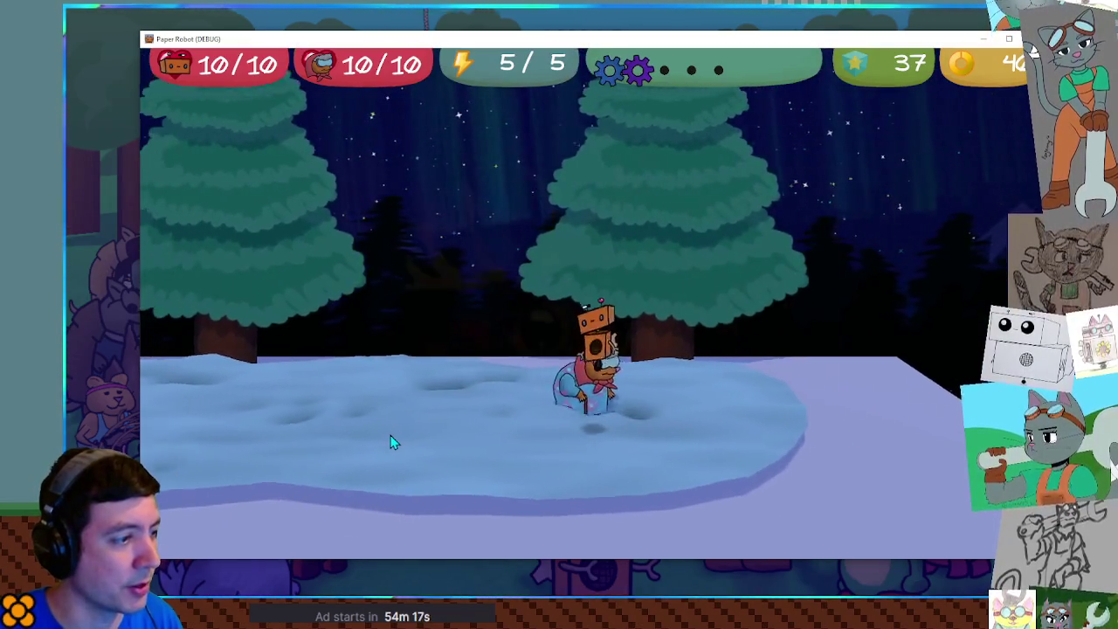
pyautogui.press('Right')
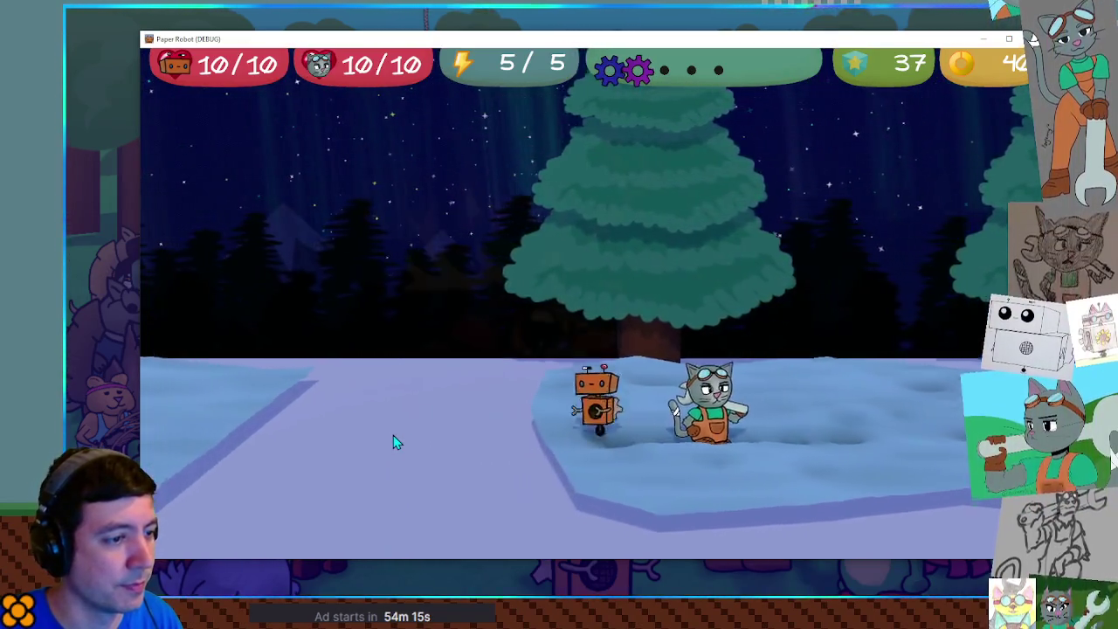
# Step: Walk and hop the robot around the snowfield toward the trees, leaving footprints
pyautogui.press('Up')
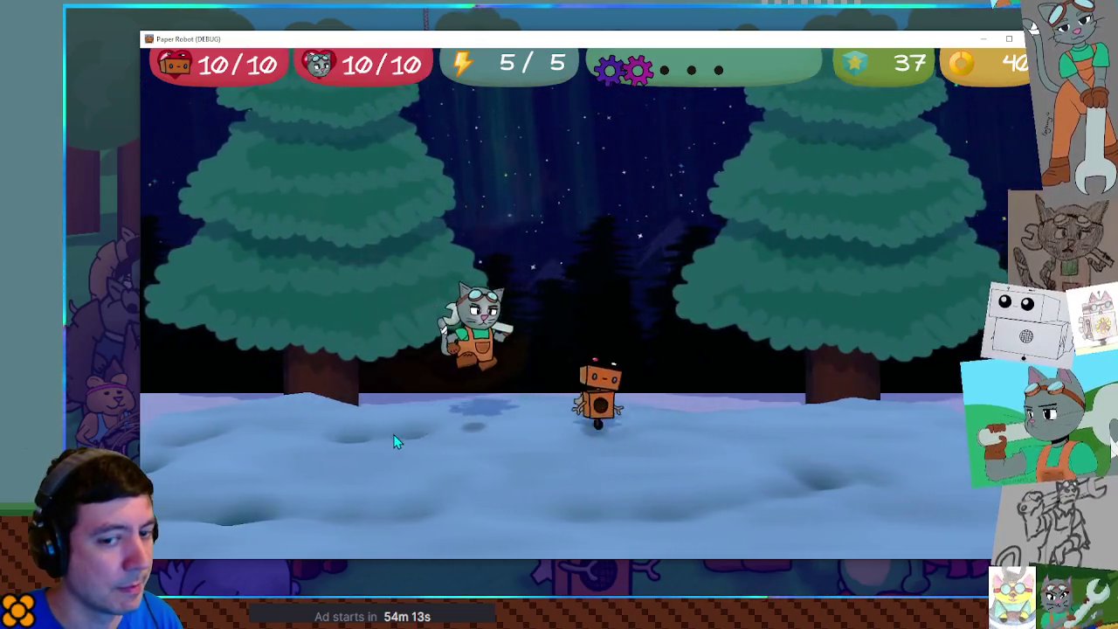
pyautogui.press('Right')
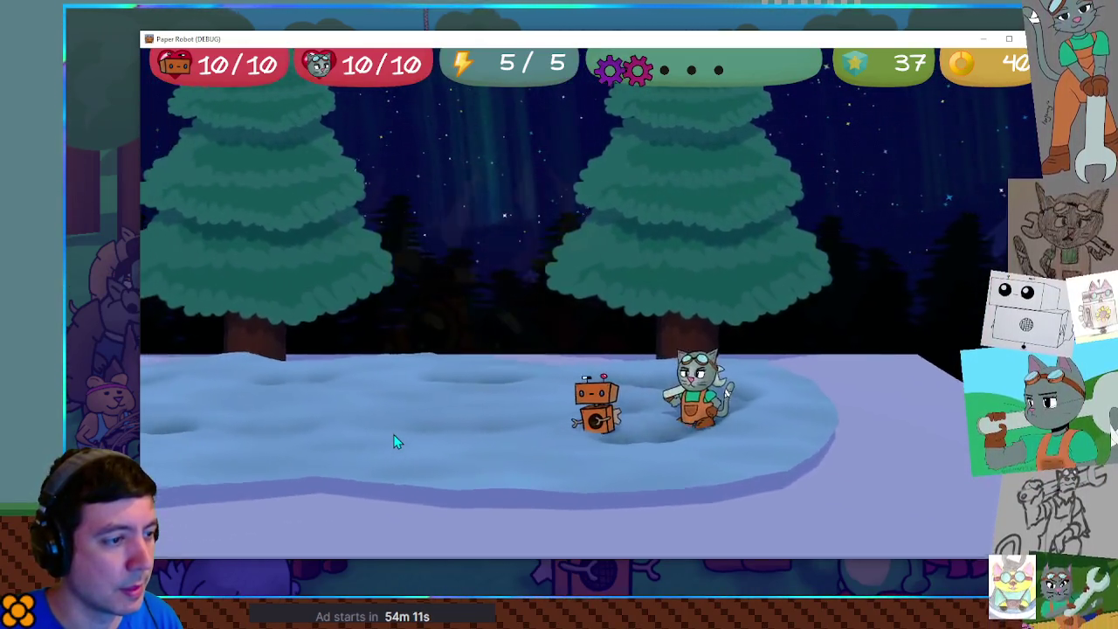
pyautogui.press('Up')
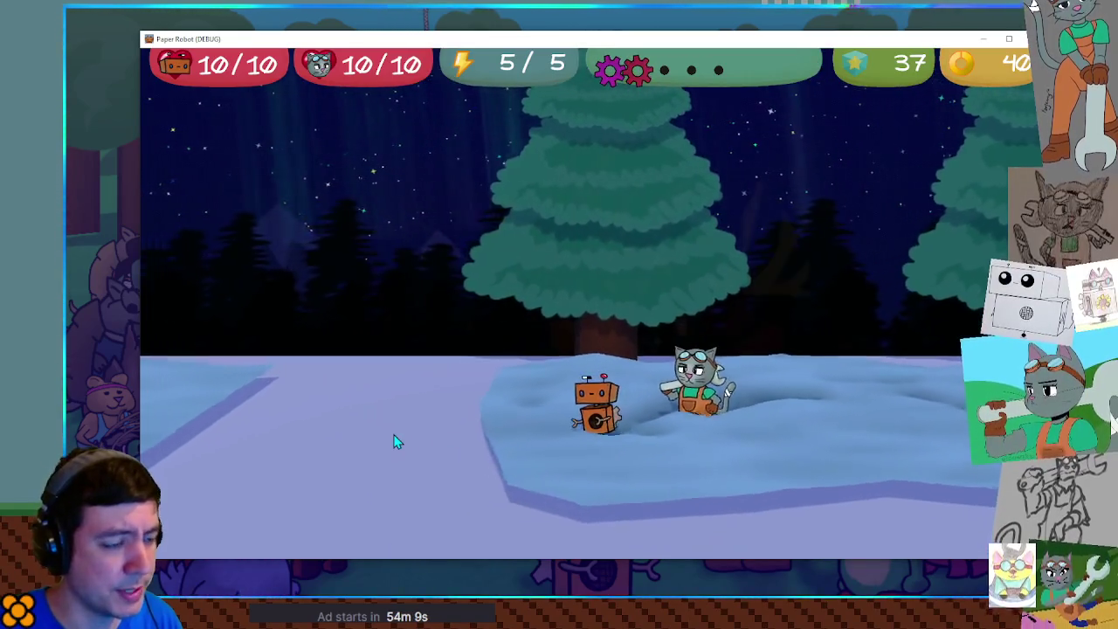
pyautogui.press('Up')
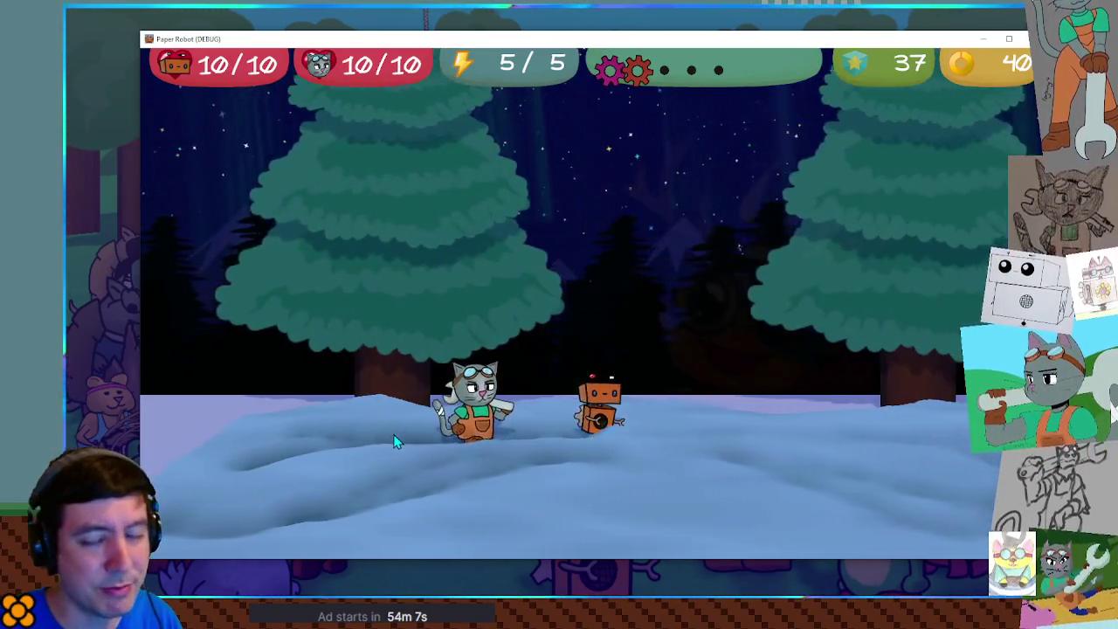
pyautogui.press('Up')
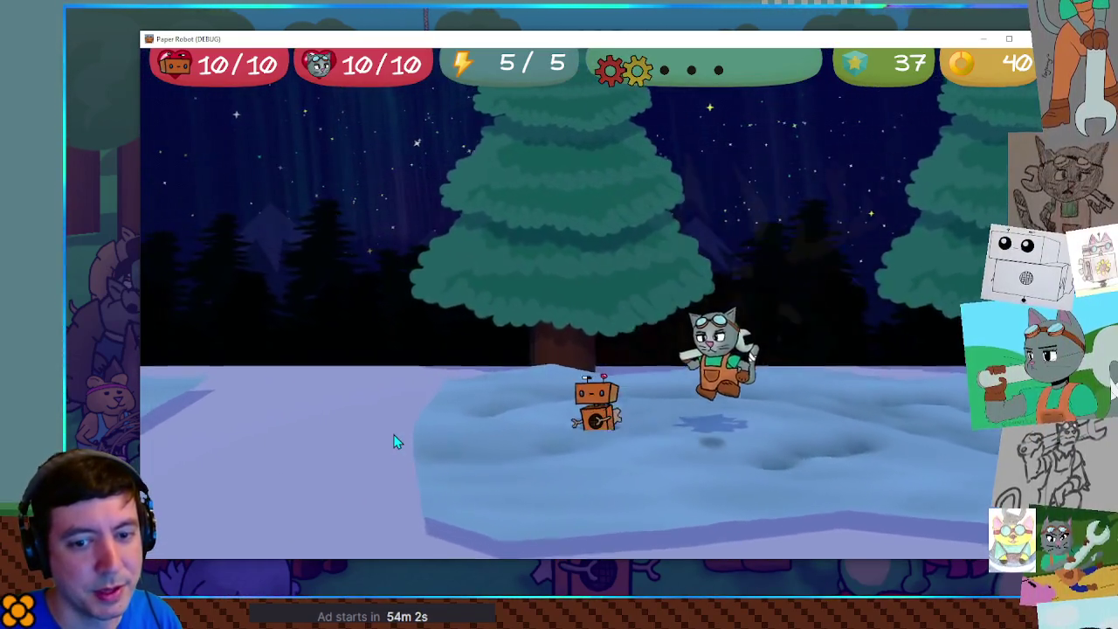
pyautogui.press('Left')
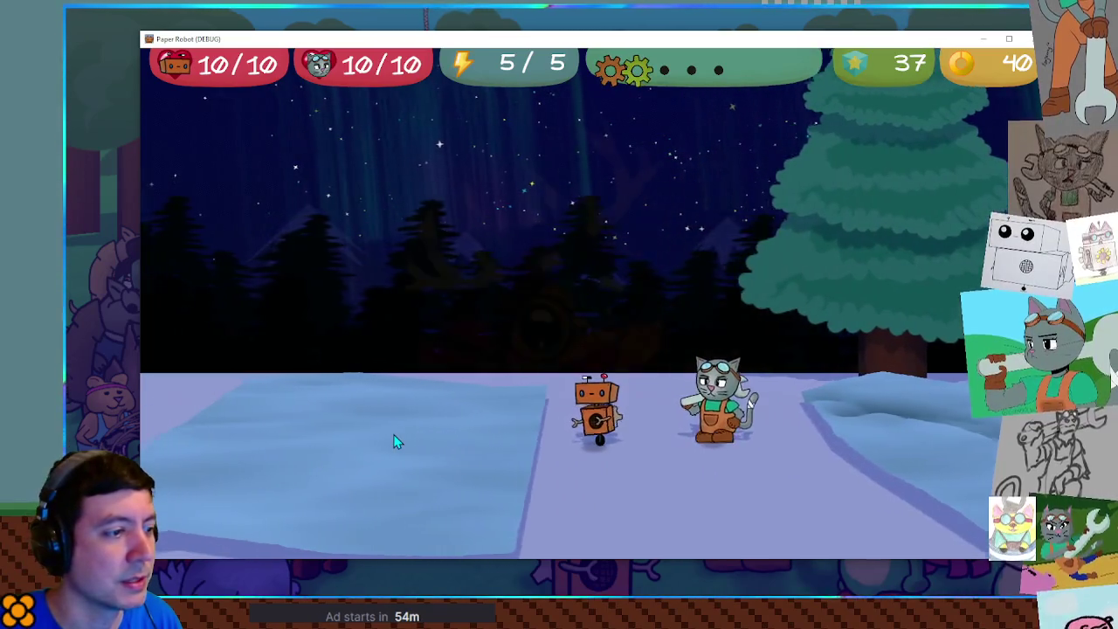
pyautogui.press('Up')
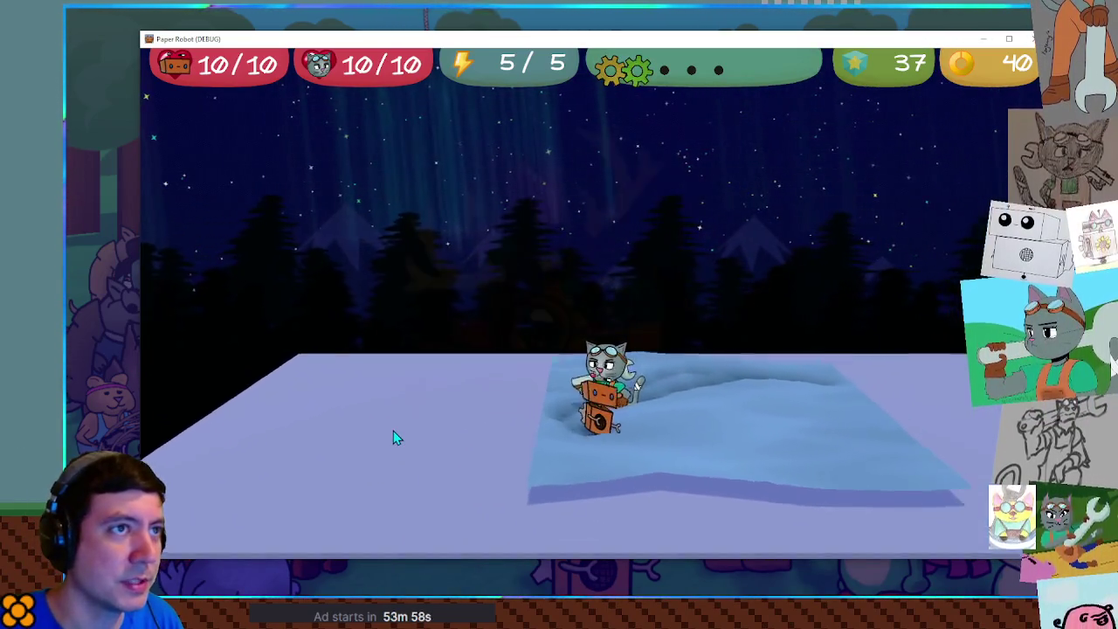
pyautogui.press('Down')
# Step: Walk right past the big tree into the next snow patch, carving a continuous trail
pyautogui.press('Right')
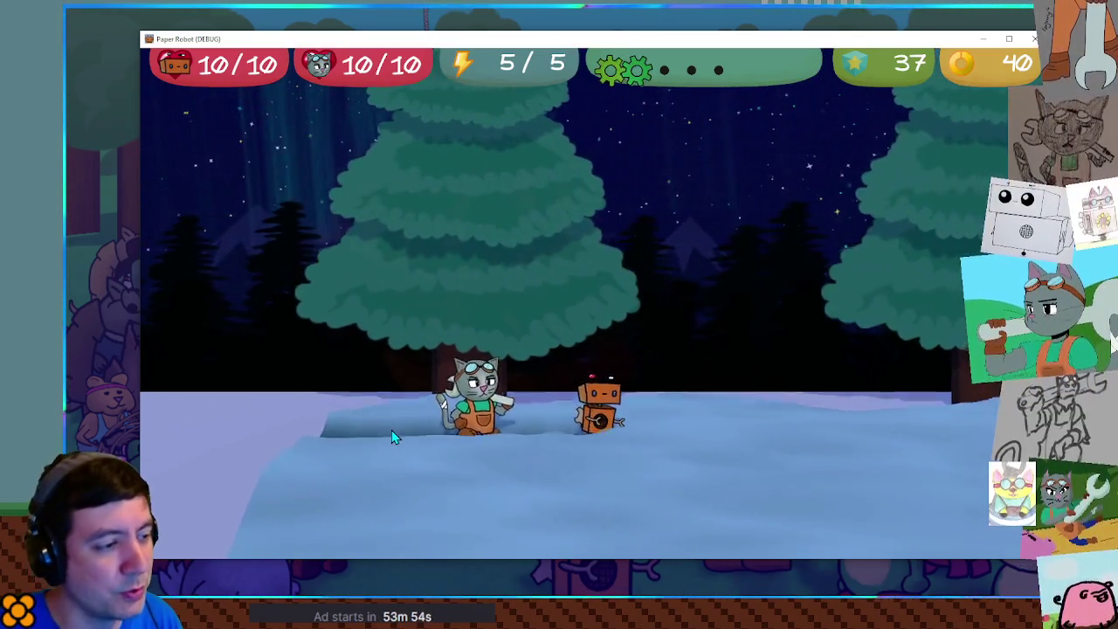
pyautogui.press('Right')
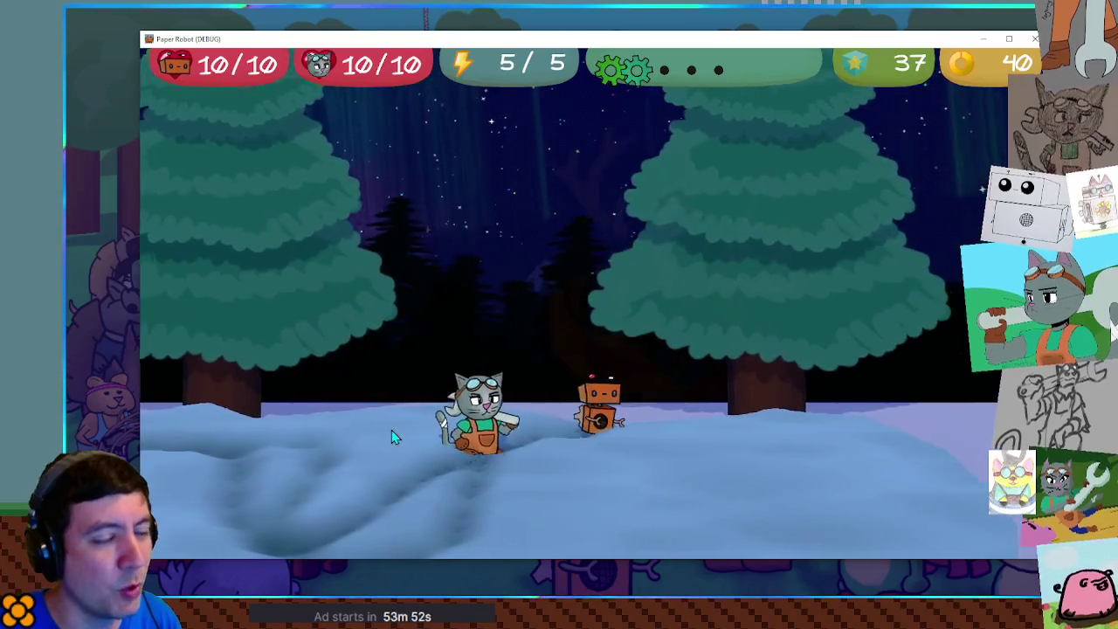
pyautogui.press('Right')
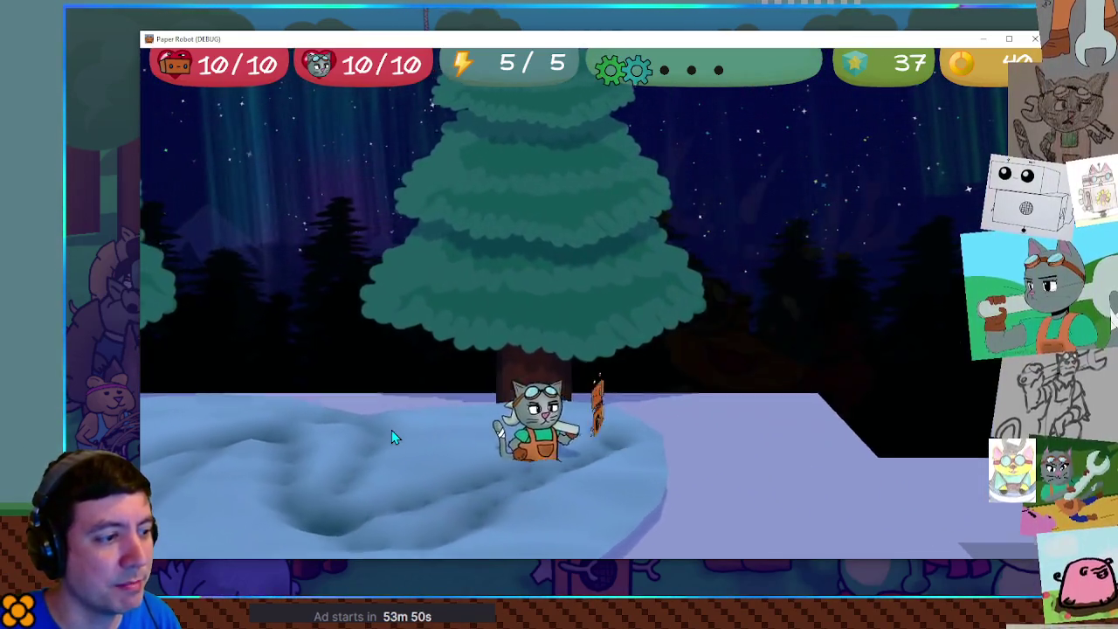
pyautogui.press('Right')
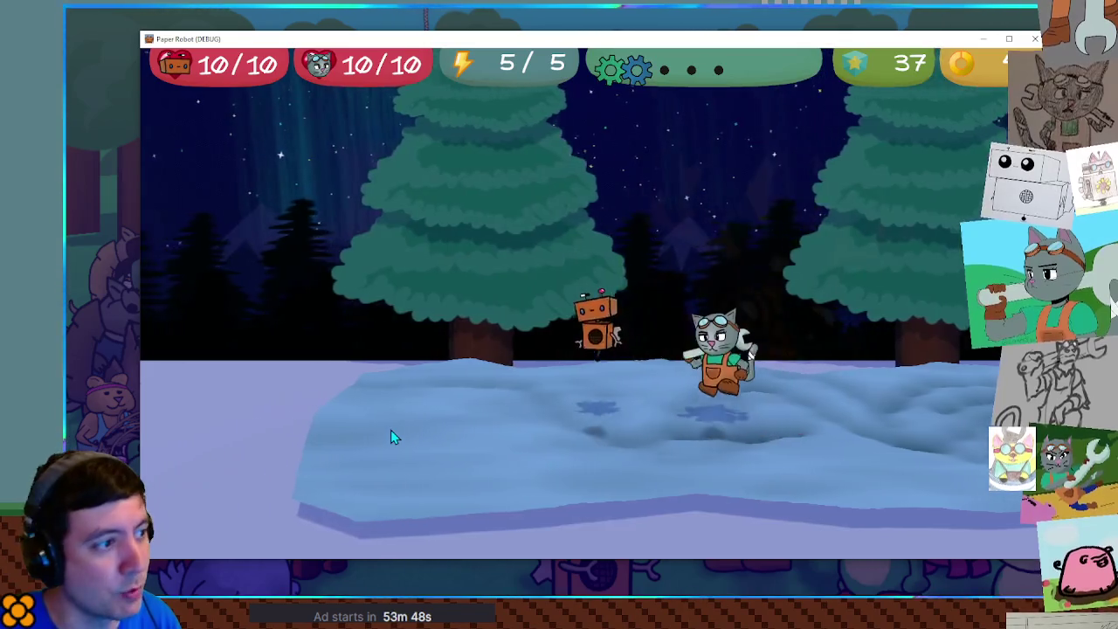
pyautogui.press('Right')
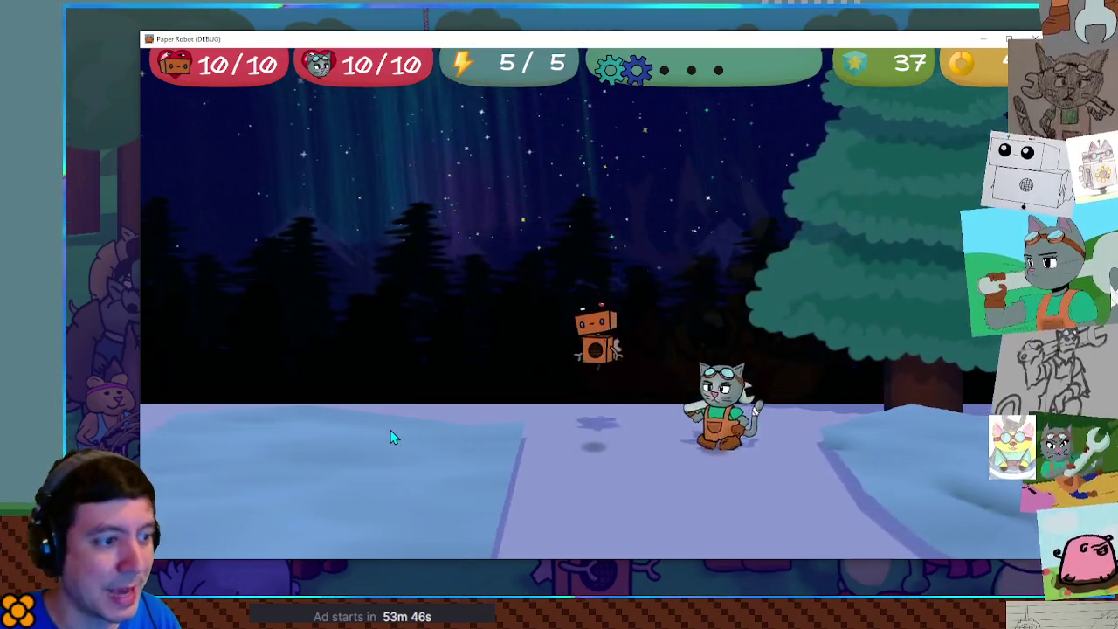
pyautogui.press('Right')
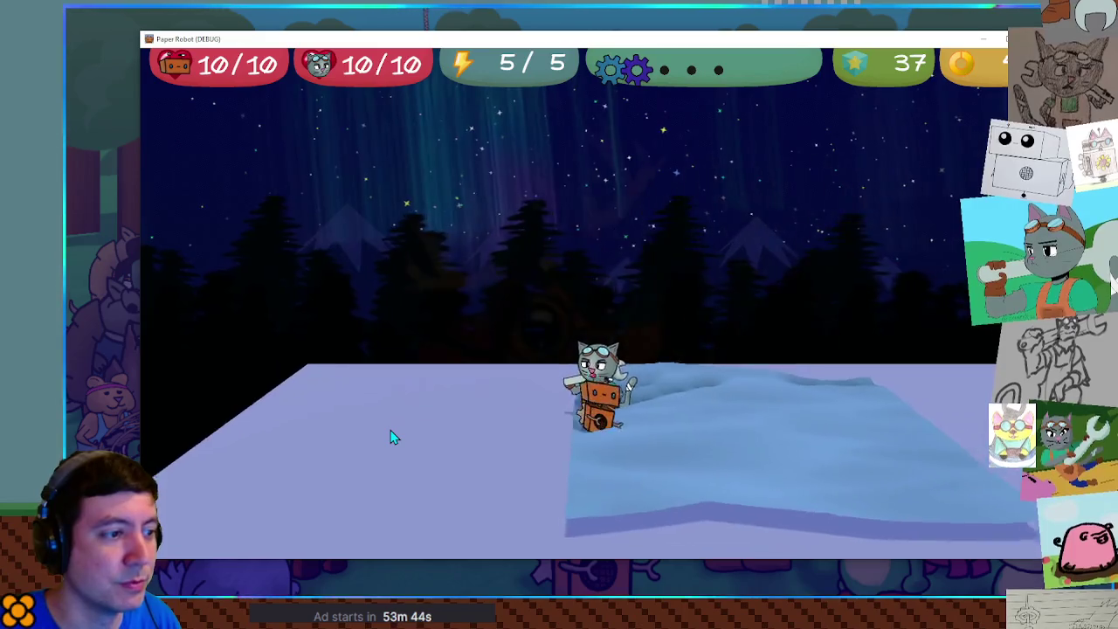
pyautogui.press('Right')
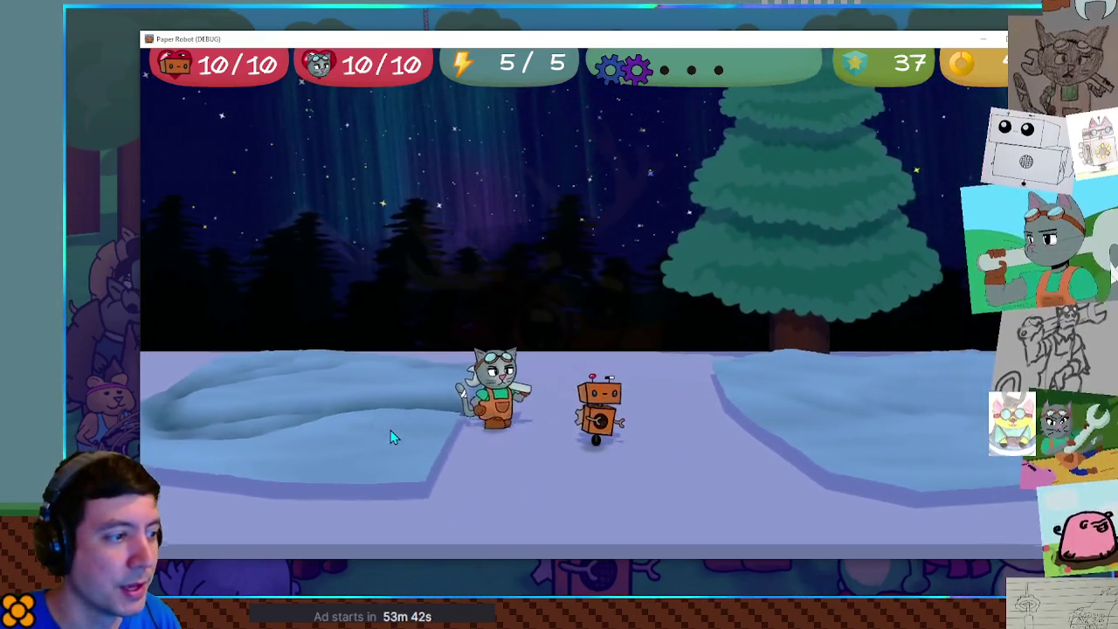
pyautogui.press('Right')
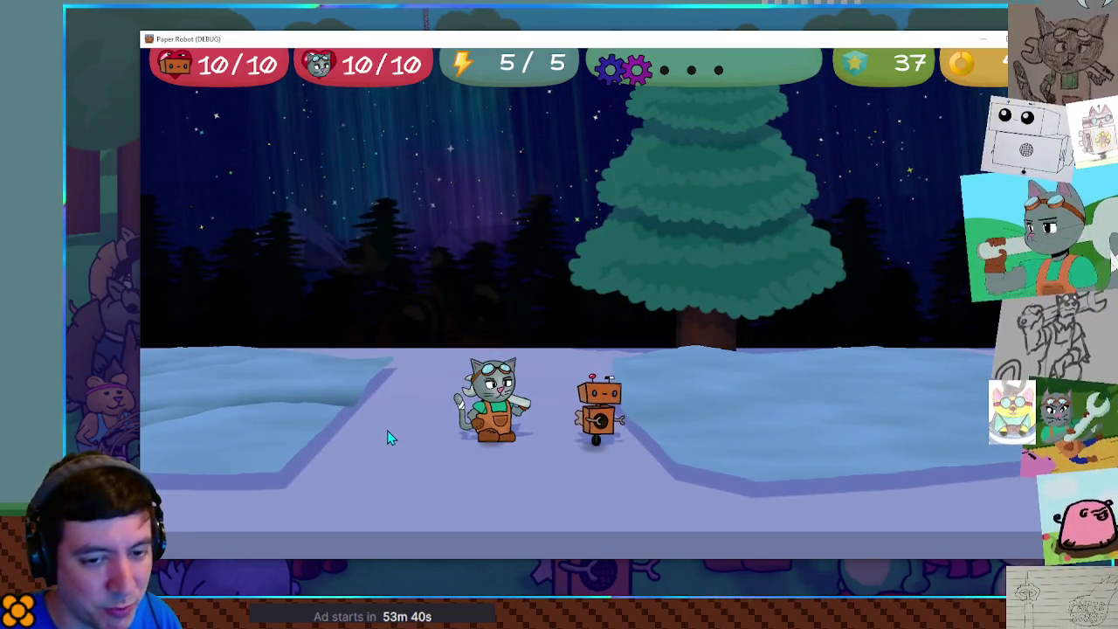
pyautogui.press('Right')
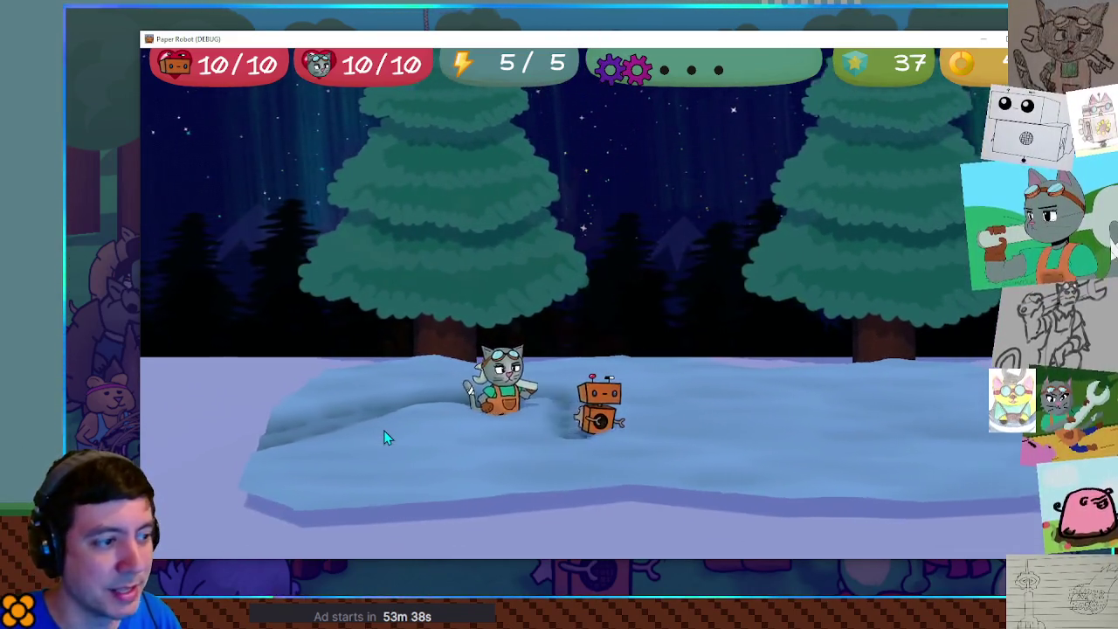
pyautogui.press('Right')
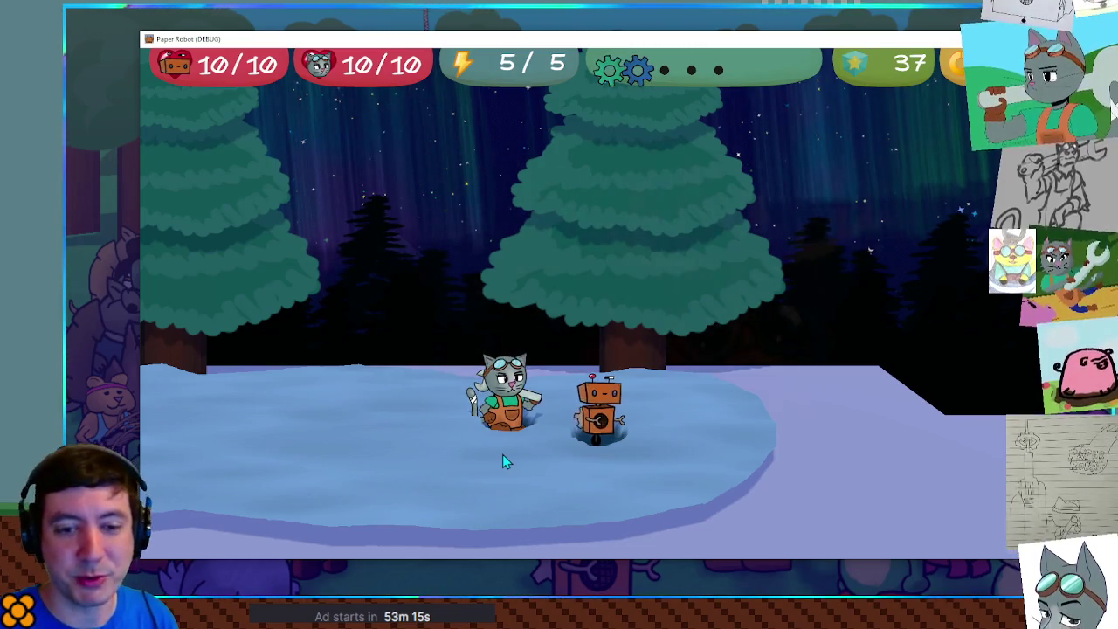
# Step: Switch the companion to the green chameleon, then to grandma, while walking through the snow
pyautogui.press('w')
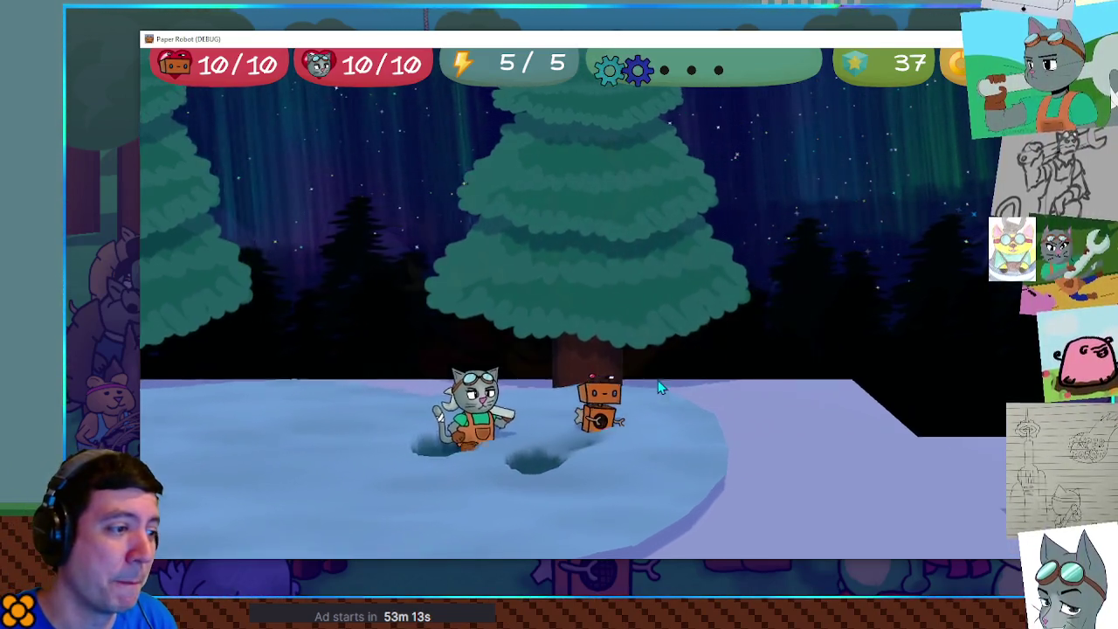
pyautogui.press('d')
pyautogui.press('q')
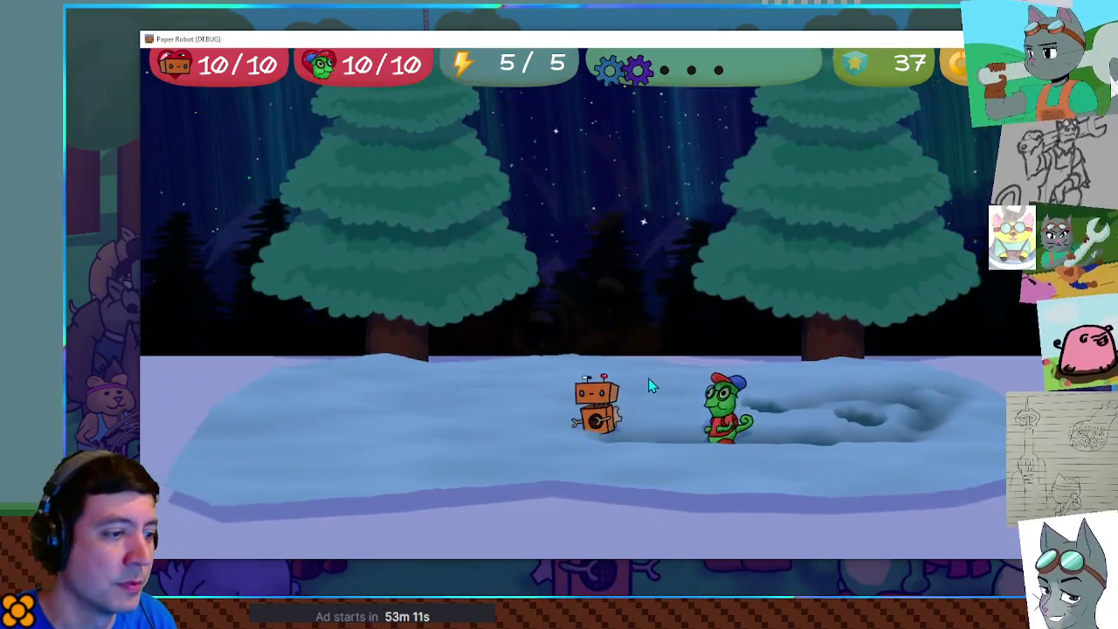
pyautogui.press('q')
pyautogui.press('w')
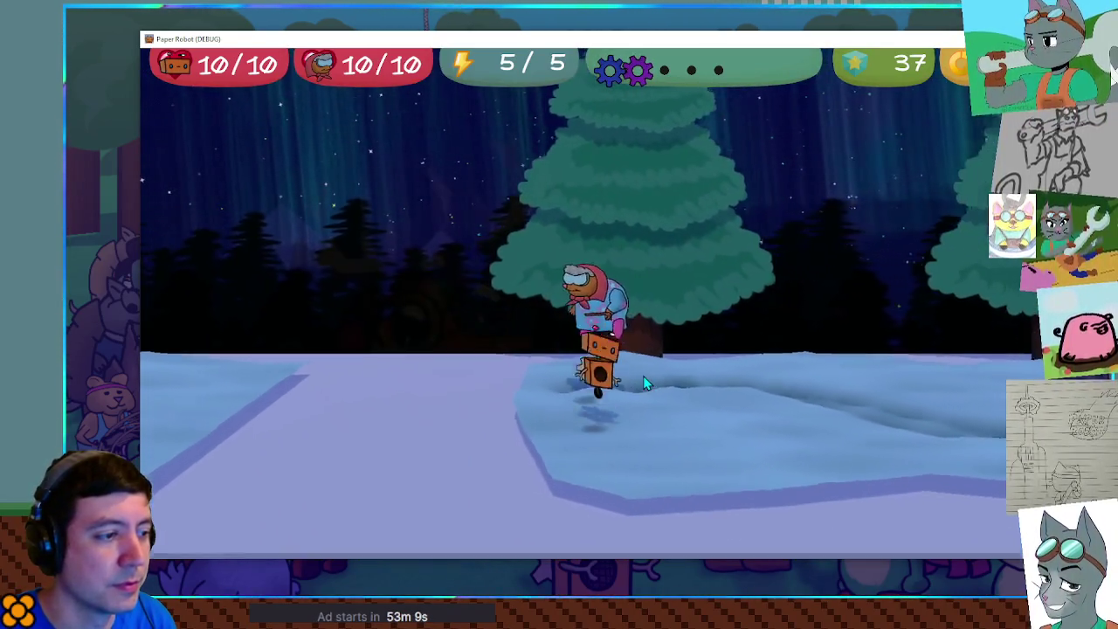
pyautogui.press('s')
pyautogui.press('s')
# Step: Burrow the robot through the snow, then hop left and right to leave footprints
pyautogui.press('d')
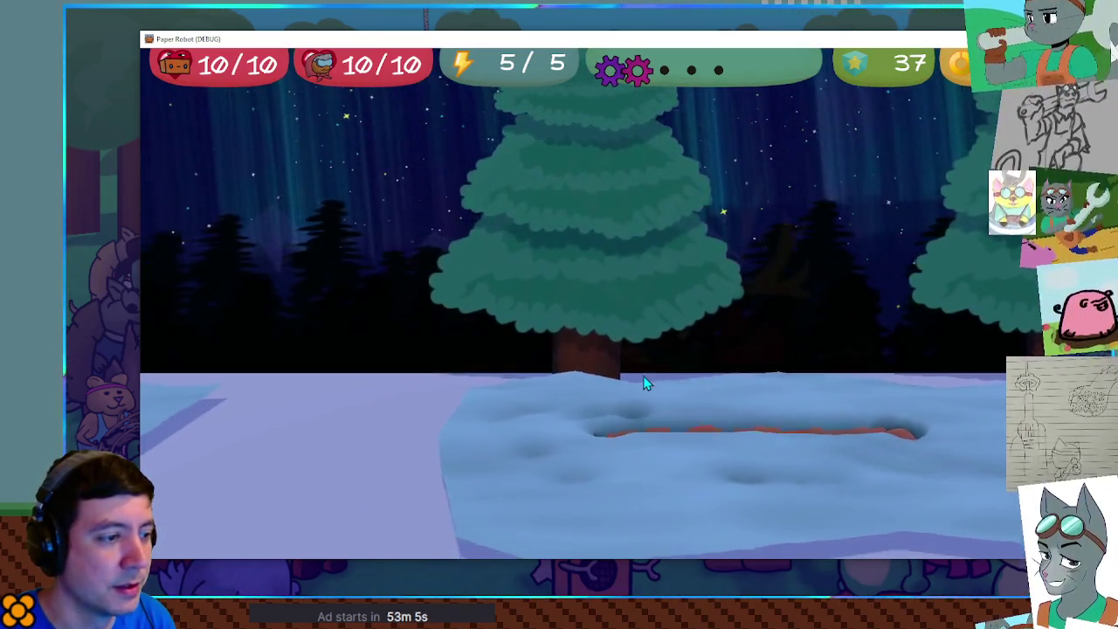
pyautogui.press('a')
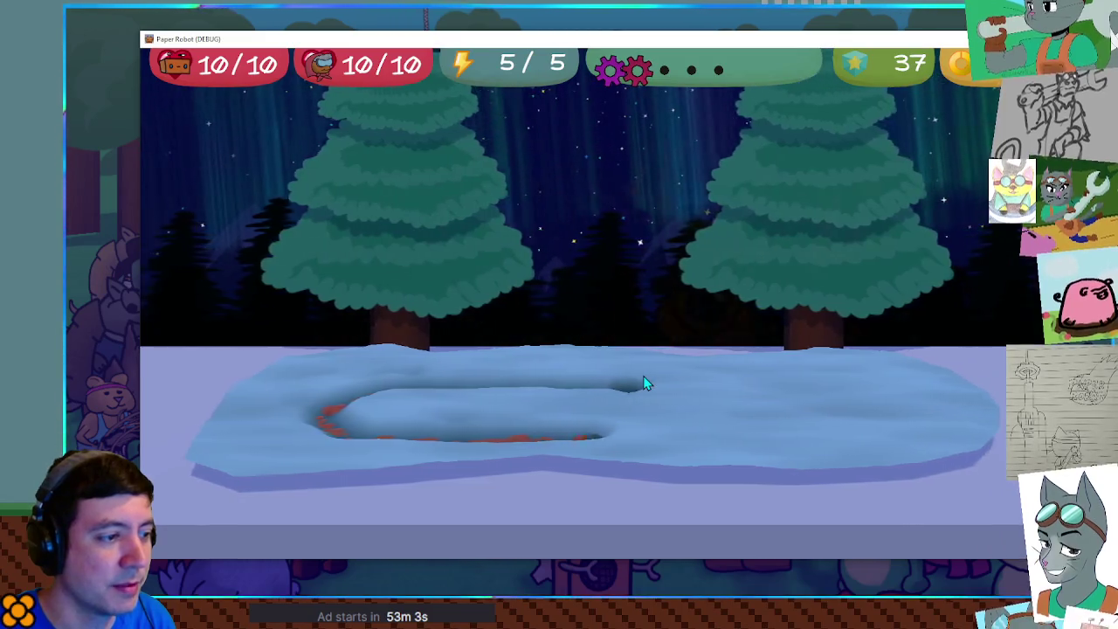
pyautogui.press('w')
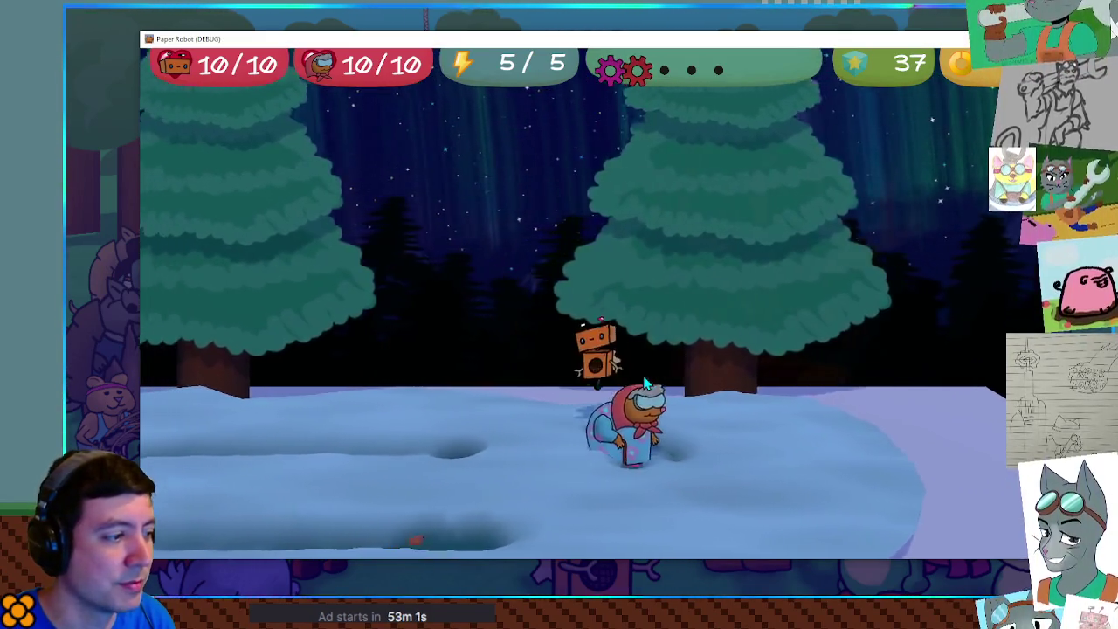
pyautogui.press('a')
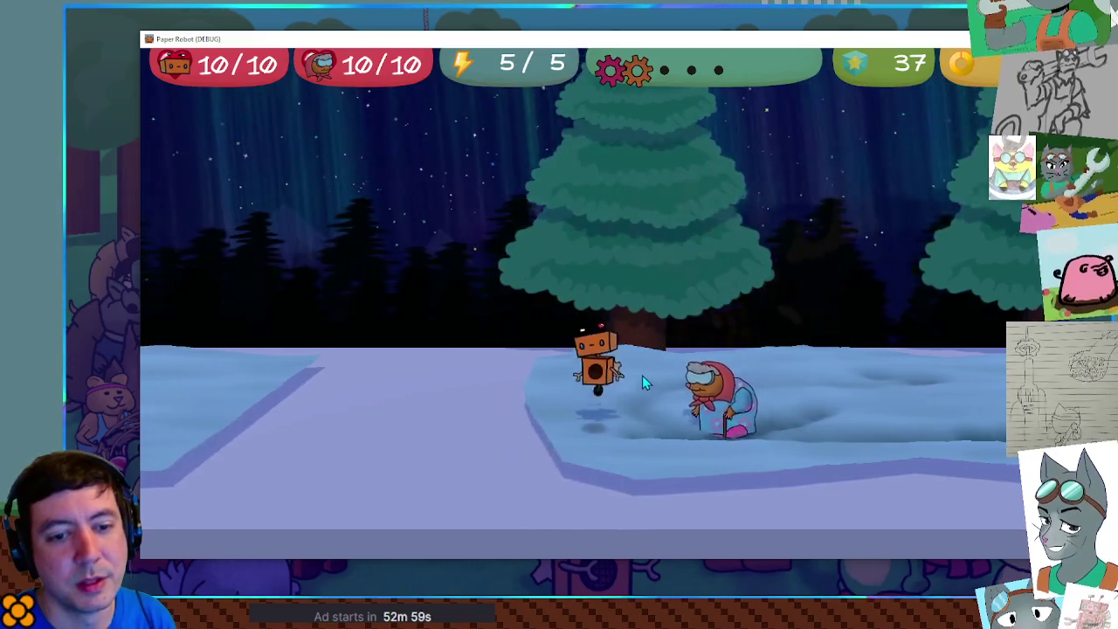
pyautogui.press('a')
pyautogui.press('w')
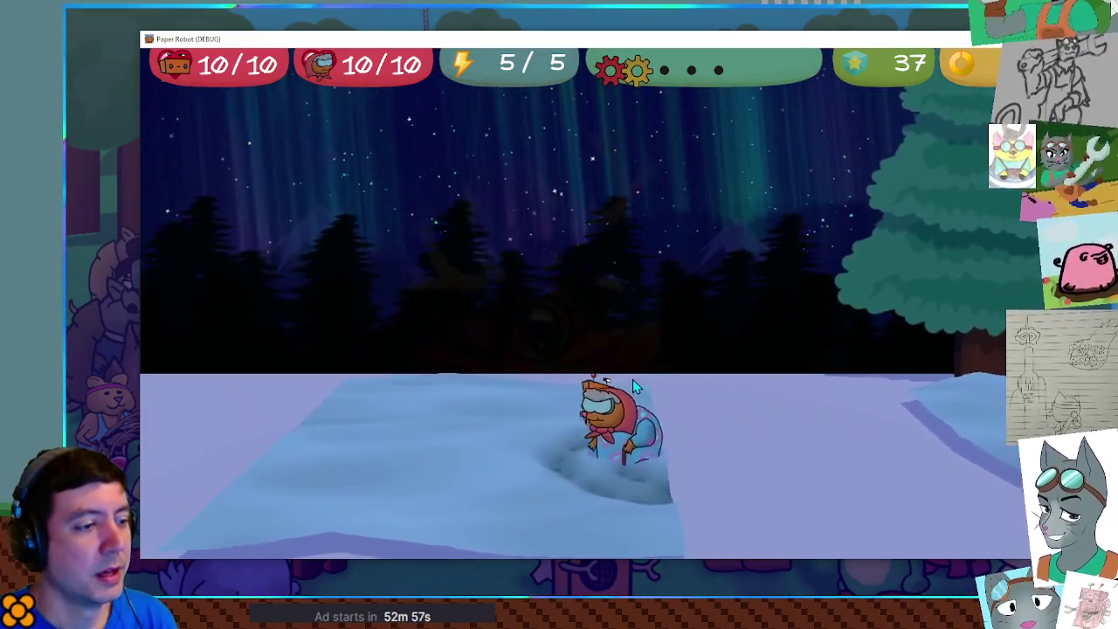
pyautogui.press('d')
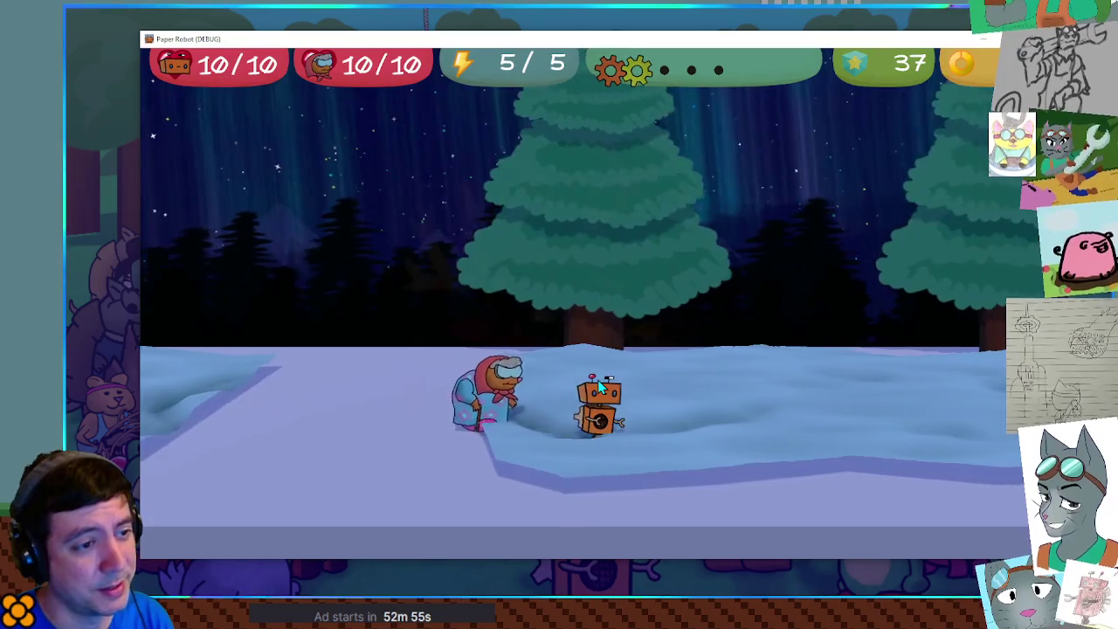
pyautogui.press('d')
pyautogui.press('w')
# Step: Step the robot toward and away from the camera, then jump above the snow
pyautogui.press('w')
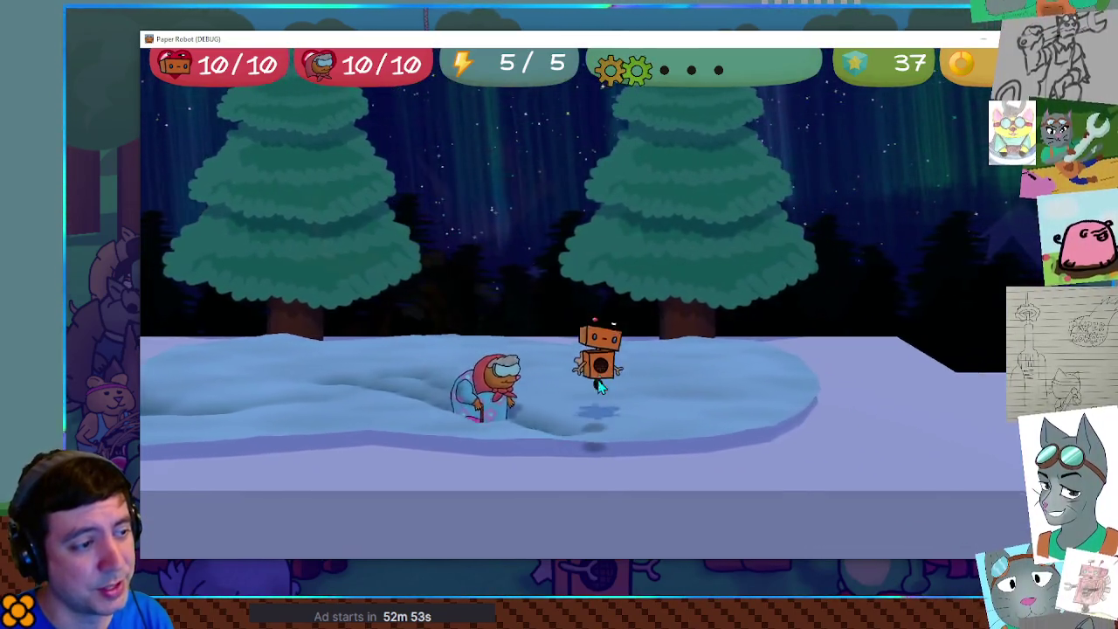
pyautogui.press('s')
pyautogui.press('w')
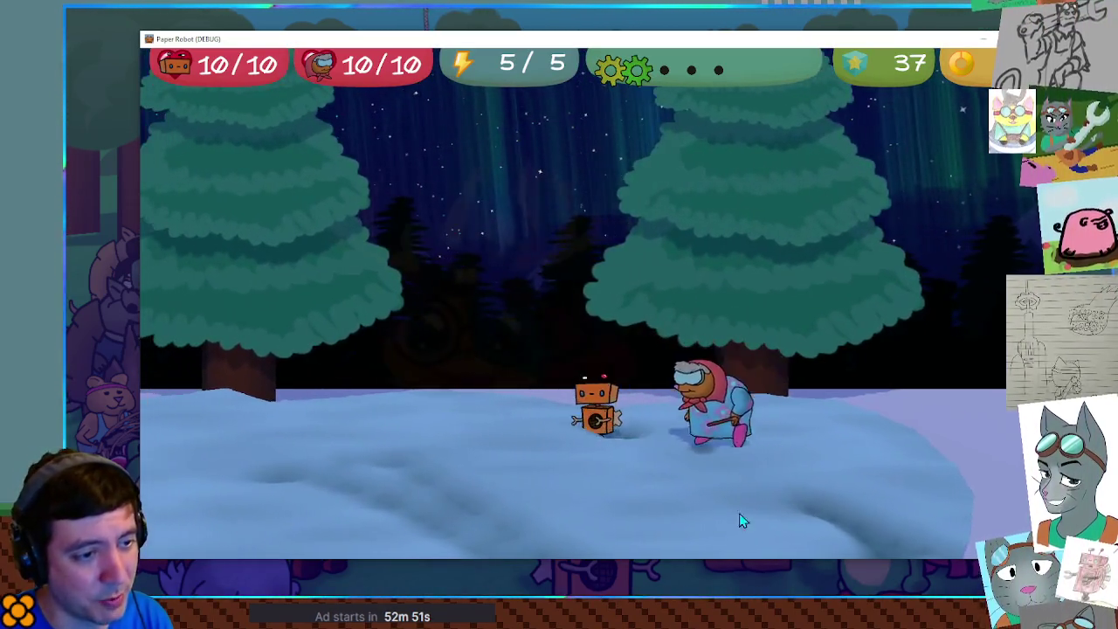
pyautogui.press('w')
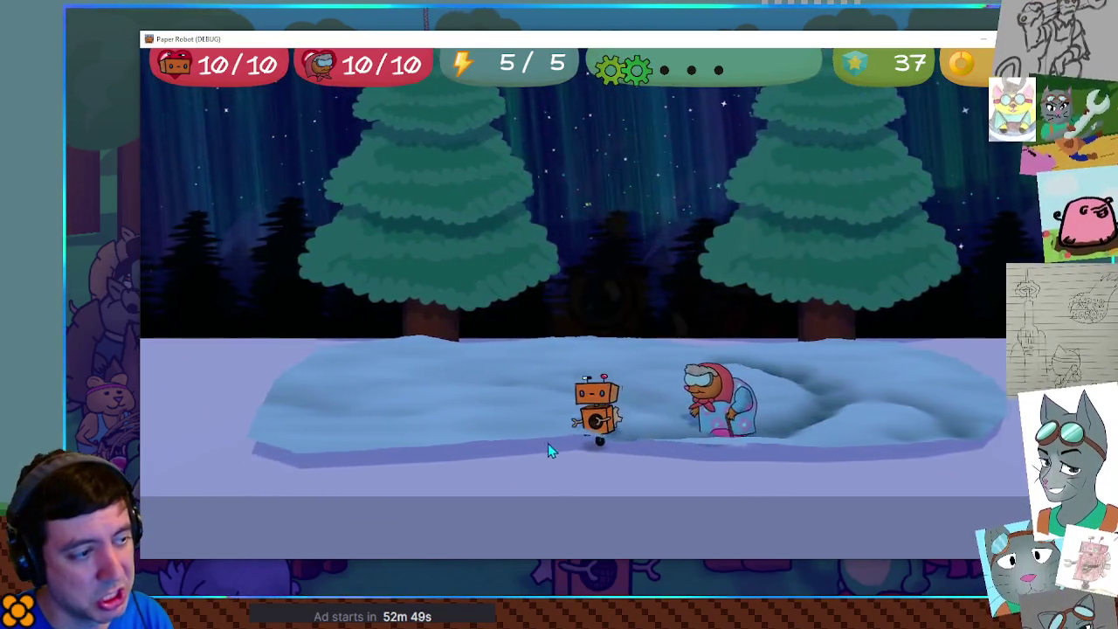
pyautogui.press('w')
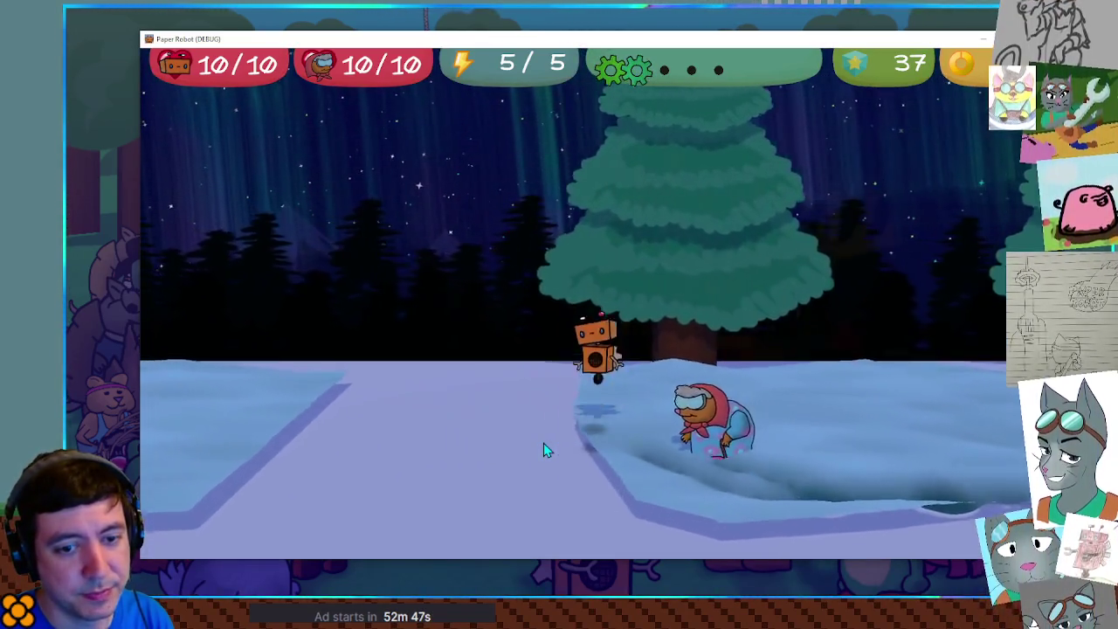
pyautogui.press('s')
pyautogui.press('w')
pyautogui.press('s')
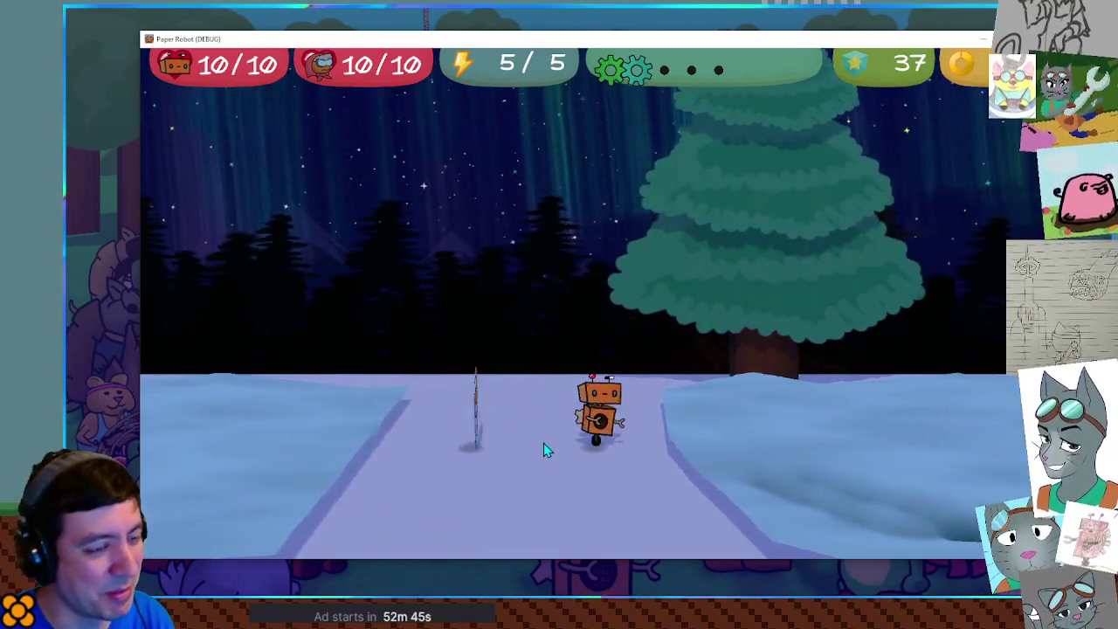
pyautogui.press('space')
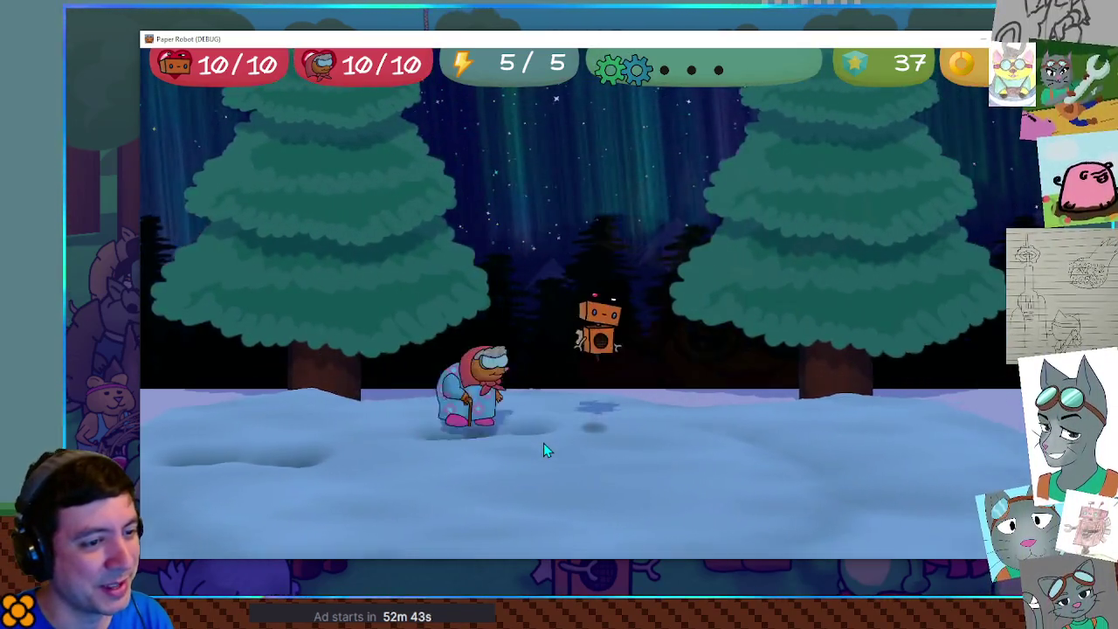
# Step: Walk the robot left and right along the ledge with grandma trailing, then stop the game
pyautogui.press('d')
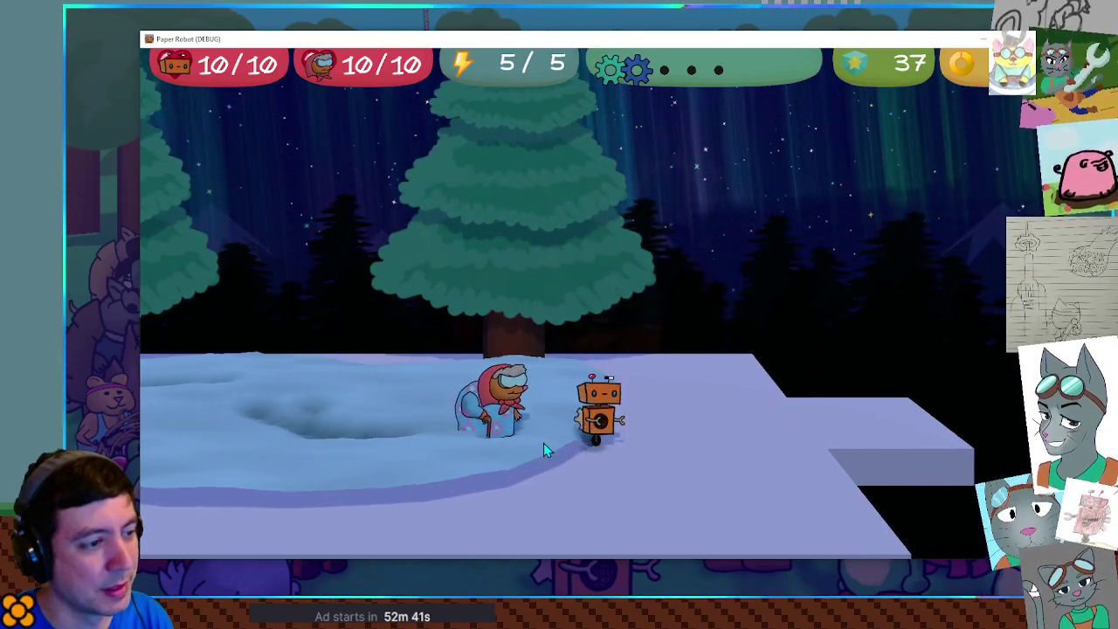
pyautogui.press('d')
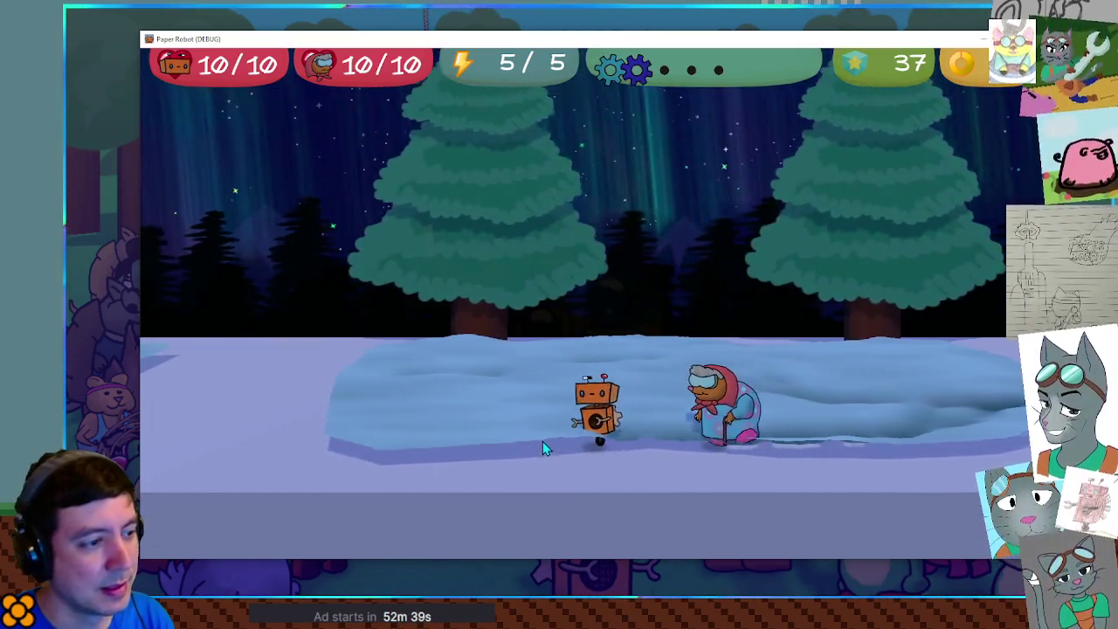
pyautogui.press('a')
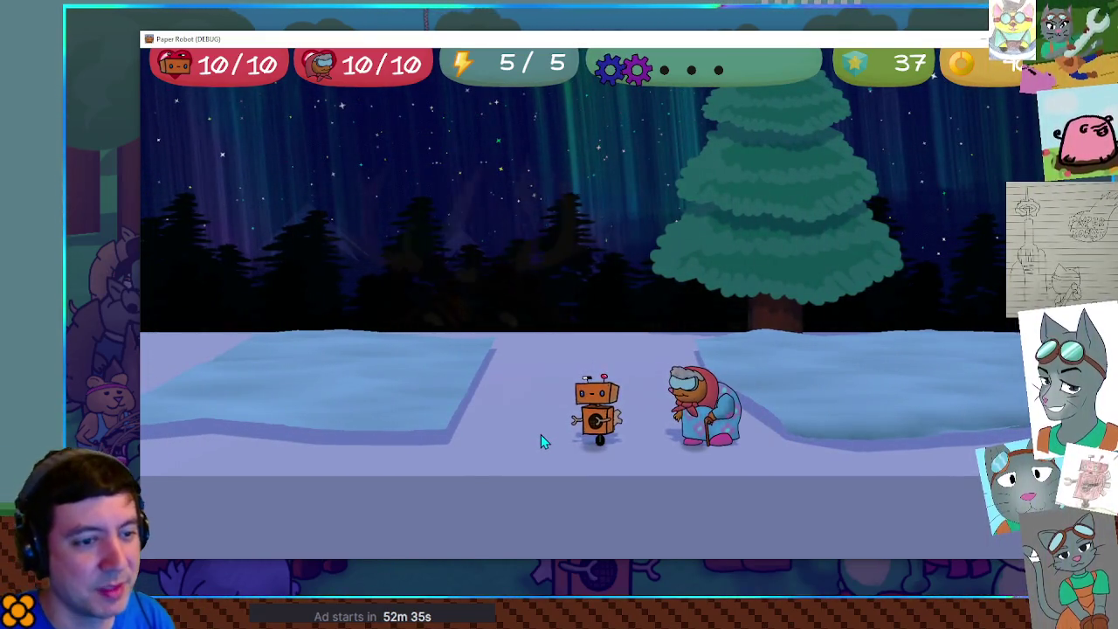
pyautogui.press('d')
pyautogui.press('a')
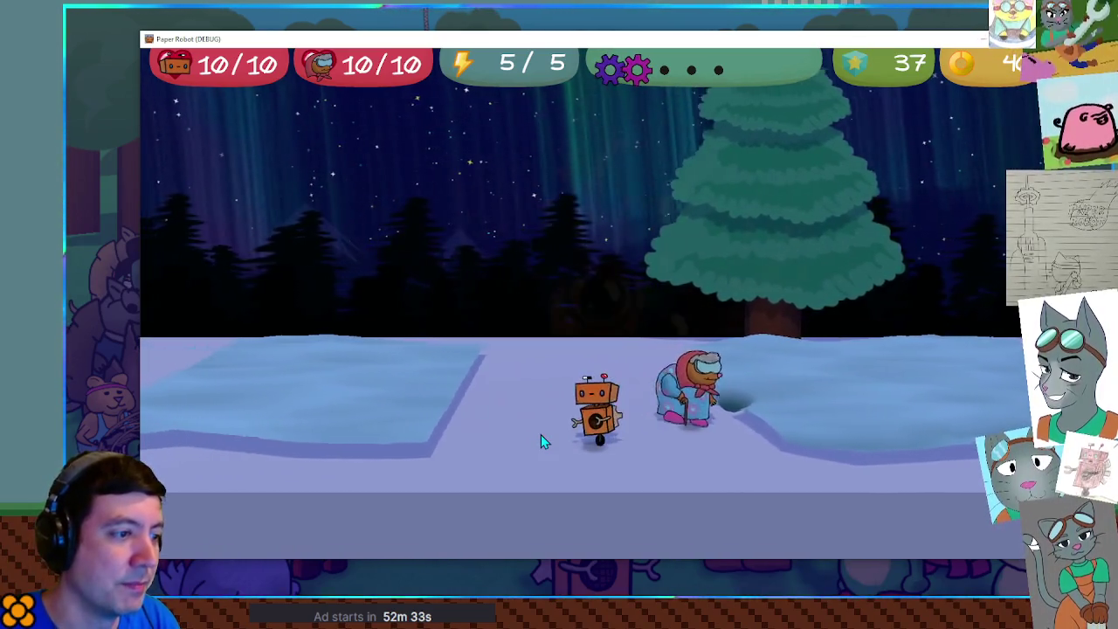
pyautogui.press('a')
pyautogui.press('d')
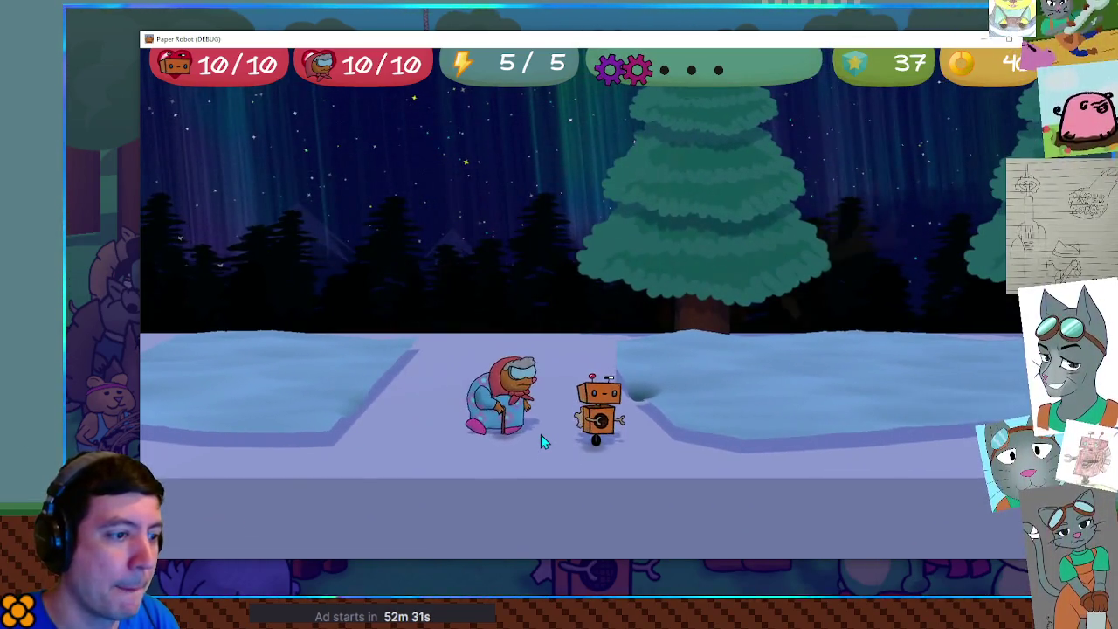
pyautogui.press('d')
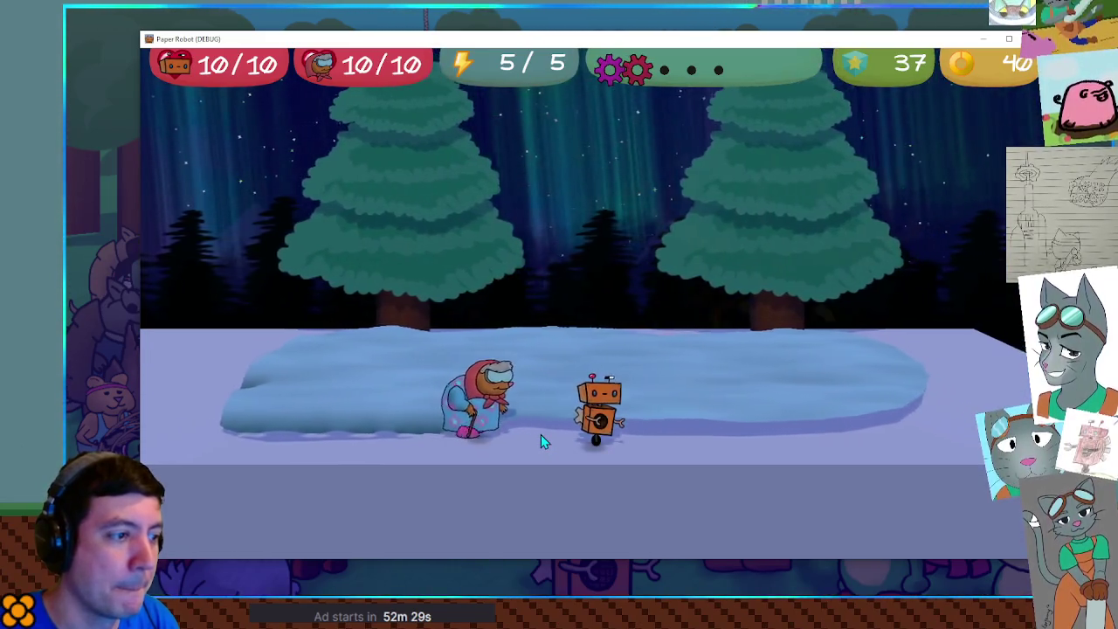
pyautogui.press('d')
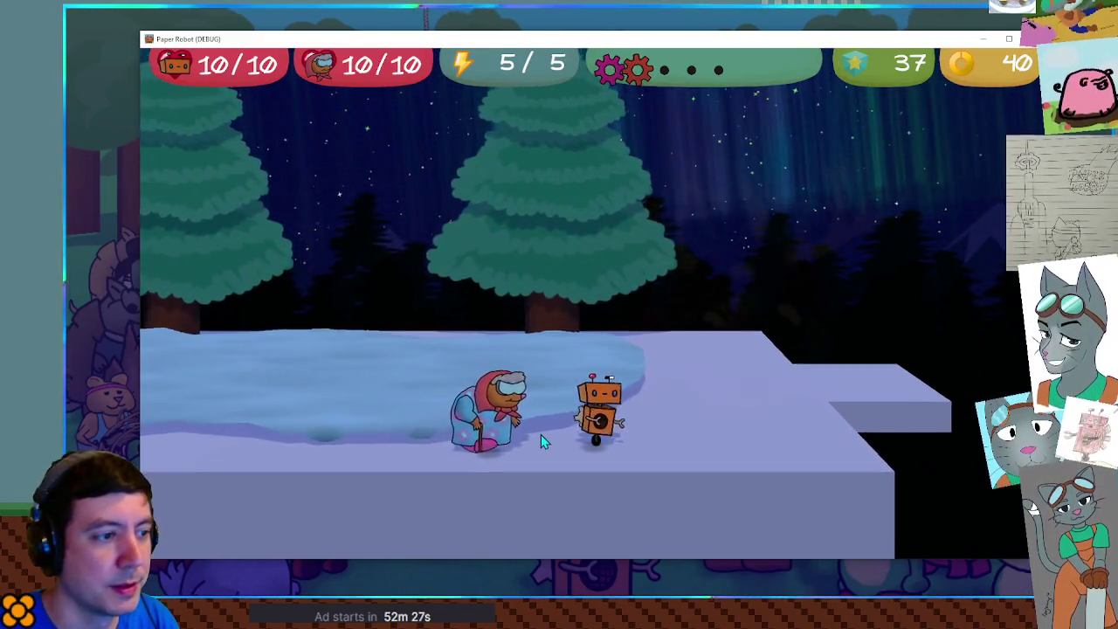
pyautogui.press('a')
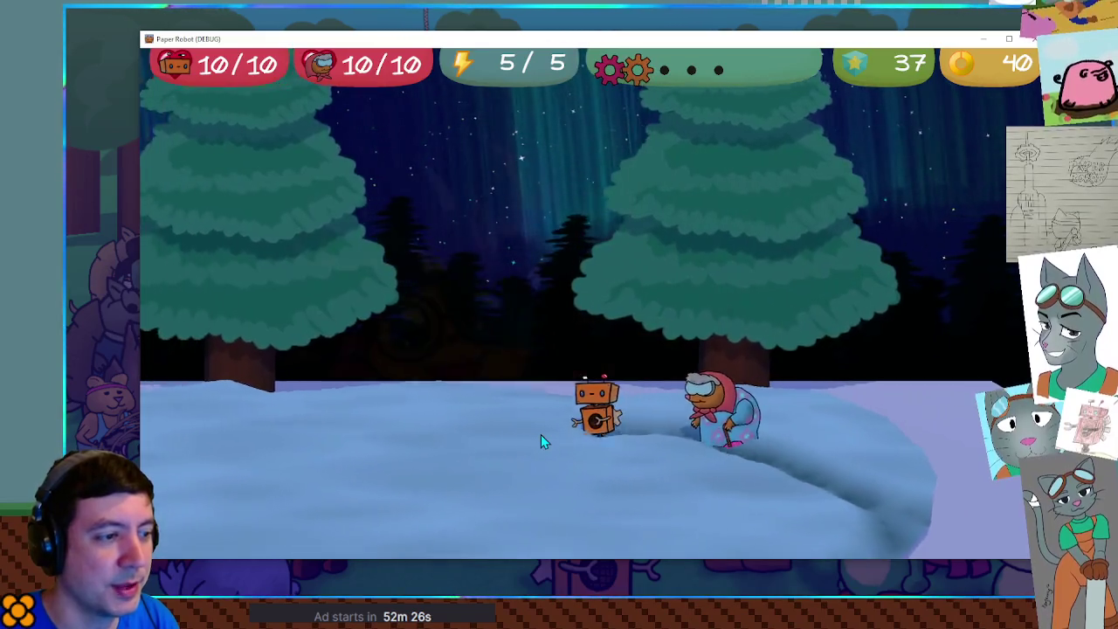
pyautogui.press('Left')
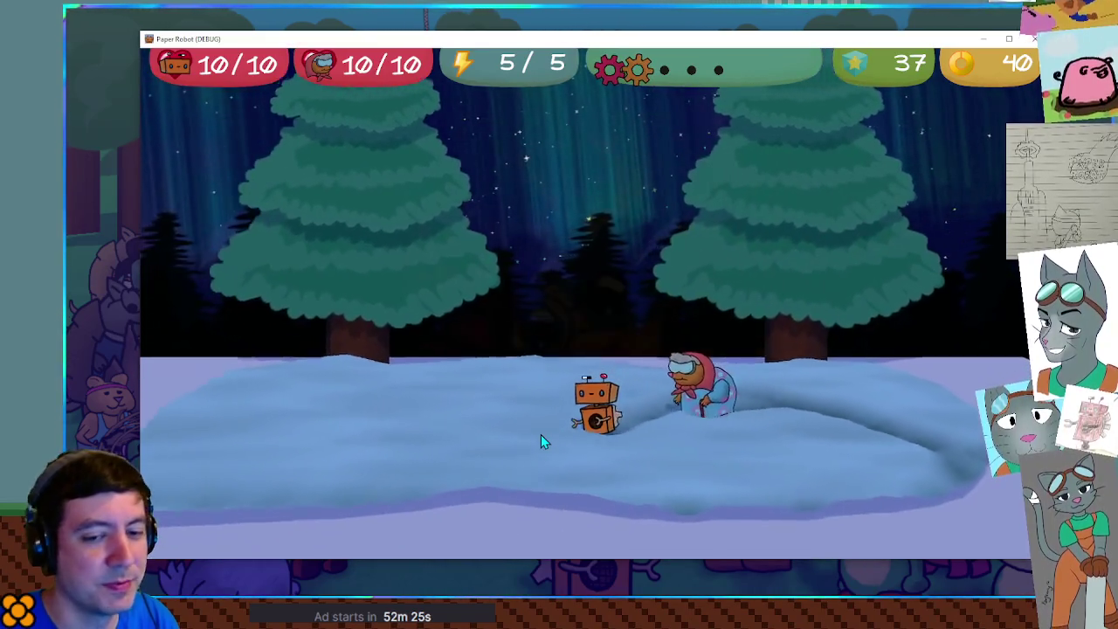
pyautogui.press('Right')
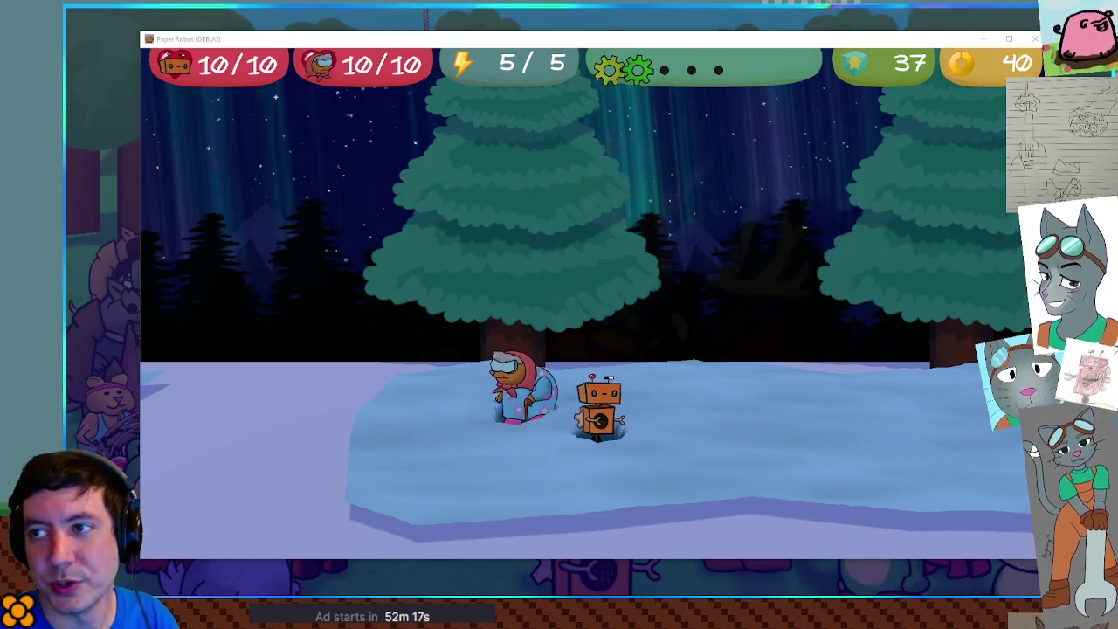
pyautogui.press('F8')
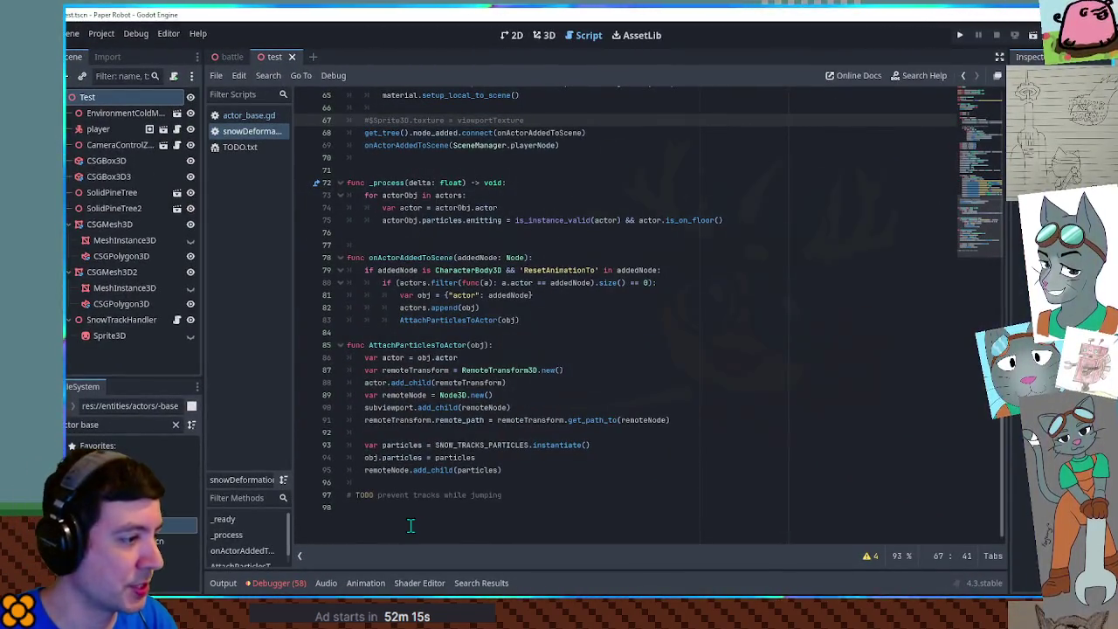
# Step: Remove the jumping TODO comment and the commented Sprite3D texture line from the script
pyautogui.hotkey('ctrl', 'z')
pyautogui.scroll(5, 463, 400)
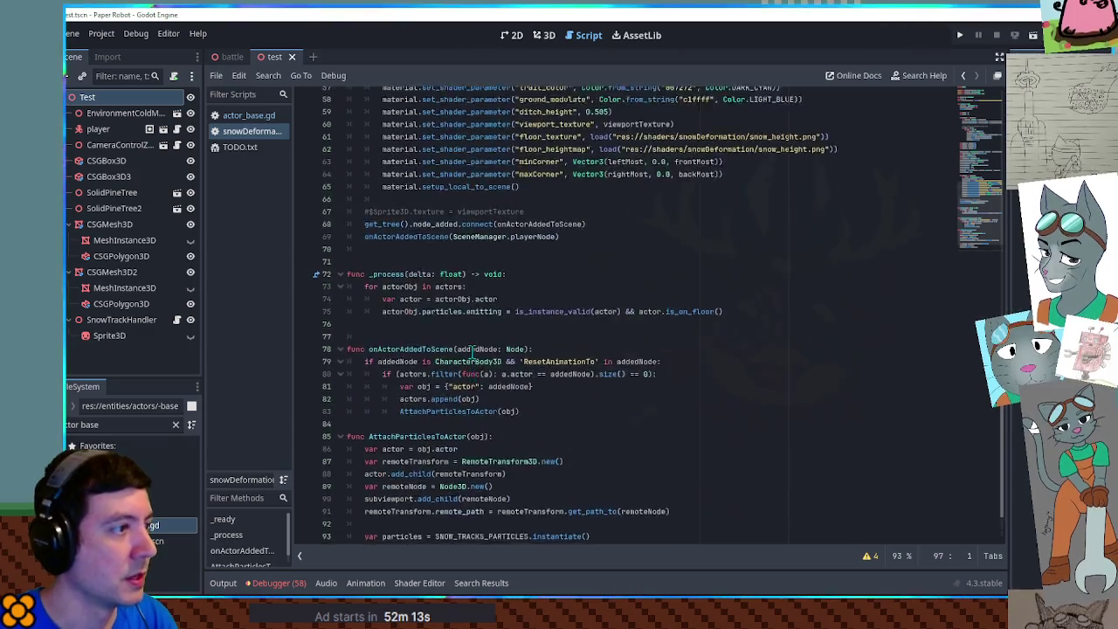
pyautogui.click(415, 308)
pyautogui.hotkey('ctrl', 'shift', 'k')
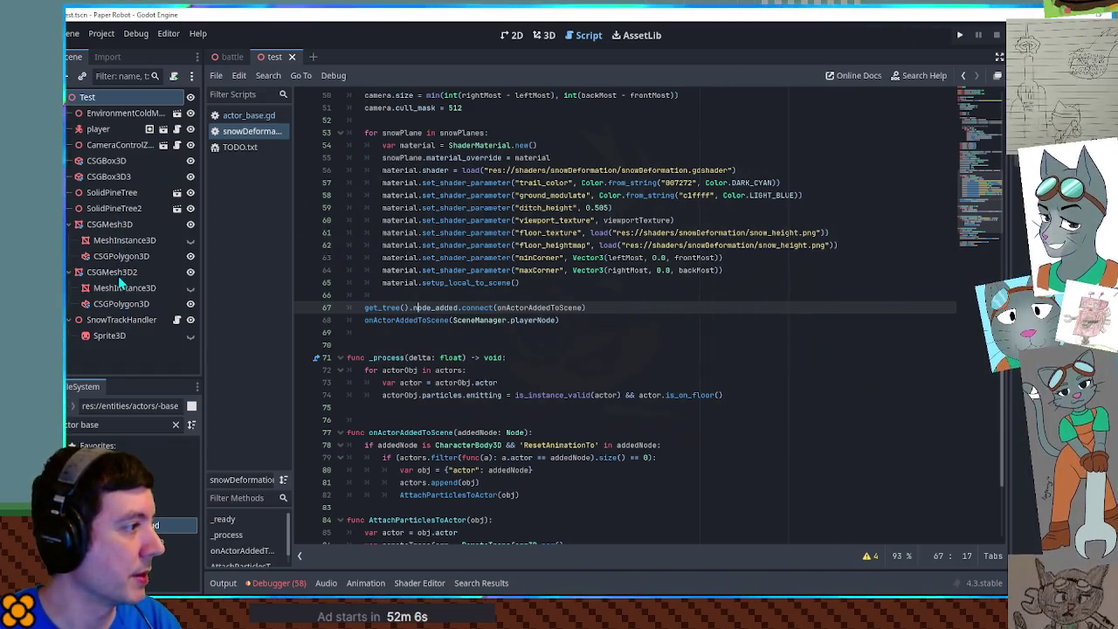
# Step: Delete the Sprite3D node from the scene and save
pyautogui.click(109, 332)
pyautogui.press('Delete')
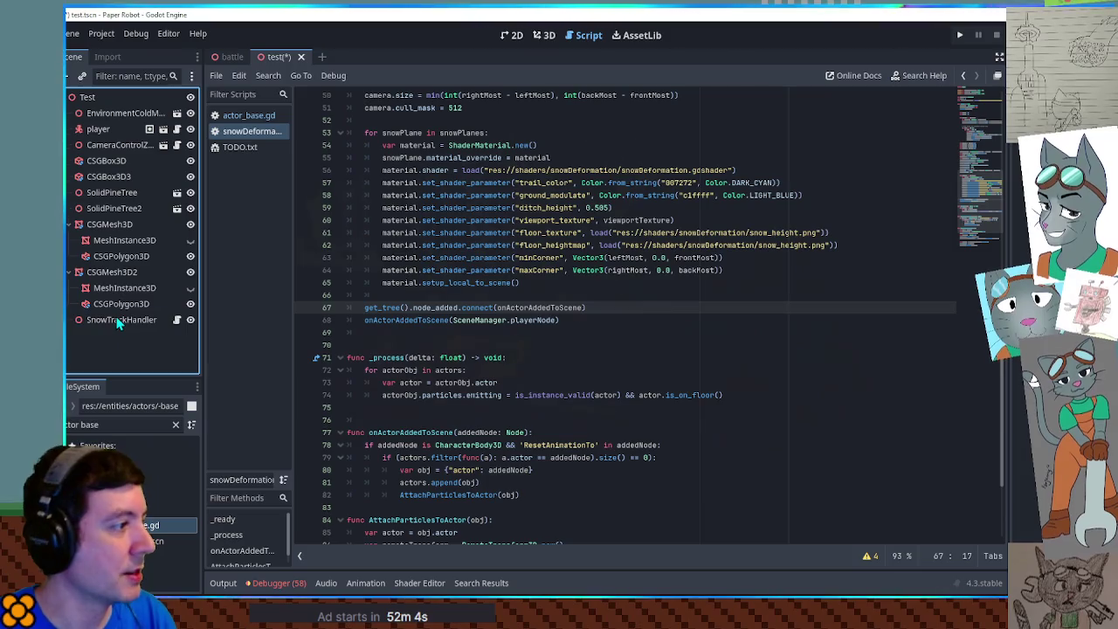
pyautogui.press('Return')
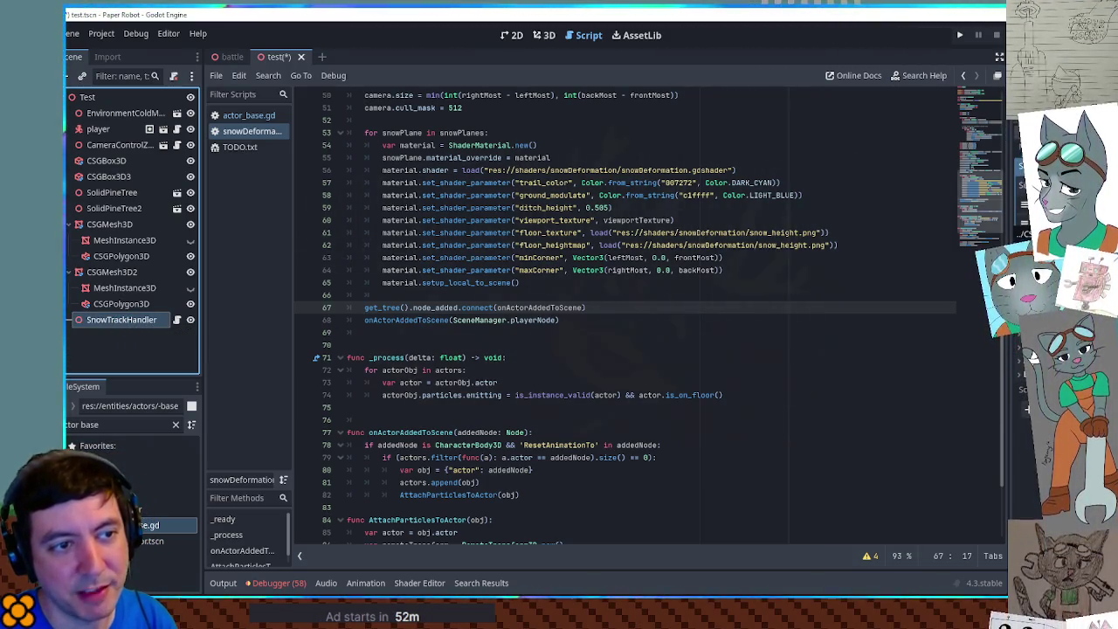
pyautogui.click(773, 321)
pyautogui.hotkey('ctrl', 's')
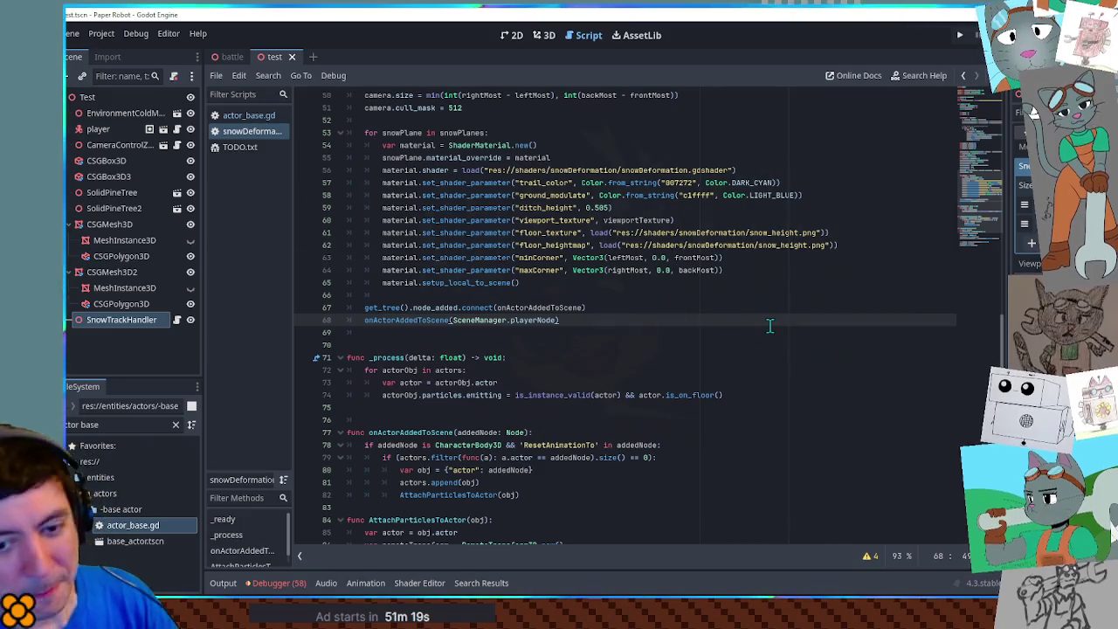
# Step: Switch to the 3D view and orbit to a low front view of the snow patches
pyautogui.click(751, 297)
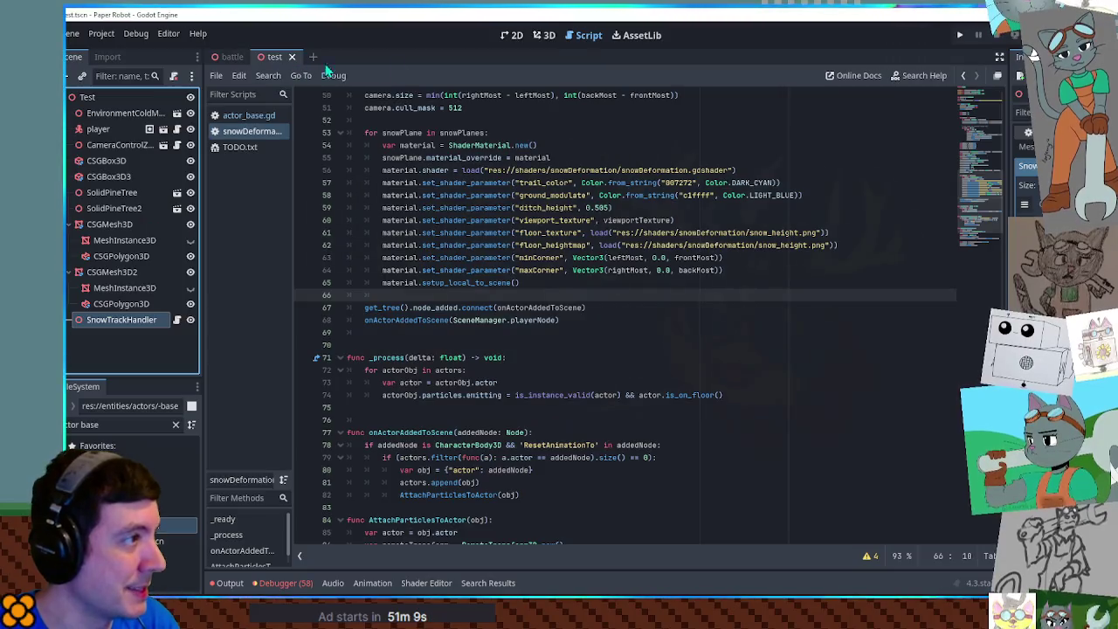
pyautogui.hotkey('ctrl', 'F2')
pyautogui.moveTo(565, 289)
pyautogui.mouseDown()
pyautogui.moveTo(484, 319)
pyautogui.moveTo(529, 225)
pyautogui.moveTo(491, 260)
pyautogui.moveTo(646, 364)
pyautogui.moveTo(464, 367)
pyautogui.moveTo(401, 334)
pyautogui.moveTo(515, 377)
pyautogui.moveTo(597, 379)
pyautogui.moveTo(634, 443)
pyautogui.moveTo(602, 411)
pyautogui.mouseUp()
pyautogui.click(596, 379)
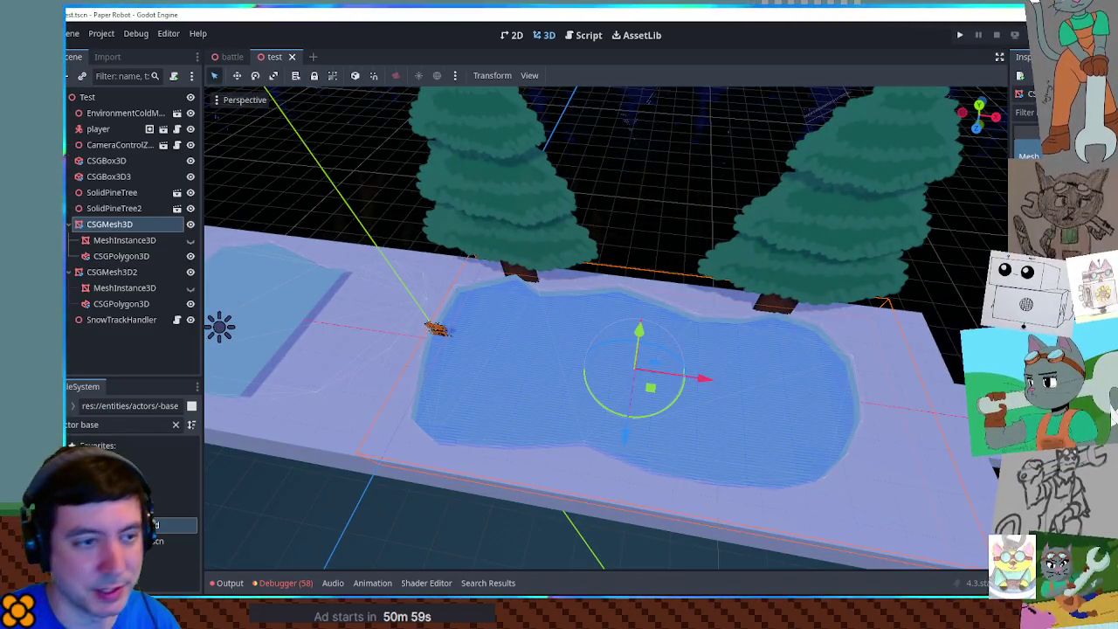
pyautogui.scroll(10, 623, 358)
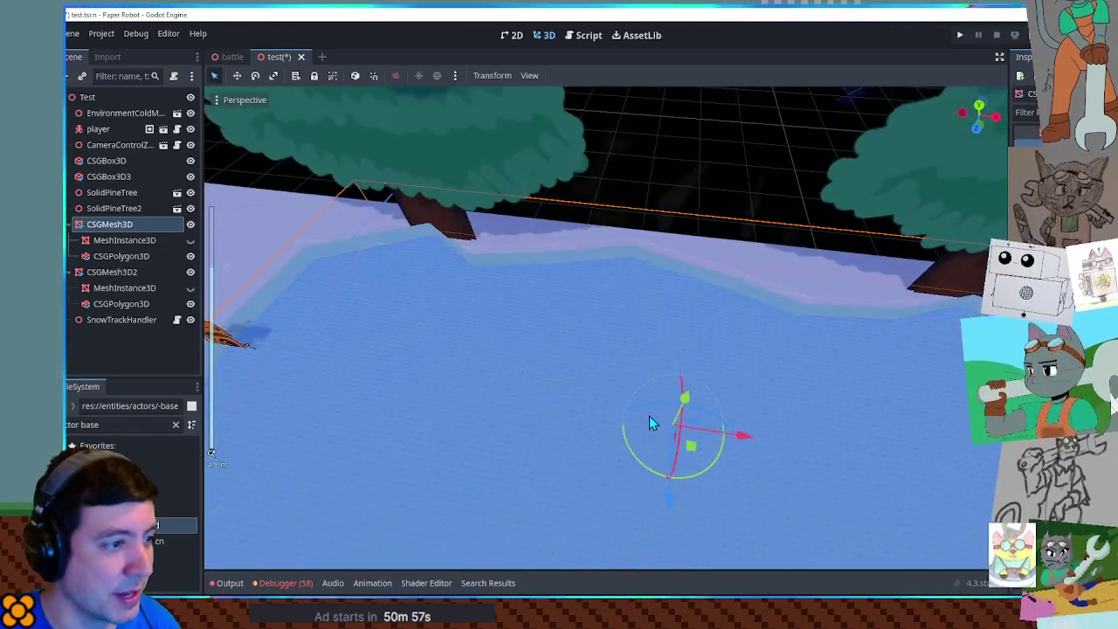
pyautogui.scroll(-8, 603, 300)
pyautogui.moveTo(604, 302)
pyautogui.mouseDown()
pyautogui.moveTo(609, 370)
pyautogui.moveTo(571, 327)
pyautogui.moveTo(555, 356)
pyautogui.moveTo(513, 359)
pyautogui.moveTo(580, 340)
pyautogui.moveTo(536, 381)
pyautogui.moveTo(621, 320)
pyautogui.moveTo(583, 340)
pyautogui.moveTo(560, 337)
pyautogui.mouseUp()
pyautogui.scroll(3, 571, 352)
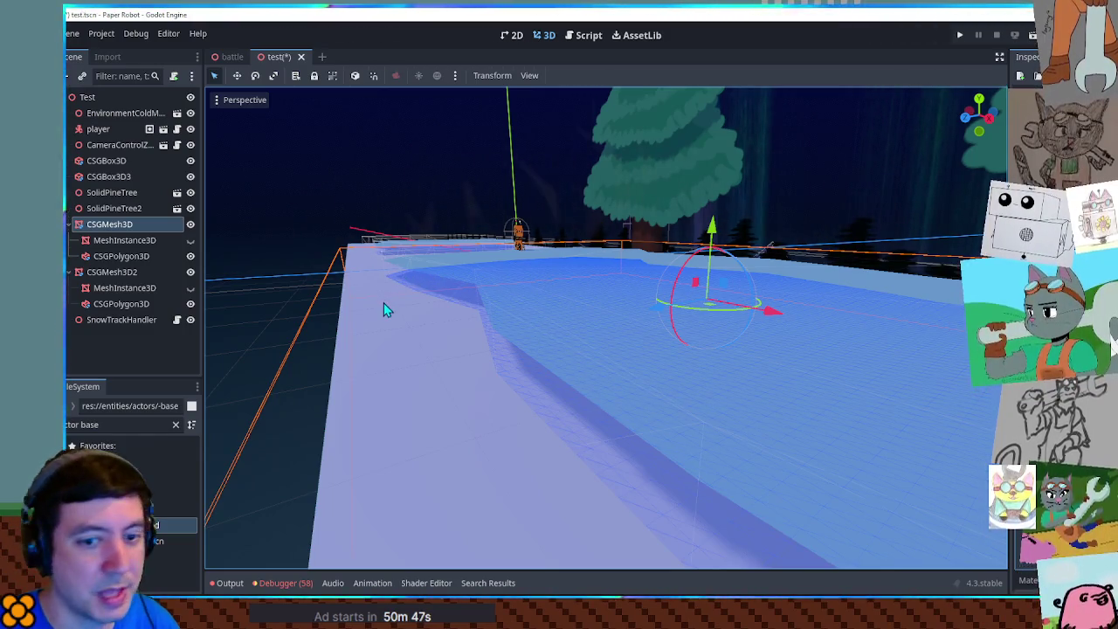
pyautogui.moveTo(466, 312)
pyautogui.mouseDown()
pyautogui.moveTo(609, 420)
pyautogui.moveTo(647, 430)
pyautogui.moveTo(516, 365)
pyautogui.moveTo(665, 327)
pyautogui.moveTo(724, 294)
pyautogui.moveTo(579, 337)
pyautogui.moveTo(541, 409)
pyautogui.mouseUp()
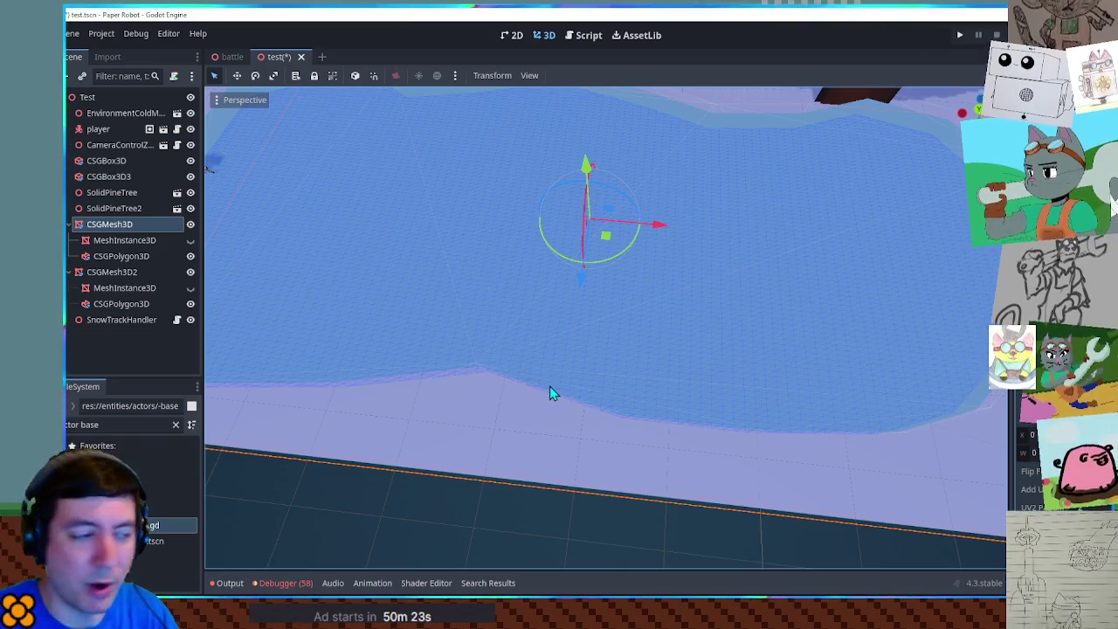
pyautogui.moveTo(549, 414)
pyautogui.mouseDown()
pyautogui.moveTo(755, 330)
pyautogui.moveTo(746, 300)
pyautogui.moveTo(647, 330)
pyautogui.moveTo(603, 405)
pyautogui.moveTo(612, 317)
pyautogui.moveTo(613, 336)
pyautogui.moveTo(515, 363)
pyautogui.mouseUp()
pyautogui.moveTo(572, 341)
pyautogui.mouseDown()
pyautogui.moveTo(694, 312)
pyautogui.moveTo(661, 268)
pyautogui.moveTo(399, 294)
pyautogui.moveTo(507, 252)
pyautogui.moveTo(494, 286)
pyautogui.mouseUp()
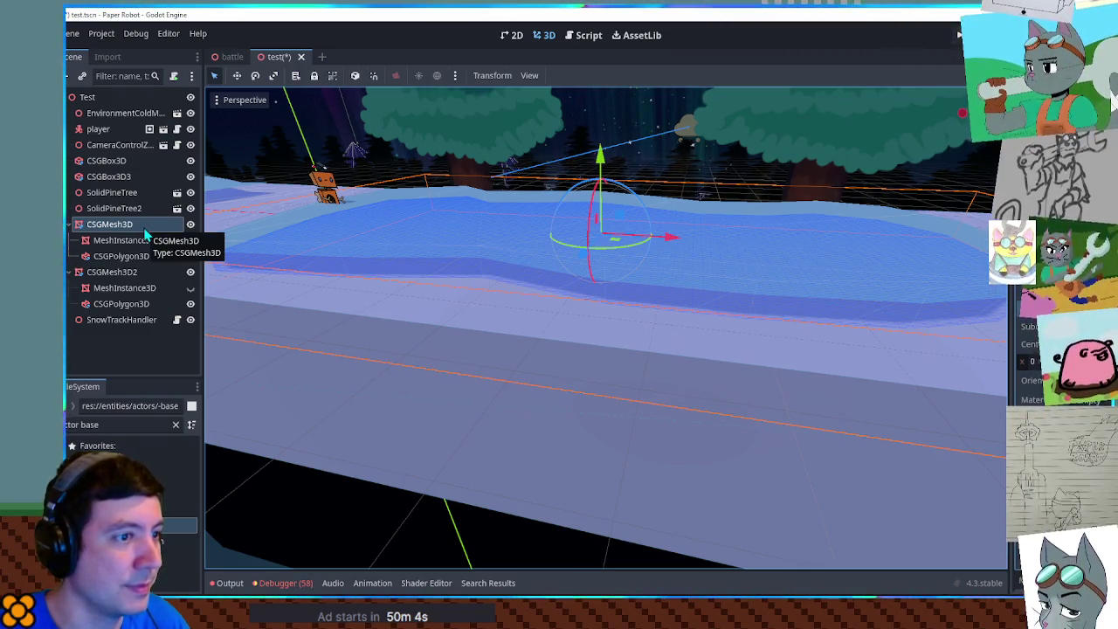
pyautogui.moveTo(336, 275)
pyautogui.mouseDown()
pyautogui.moveTo(574, 300)
pyautogui.moveTo(696, 291)
pyautogui.moveTo(559, 294)
pyautogui.moveTo(473, 313)
pyautogui.mouseUp()
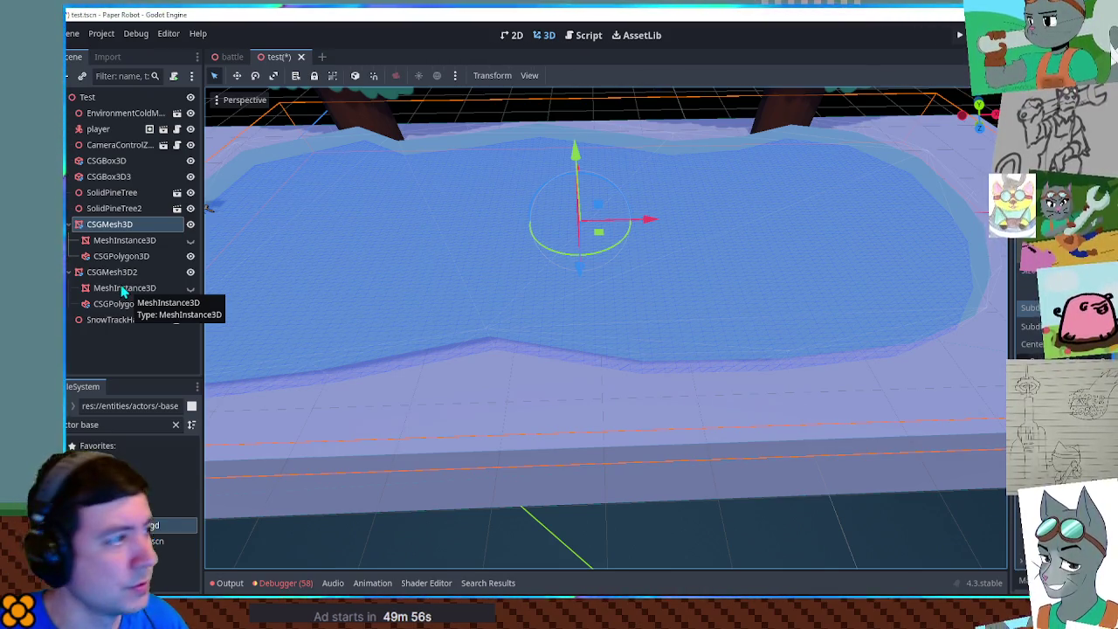
pyautogui.click(120, 256)
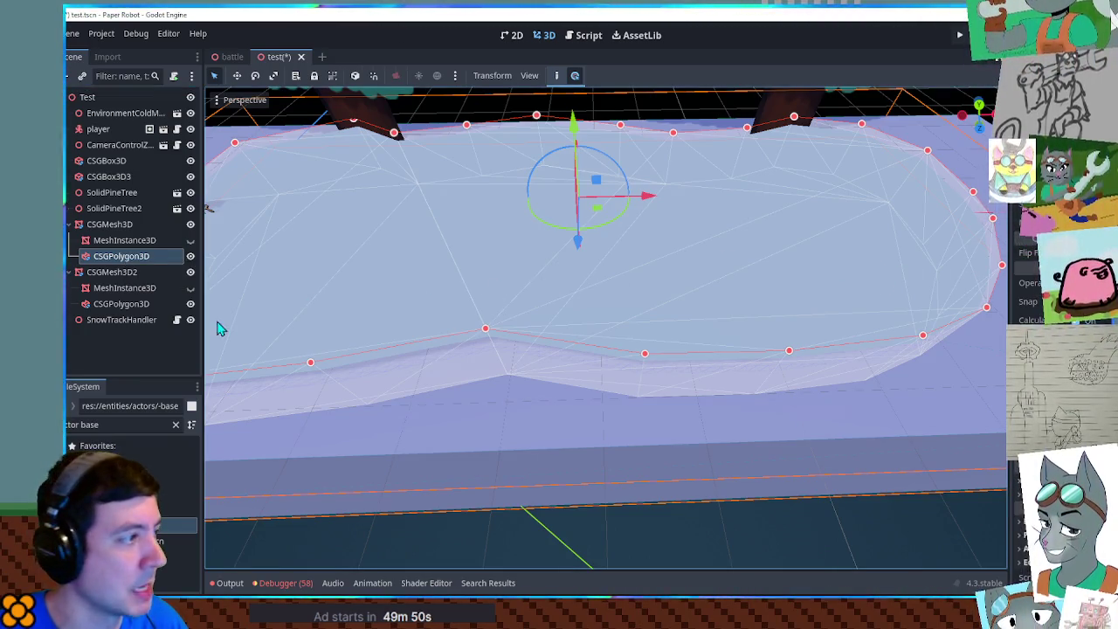
# Step: Inspect CSGMesh3D, its MeshInstance3D and the CSGPolygon3D outline, then run the current scene
pyautogui.click(140, 241)
pyautogui.click(131, 224)
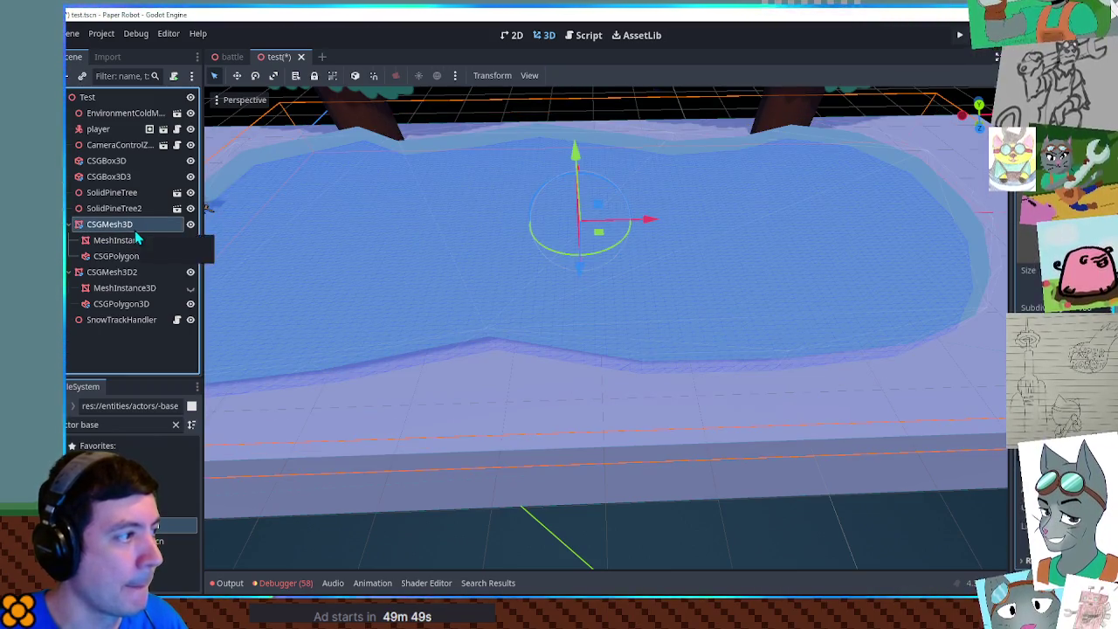
pyautogui.click(142, 247)
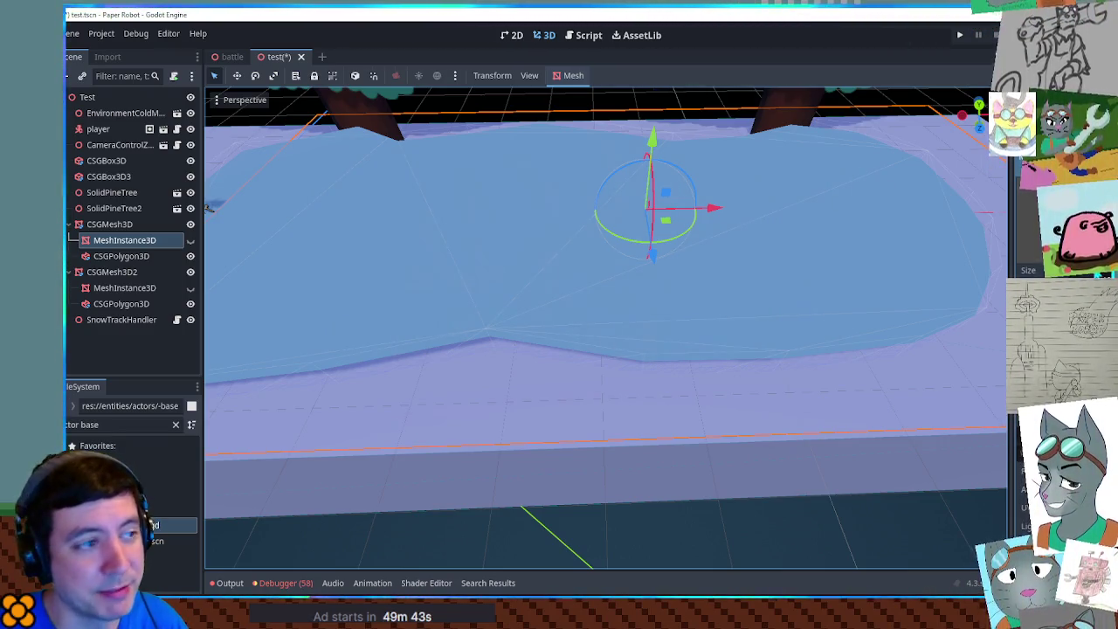
pyautogui.click(118, 225)
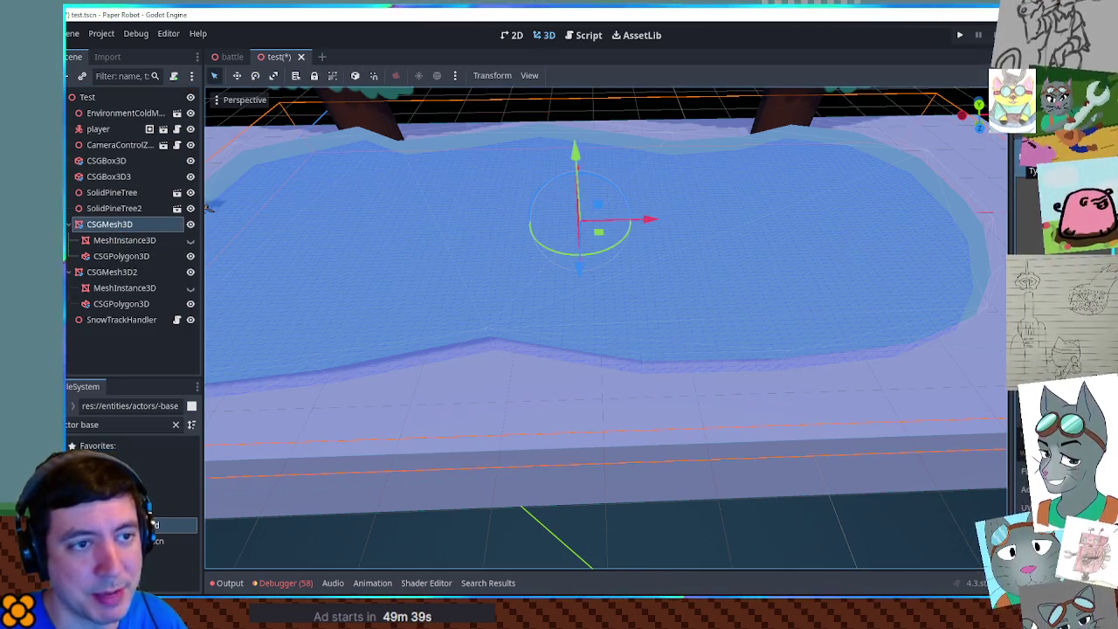
pyautogui.click(125, 255)
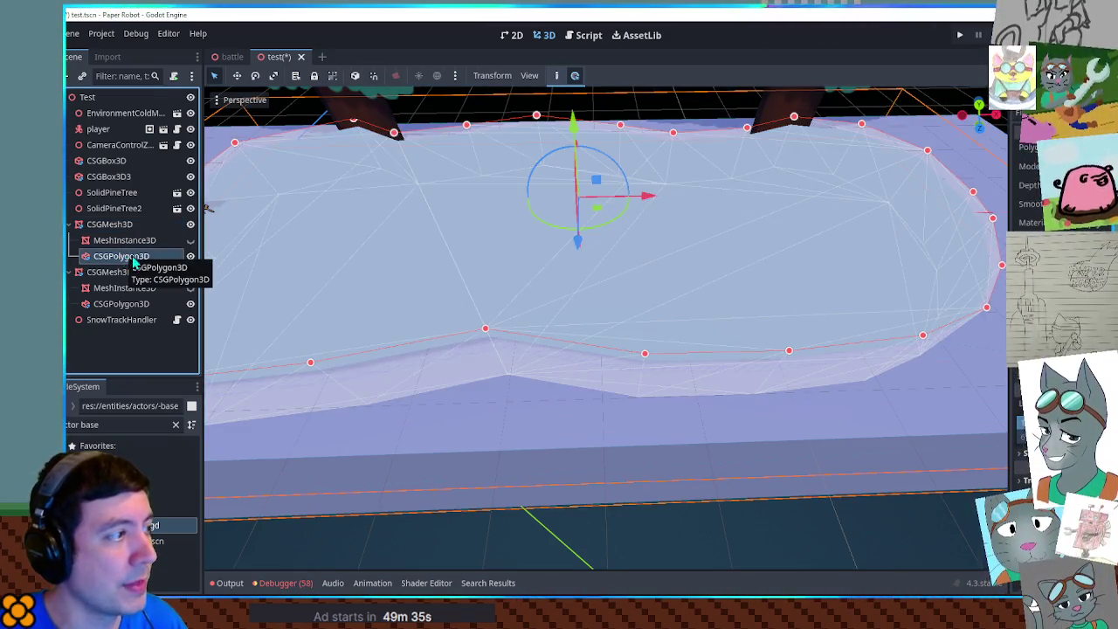
pyautogui.click(114, 225)
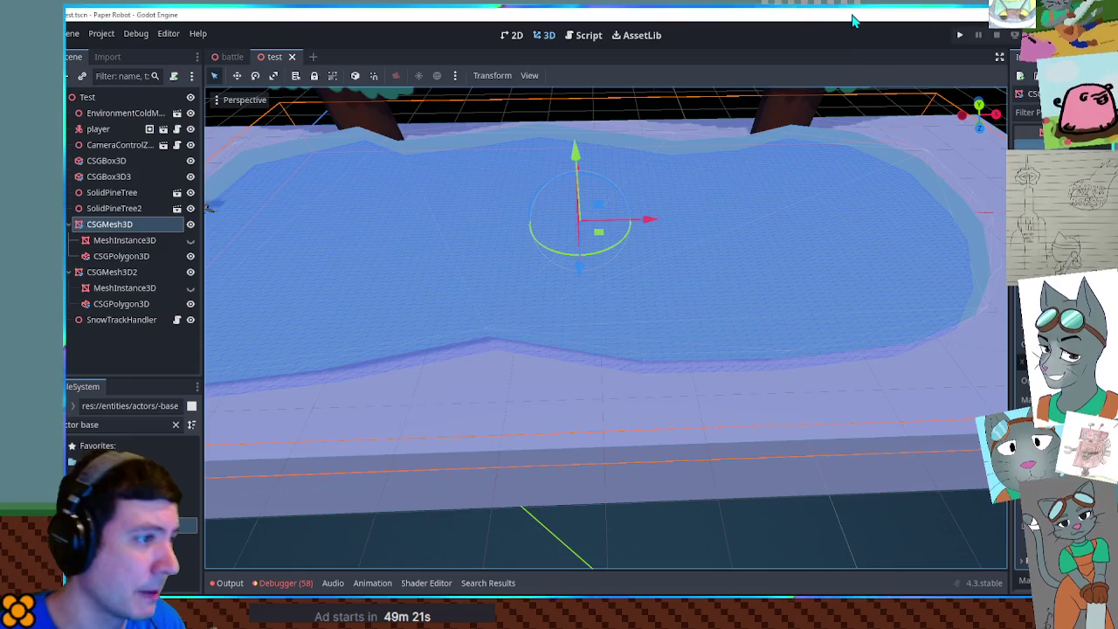
pyautogui.press('F6')
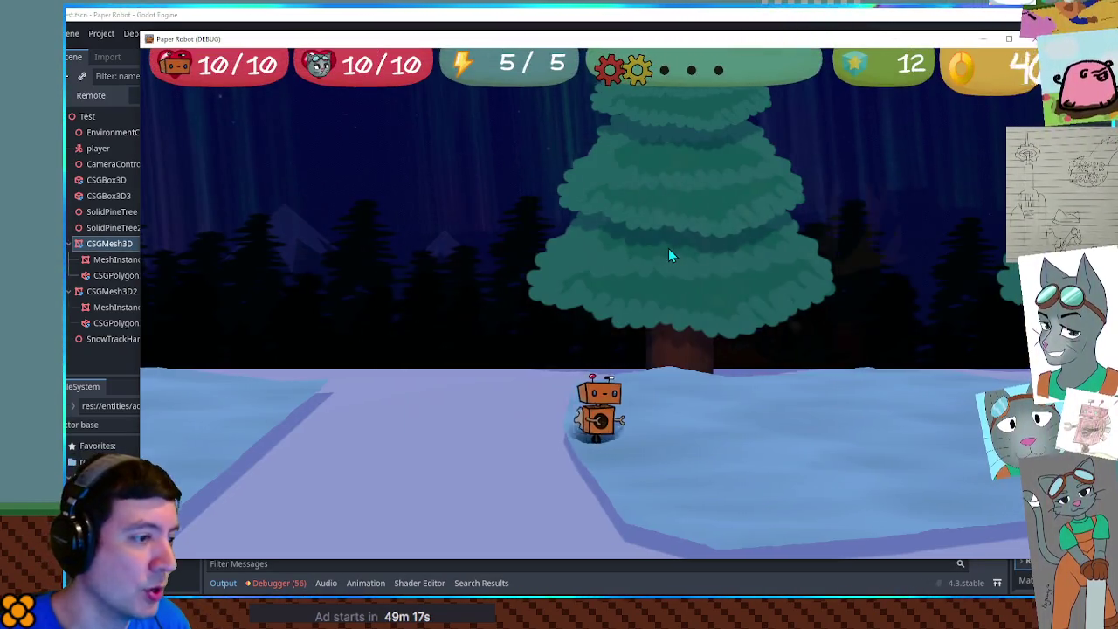
# Step: Walk the robot right onto fresh snow and back left over its trail
pyautogui.press('d')
pyautogui.press('d')
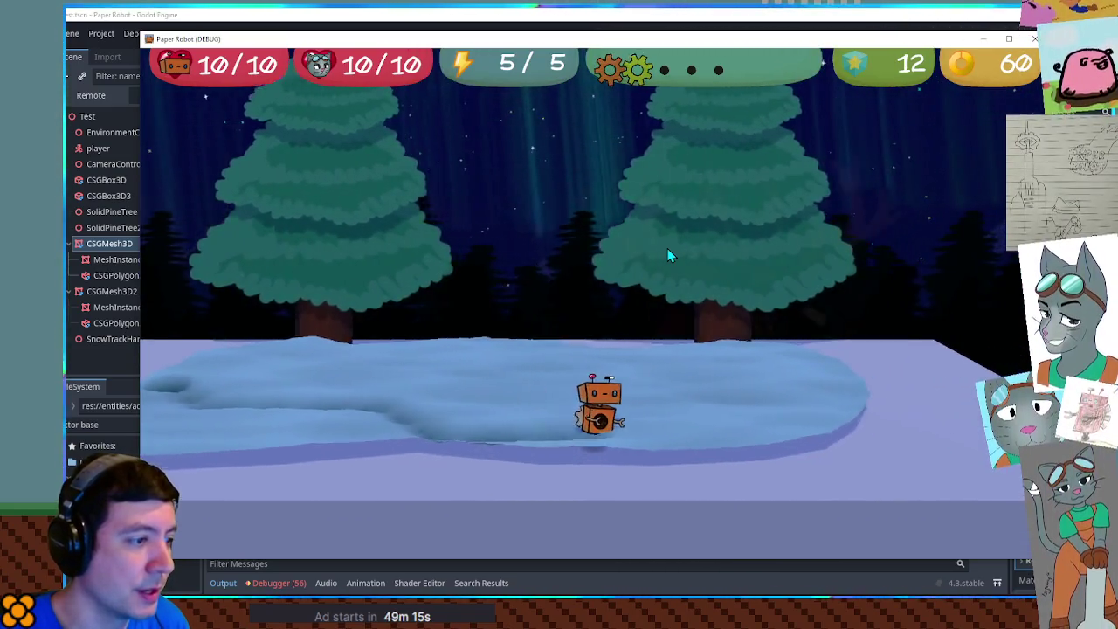
pyautogui.press('a')
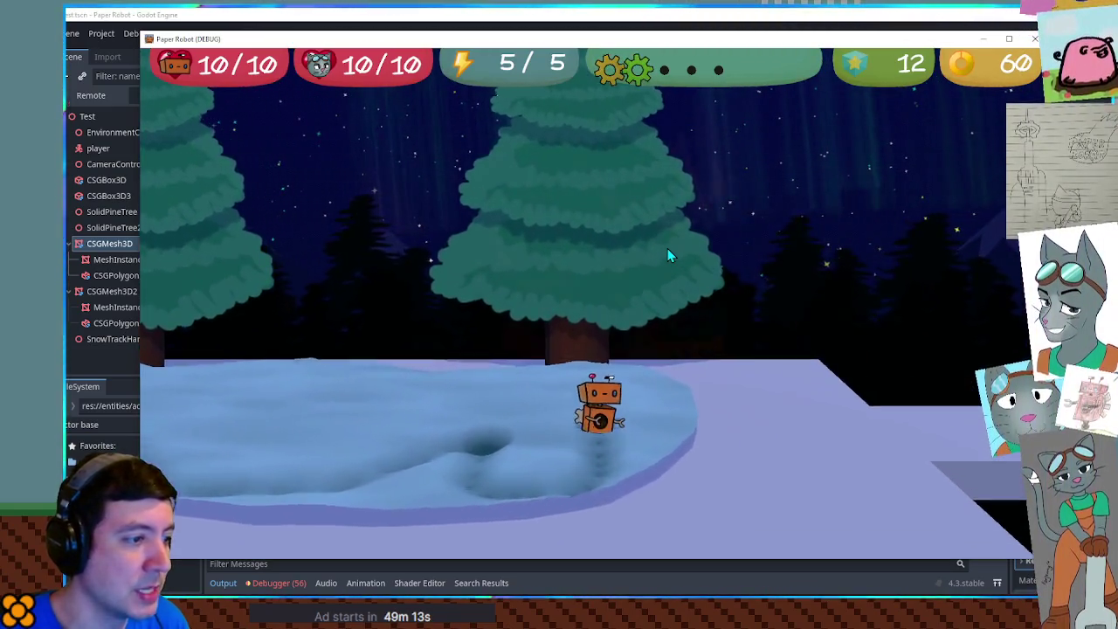
pyautogui.press('s')
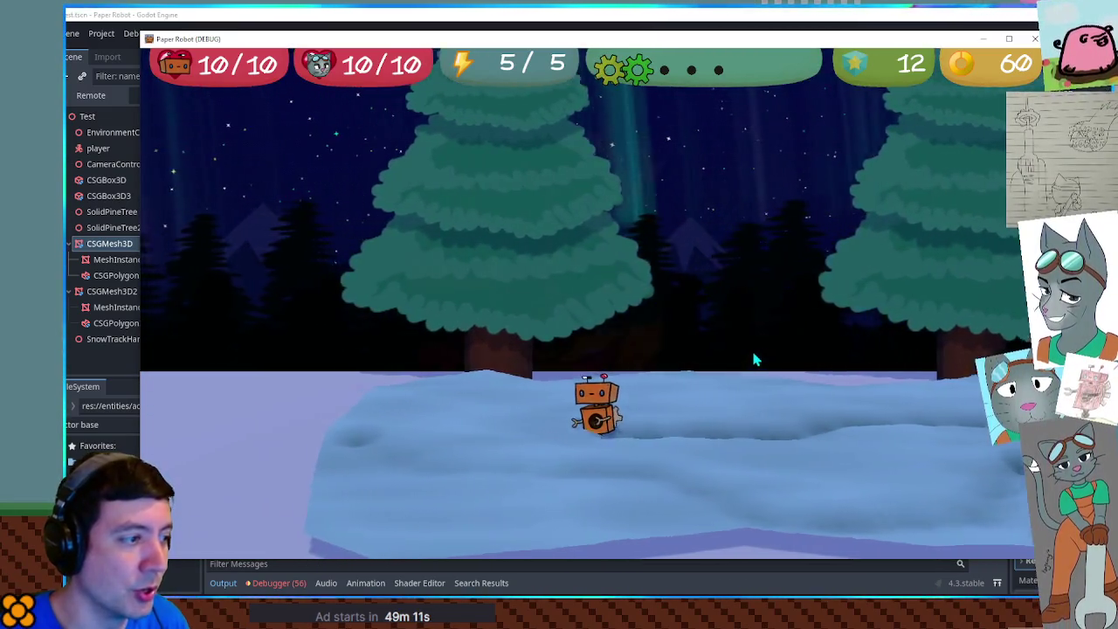
pyautogui.press('d')
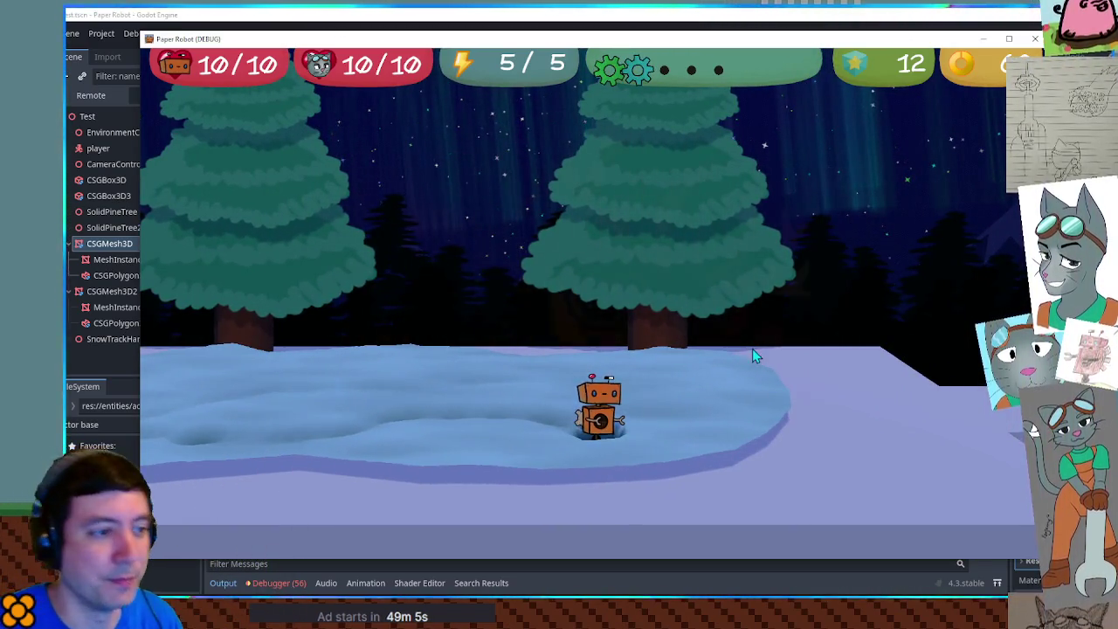
pyautogui.press('a')
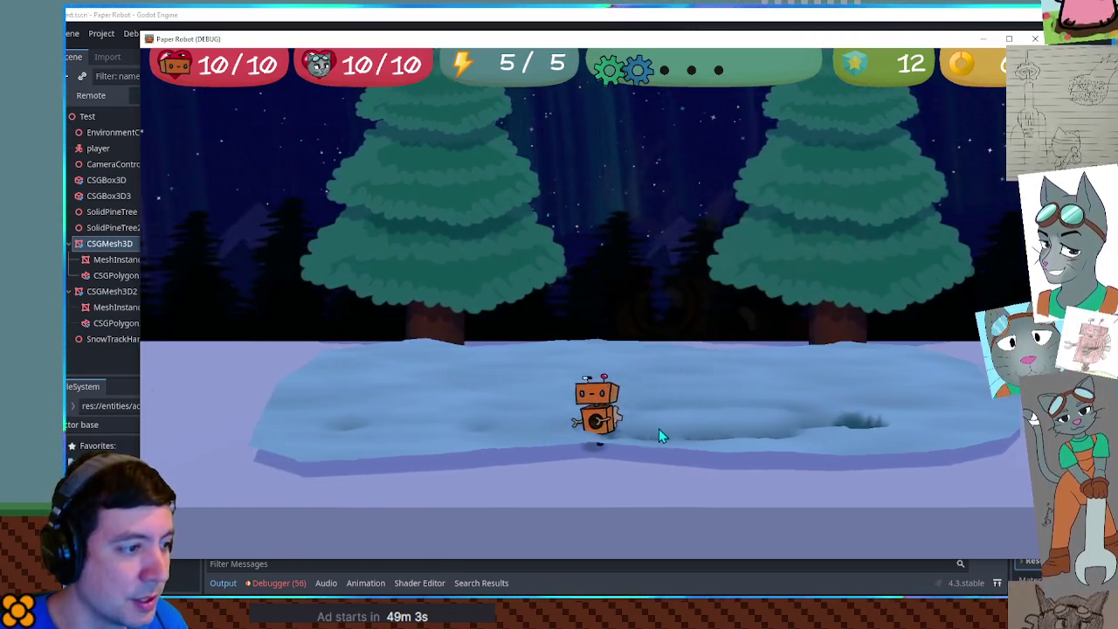
pyautogui.press('a')
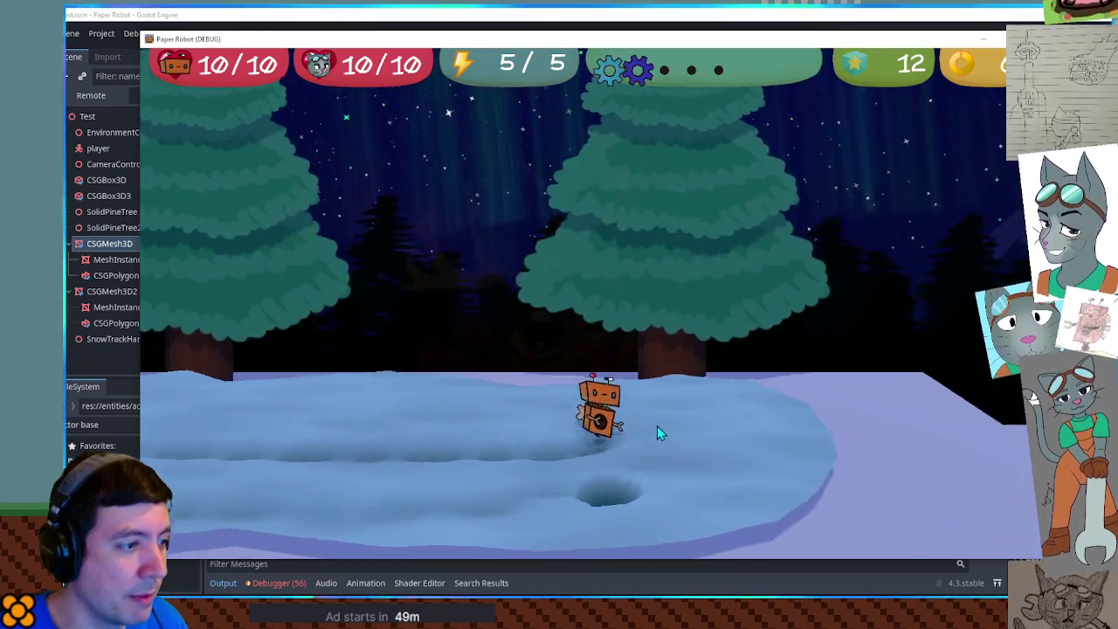
pyautogui.press('a')
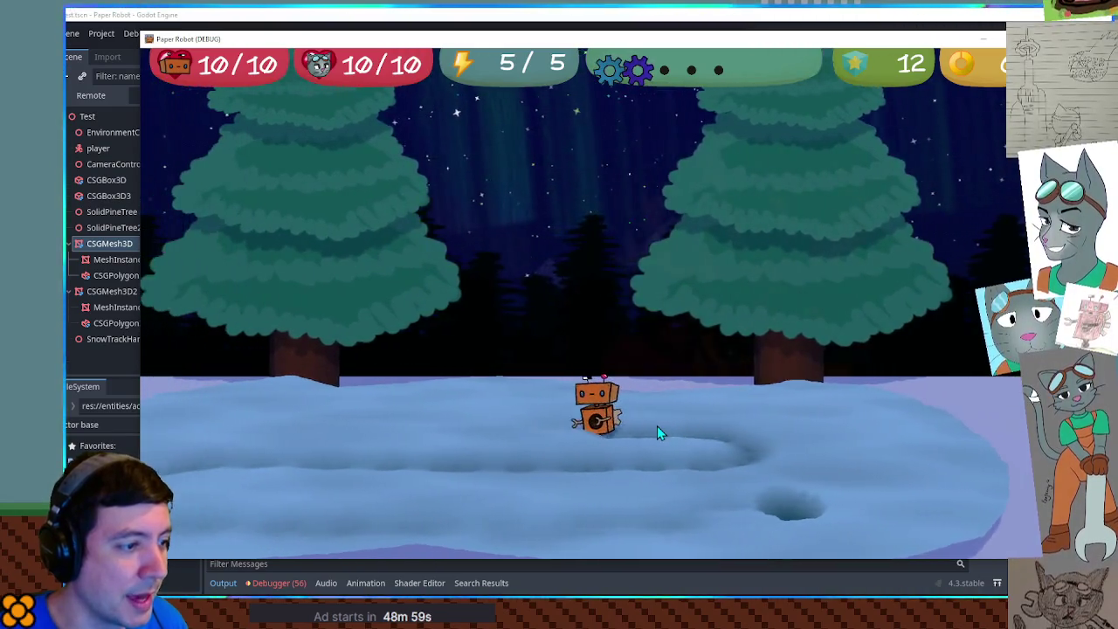
pyautogui.press('a')
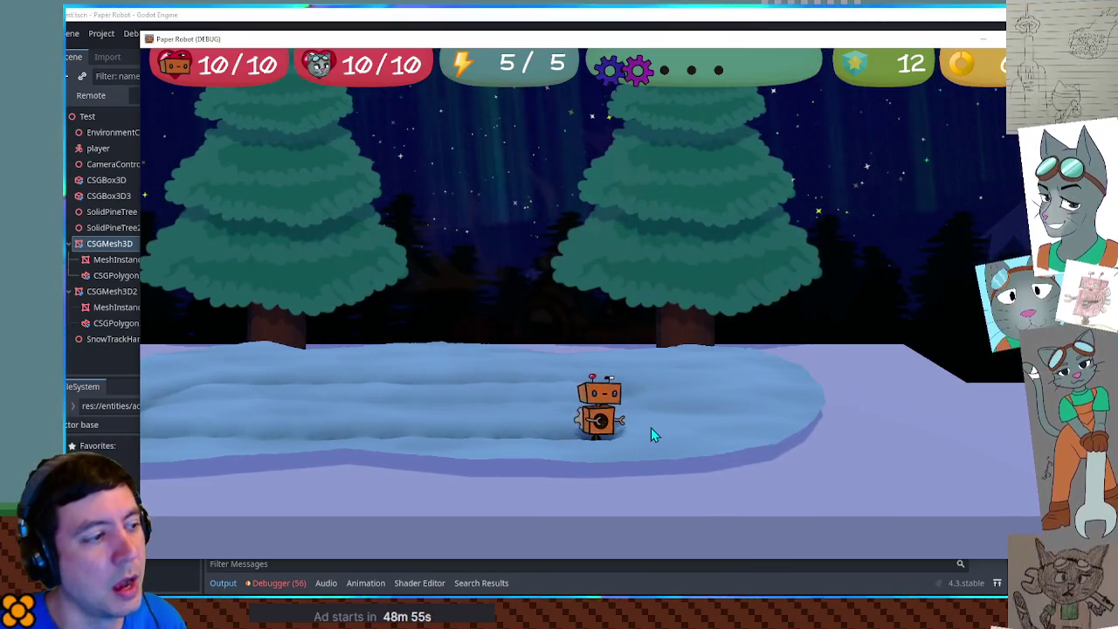
# Step: Walk the robot far left and toward the camera to lengthen the trail, then close the game
pyautogui.press('d')
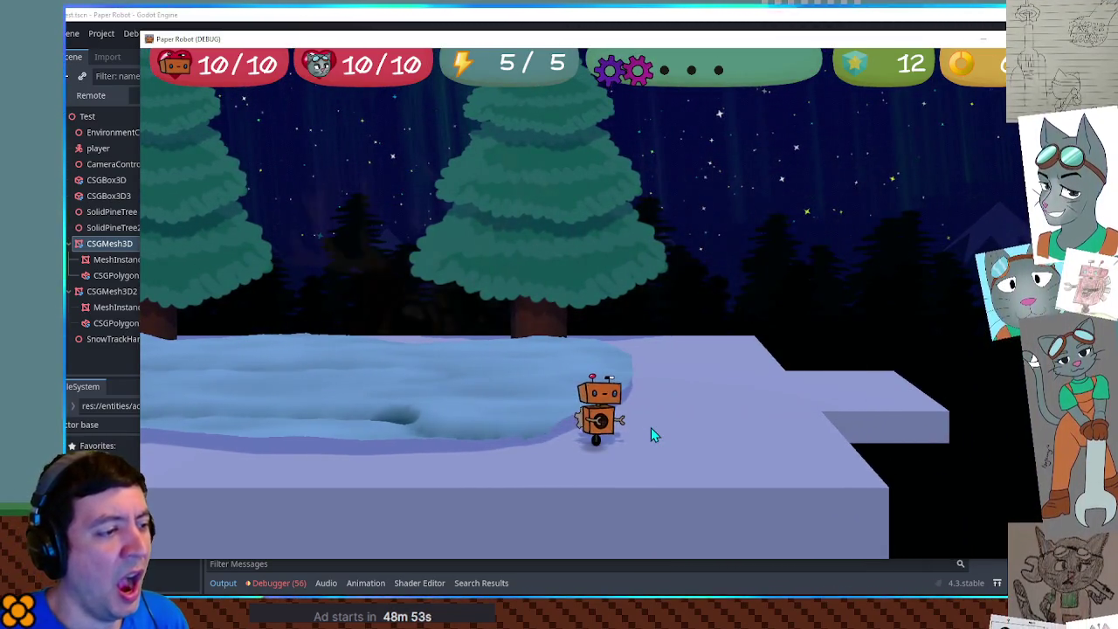
pyautogui.press('a')
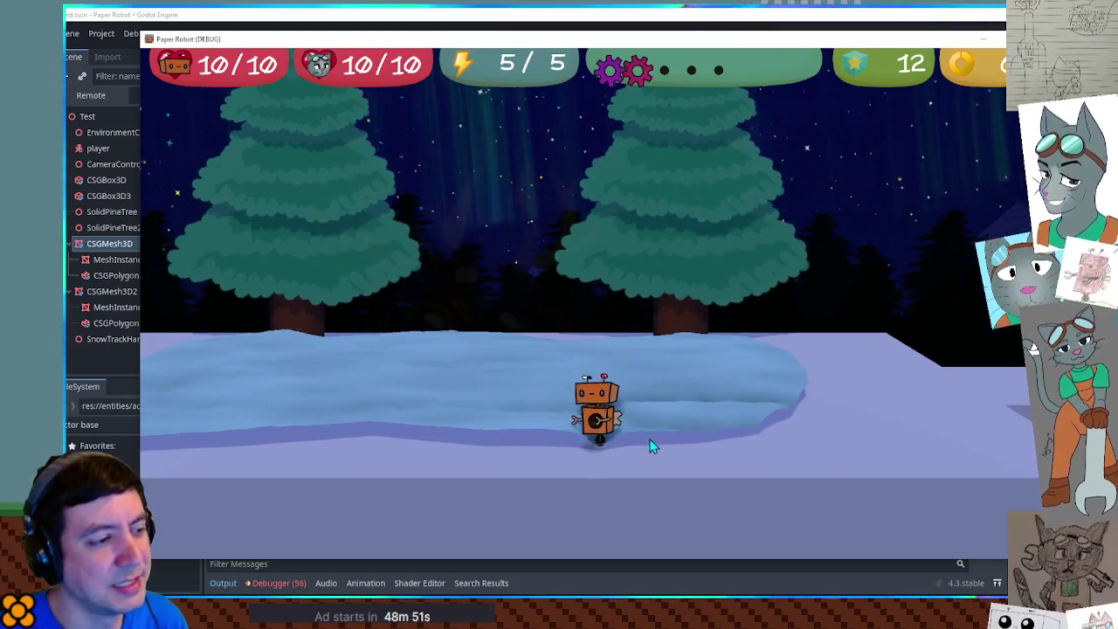
pyautogui.press('a')
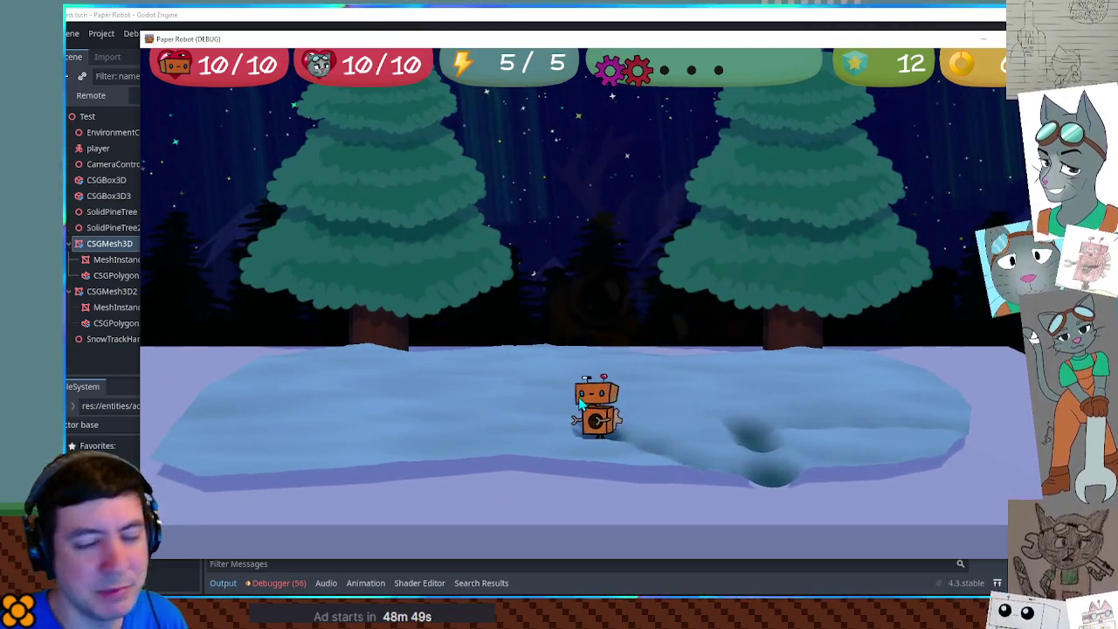
pyautogui.press('a')
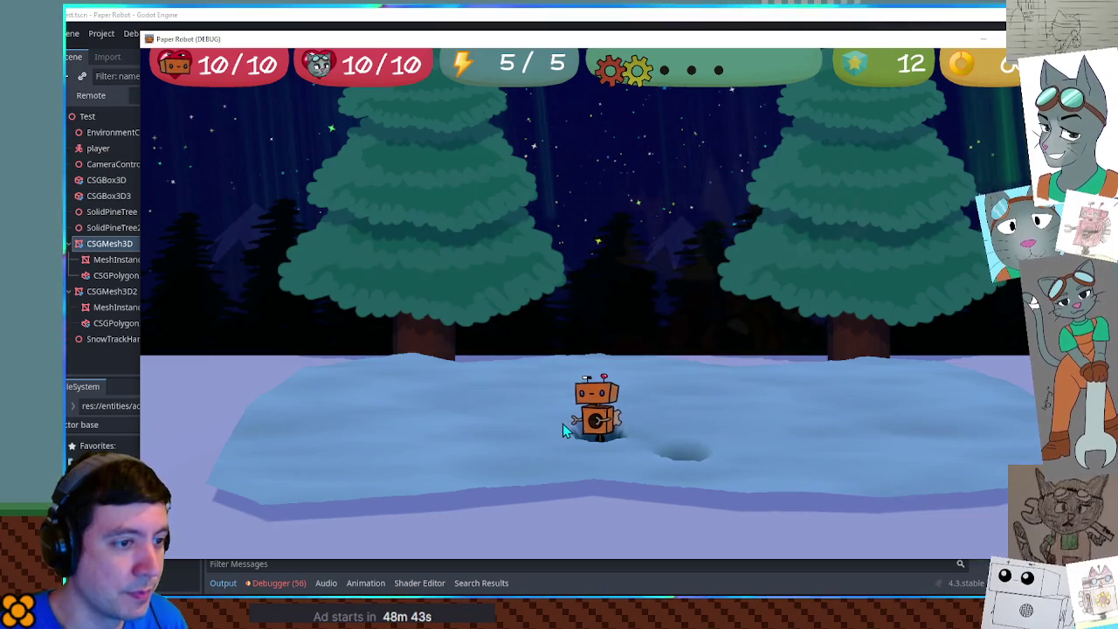
pyautogui.press('a')
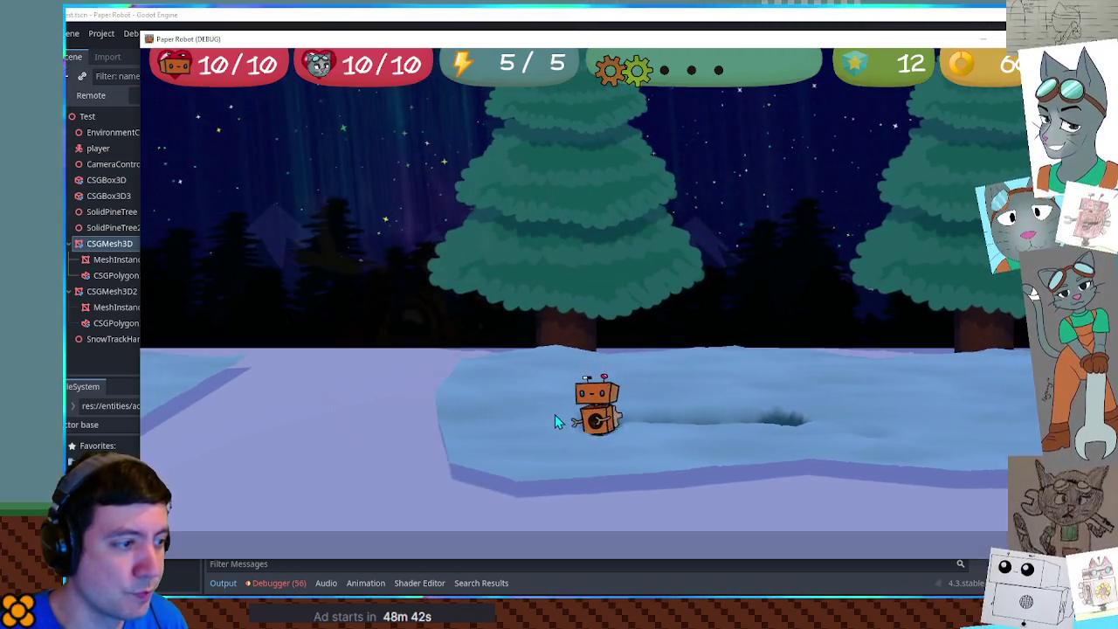
pyautogui.press('s')
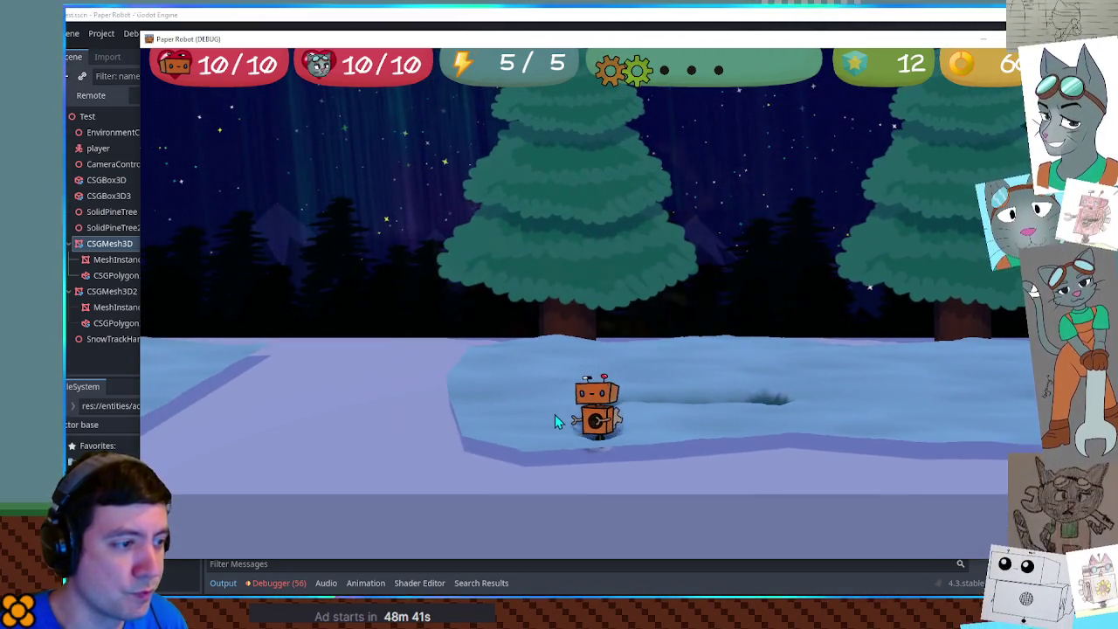
pyautogui.press('s')
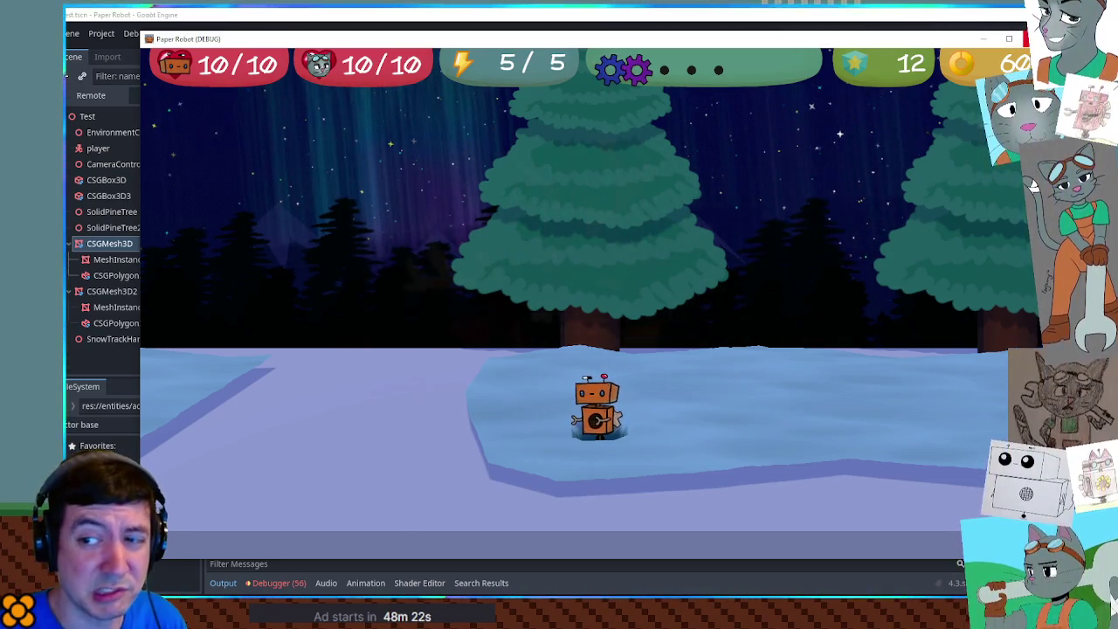
pyautogui.press('F8')
pyautogui.click(959, 34)
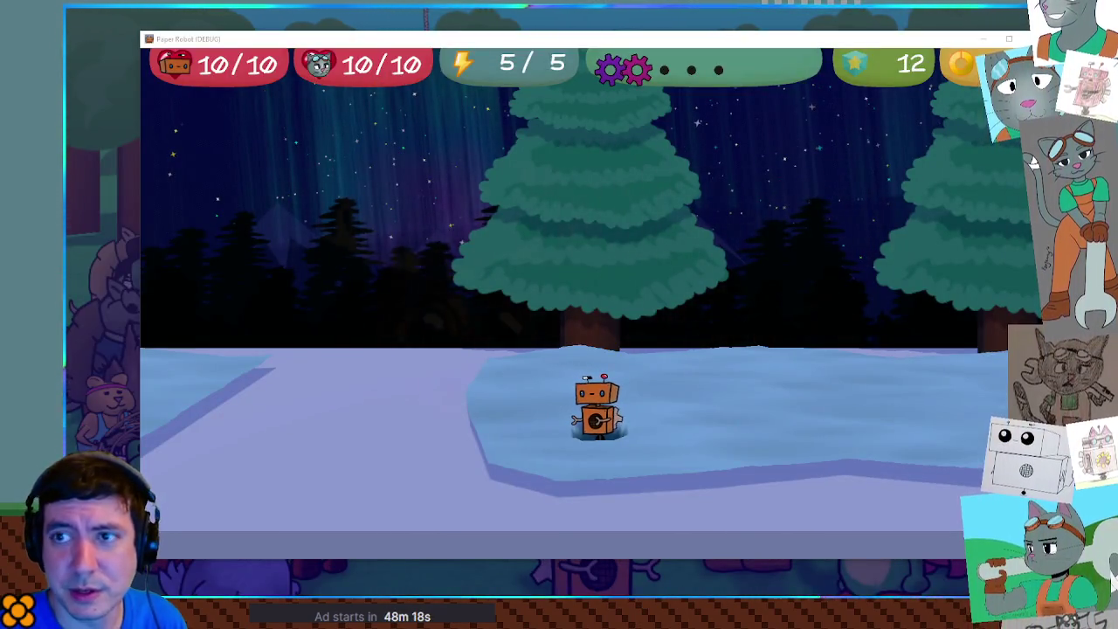
# Step: Arrange the game and editor windows side by side
pyautogui.moveTo(1117, 96)
pyautogui.mouseDown()
pyautogui.moveTo(1117, 110)
pyautogui.moveTo(747, 63)
pyautogui.moveTo(765, 50)
pyautogui.moveTo(282, 31)
pyautogui.mouseUp()
pyautogui.click(751, 39)
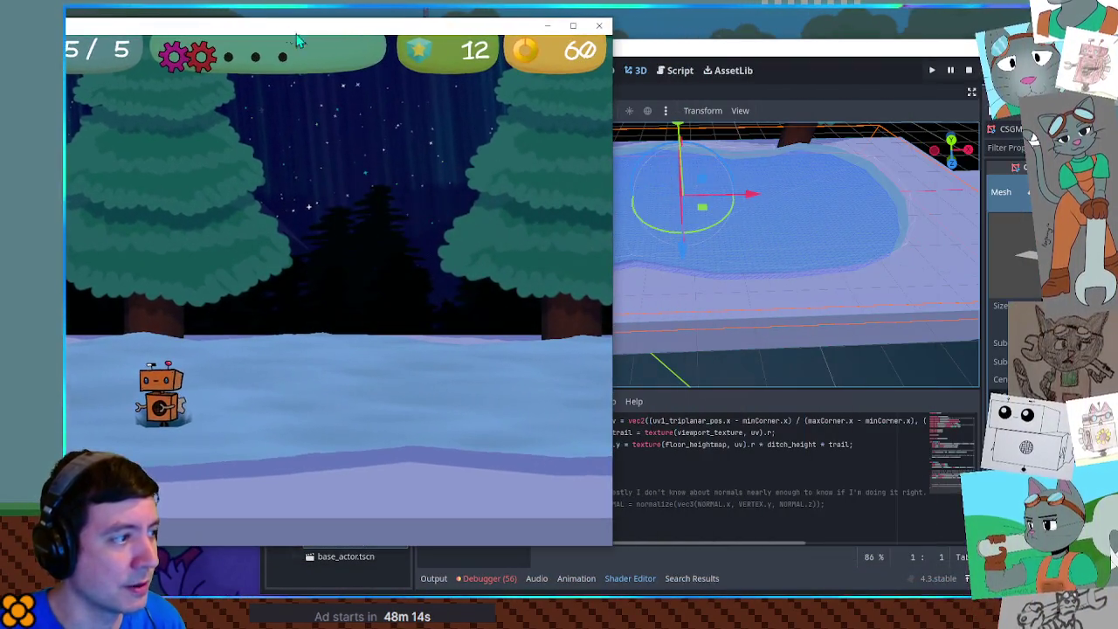
pyautogui.click(805, 460)
pyautogui.moveTo(816, 51); pyautogui.dragTo(841, 39)
pyautogui.moveTo(375, 36); pyautogui.dragTo(477, 36)
# Step: Write 'VERTEX.y = VERTEX.y + NORMAL.y;' on line 41 of snowDeformation.gdshader
pyautogui.scroll(1, 798, 455)
pyautogui.scroll(3, 797, 454)
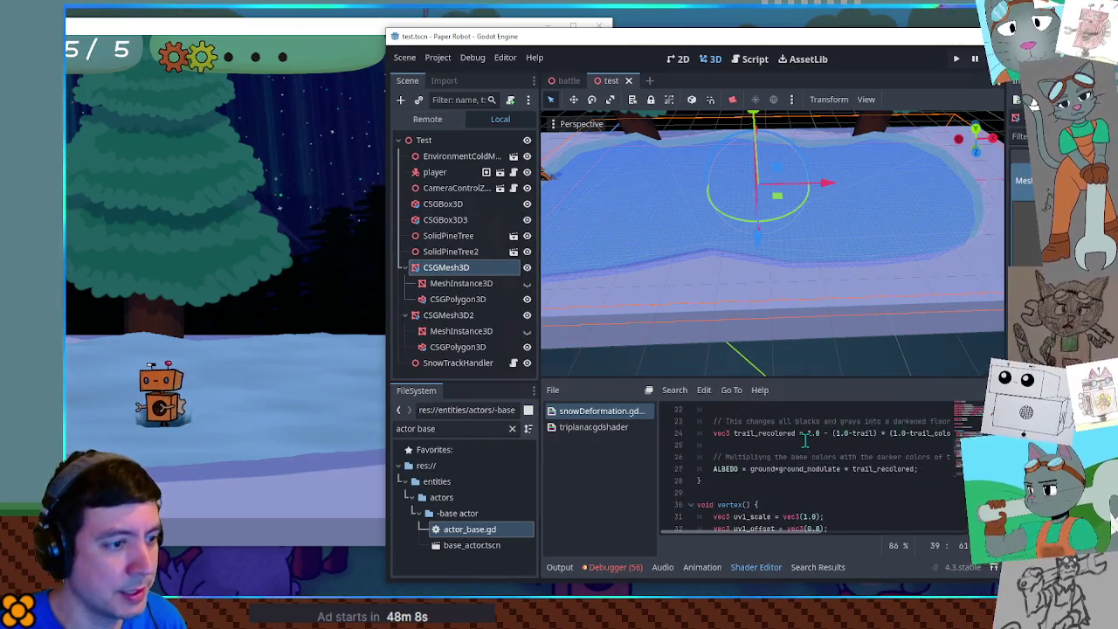
pyautogui.scroll(-4, 819, 451)
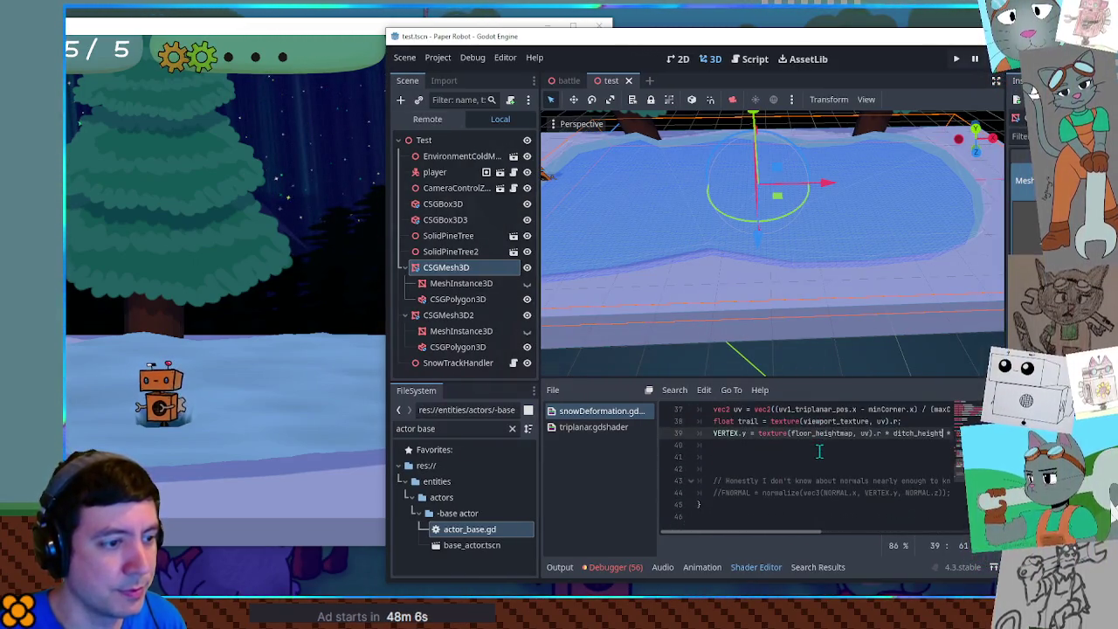
pyautogui.doubleClick(779, 493)
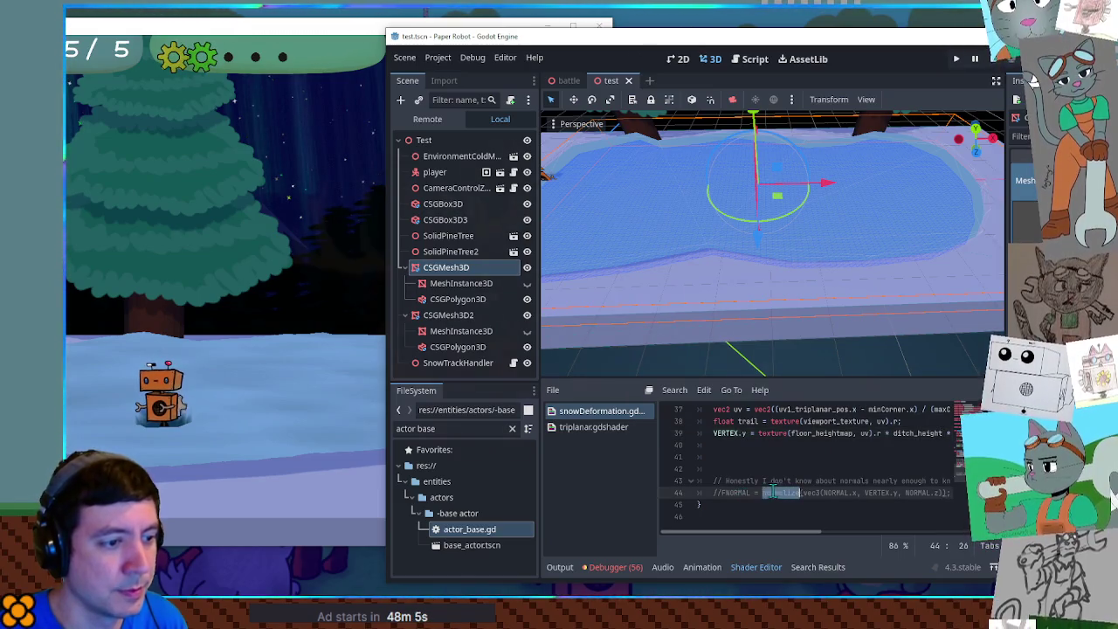
pyautogui.doubleClick(741, 493)
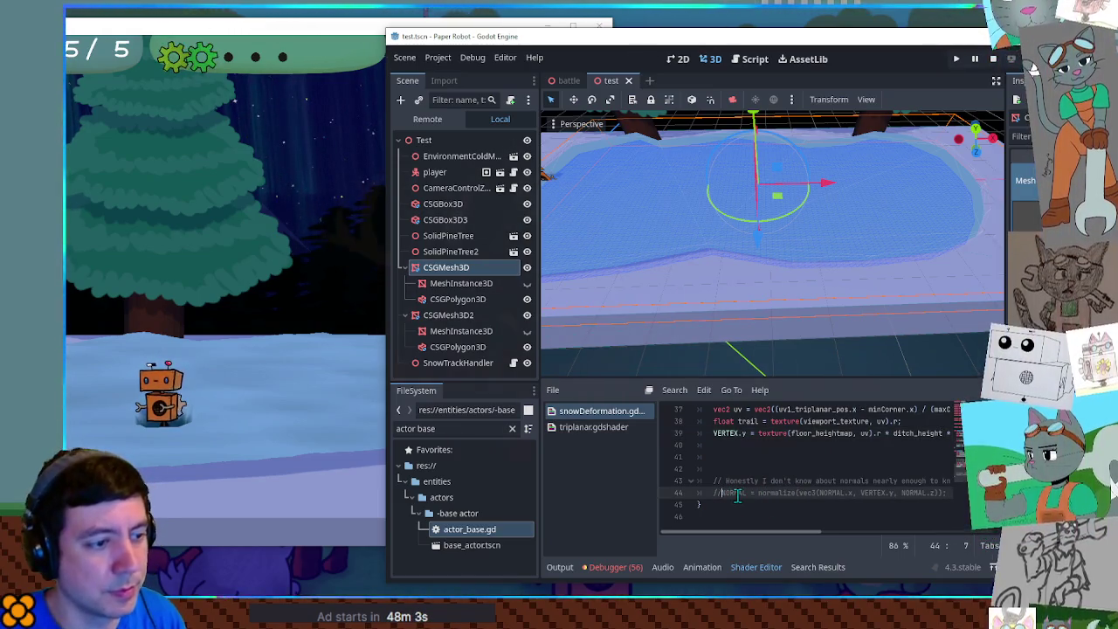
pyautogui.click(744, 457)
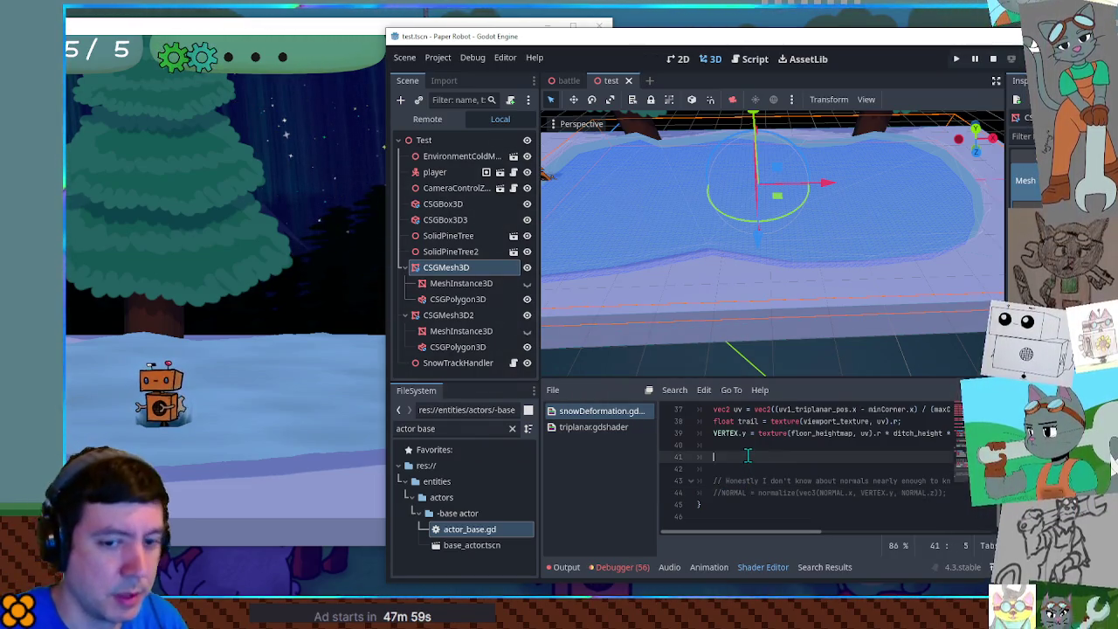
pyautogui.write('VERTEX.')
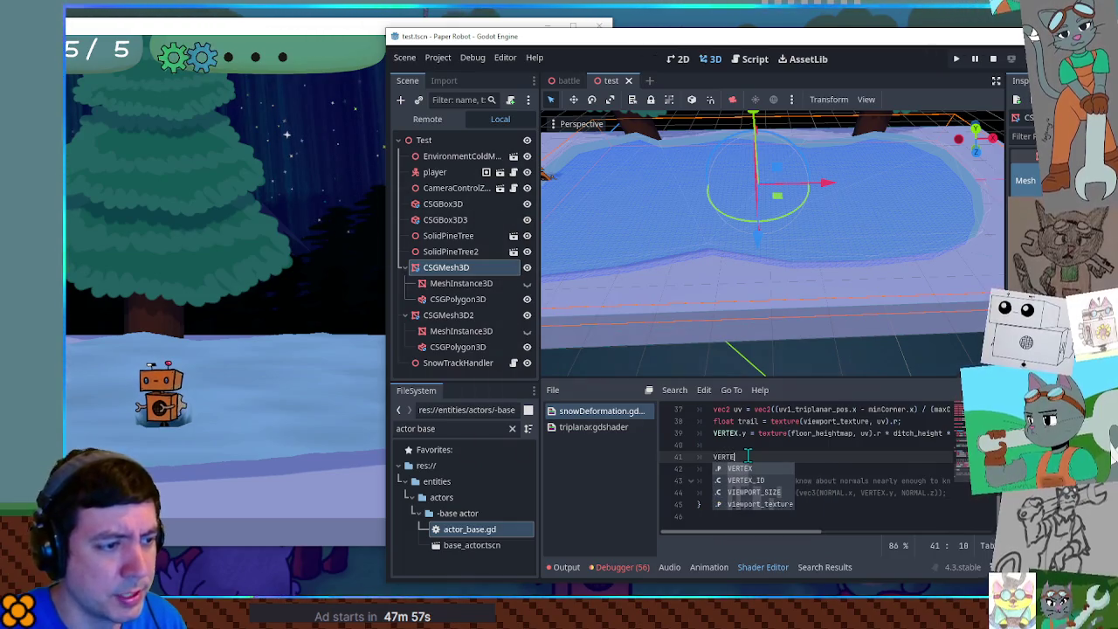
pyautogui.write('y')
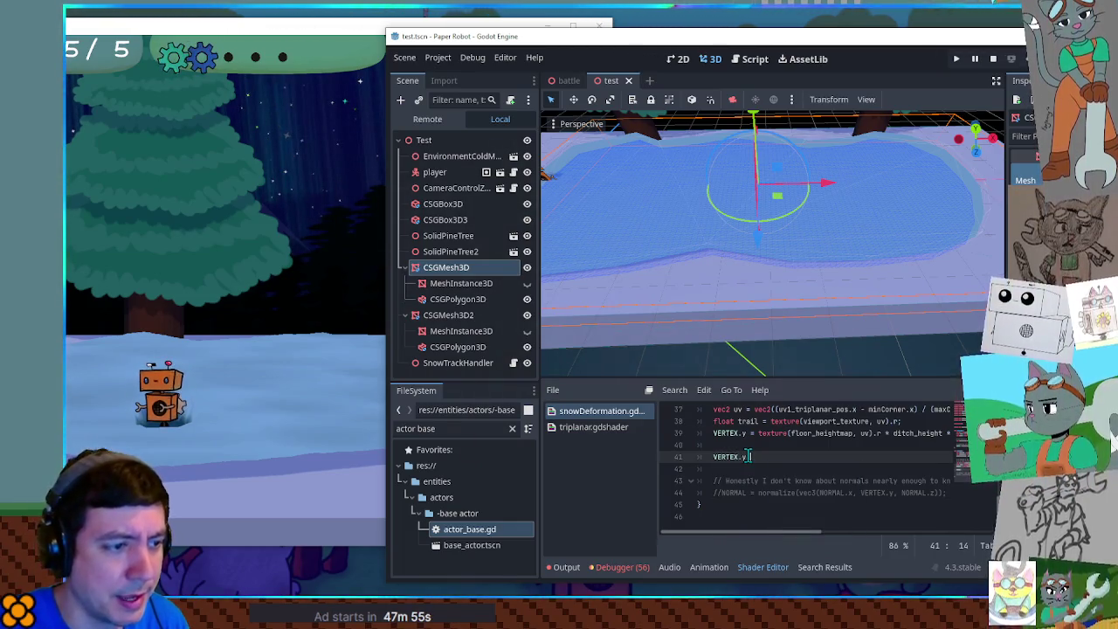
pyautogui.write(' = VERTEX.y + NORMAL')
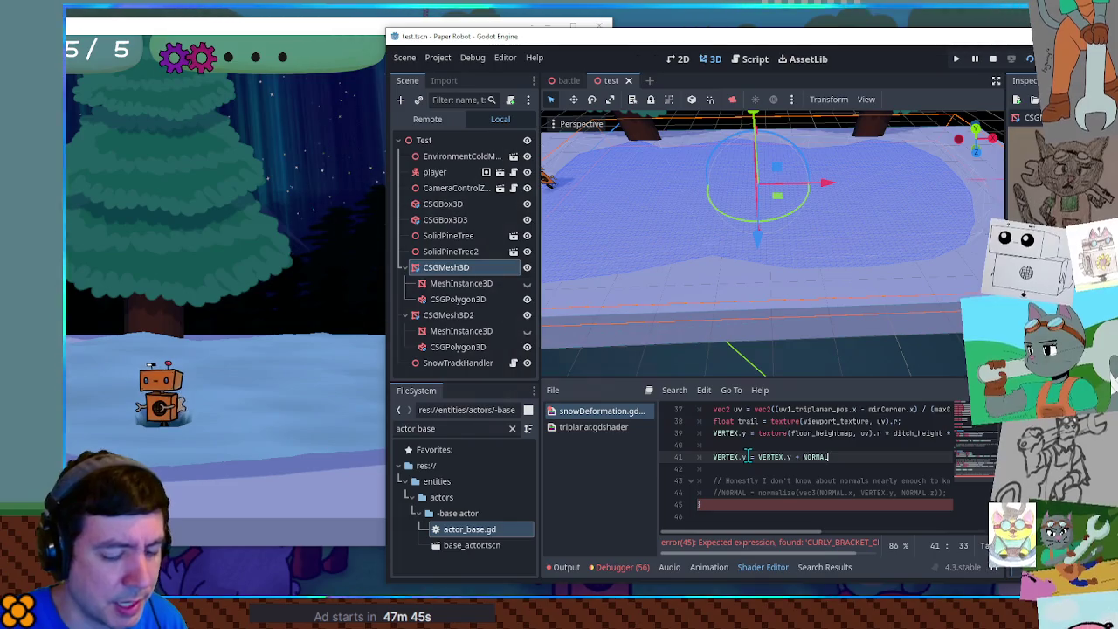
pyautogui.write('.y;')
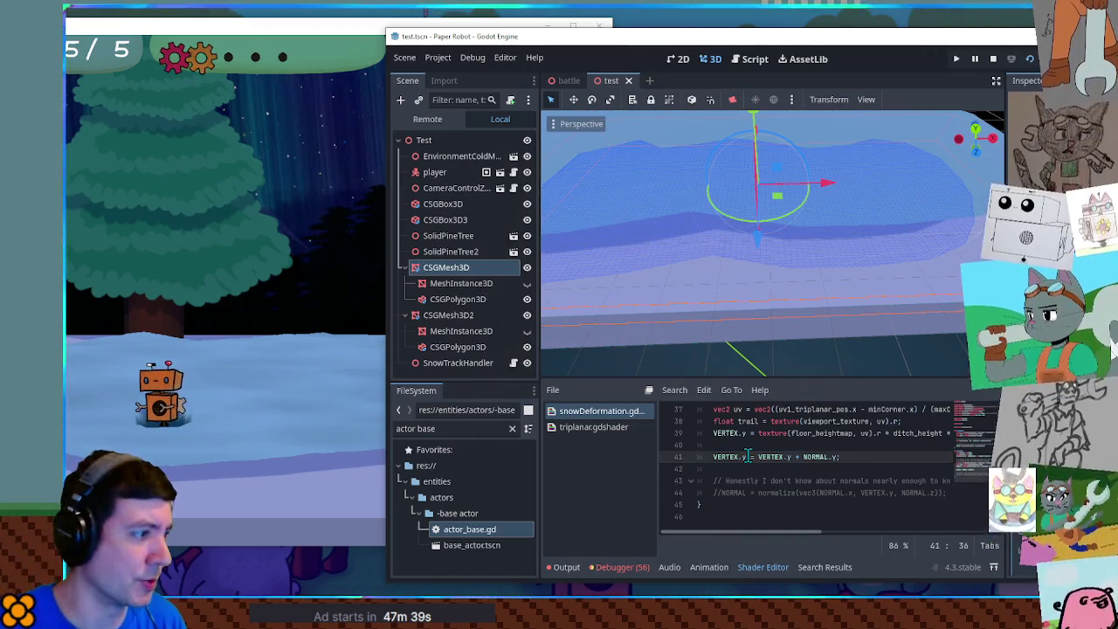
pyautogui.click(674, 349)
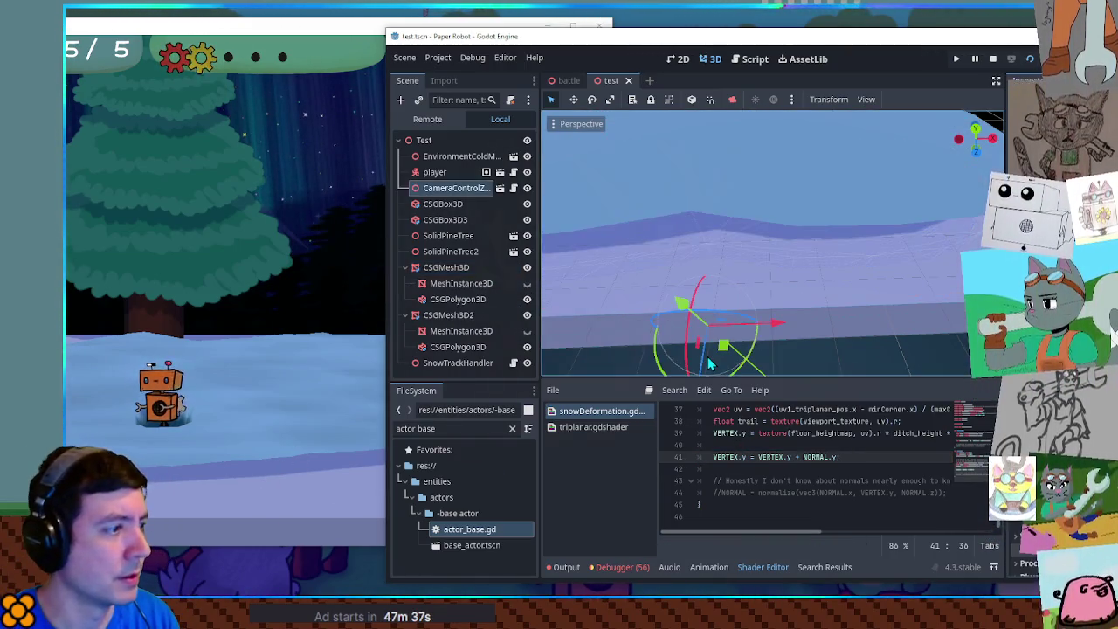
# Step: Save and run the test scene to view the raised snow surface
pyautogui.press('F6')
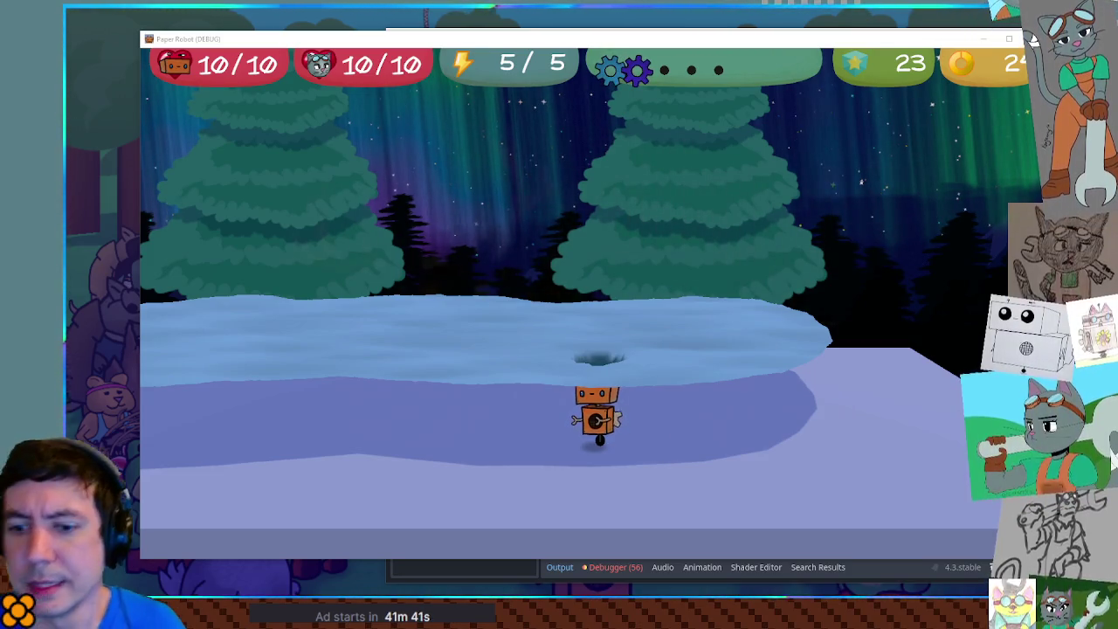
# Step: Walk the robot left through the snow, then return to the Godot editor
pyautogui.press('Left')
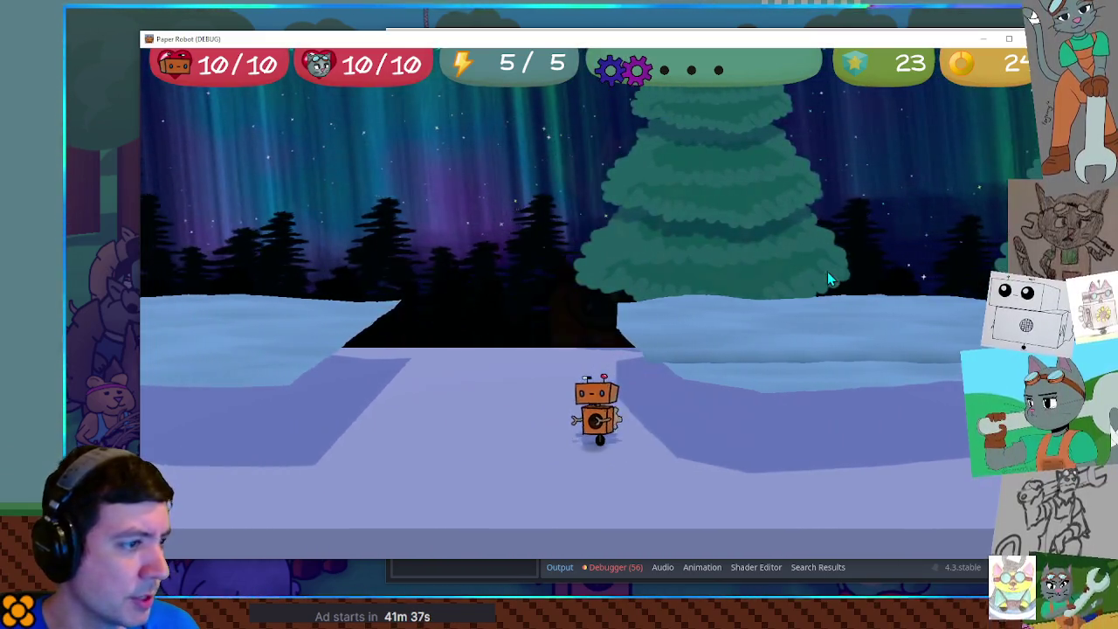
pyautogui.hotkey('alt', 'Tab')
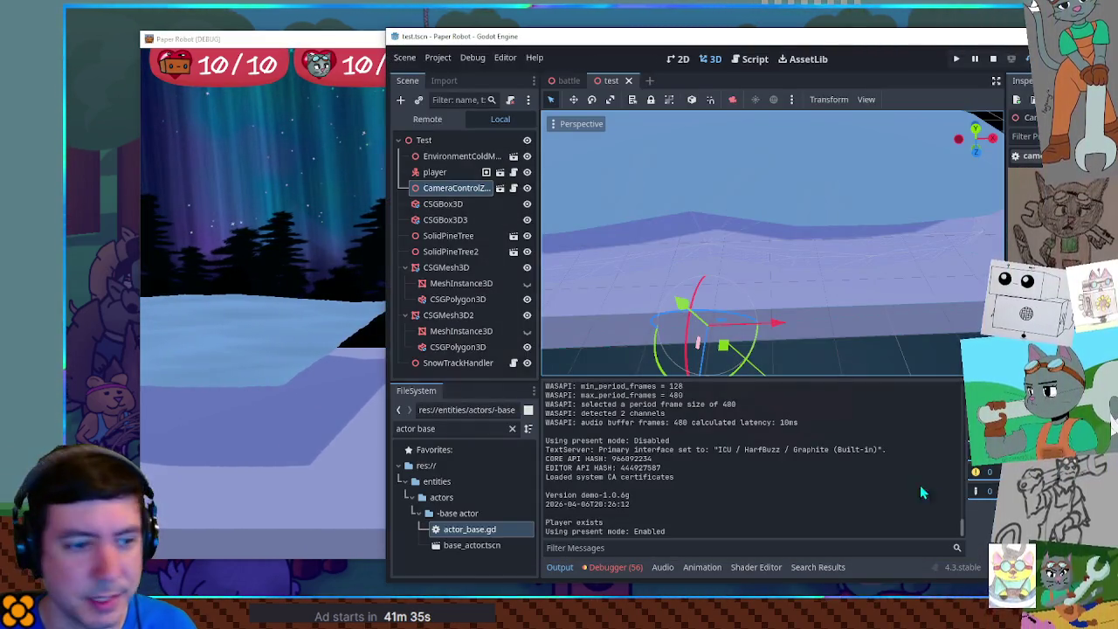
# Step: Delete the 'VERTEX.y = VERTEX.y + NORMAL.y;' line from the snow shader and relaunch the scene
pyautogui.click(756, 567)
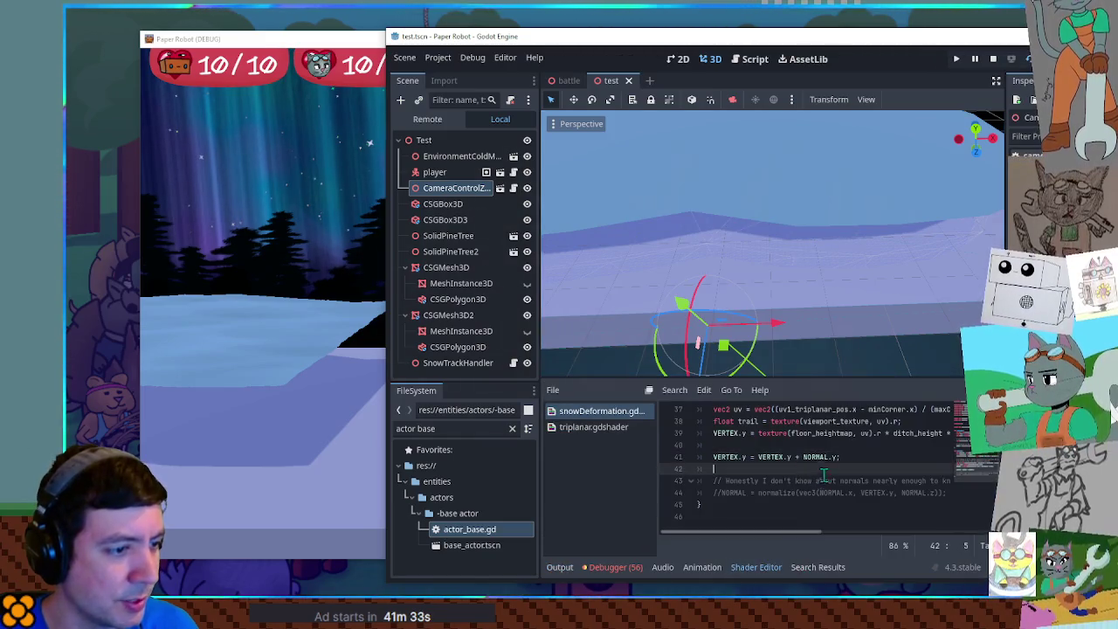
pyautogui.moveTo(849, 456); pyautogui.dragTo(851, 447)
pyautogui.press('BackSpace')
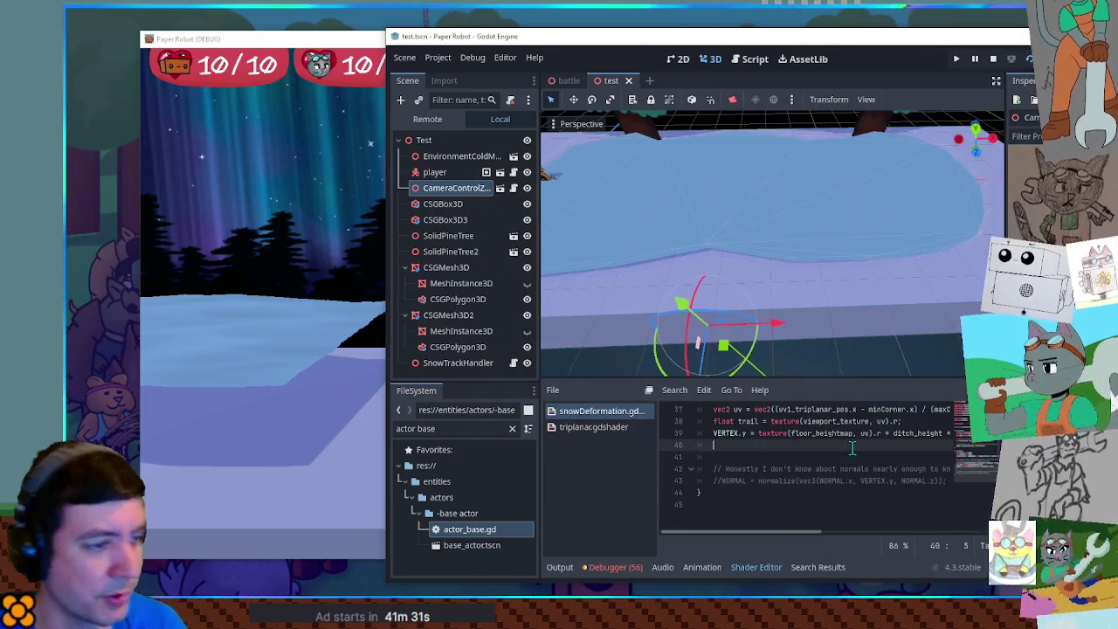
pyautogui.press('F6')
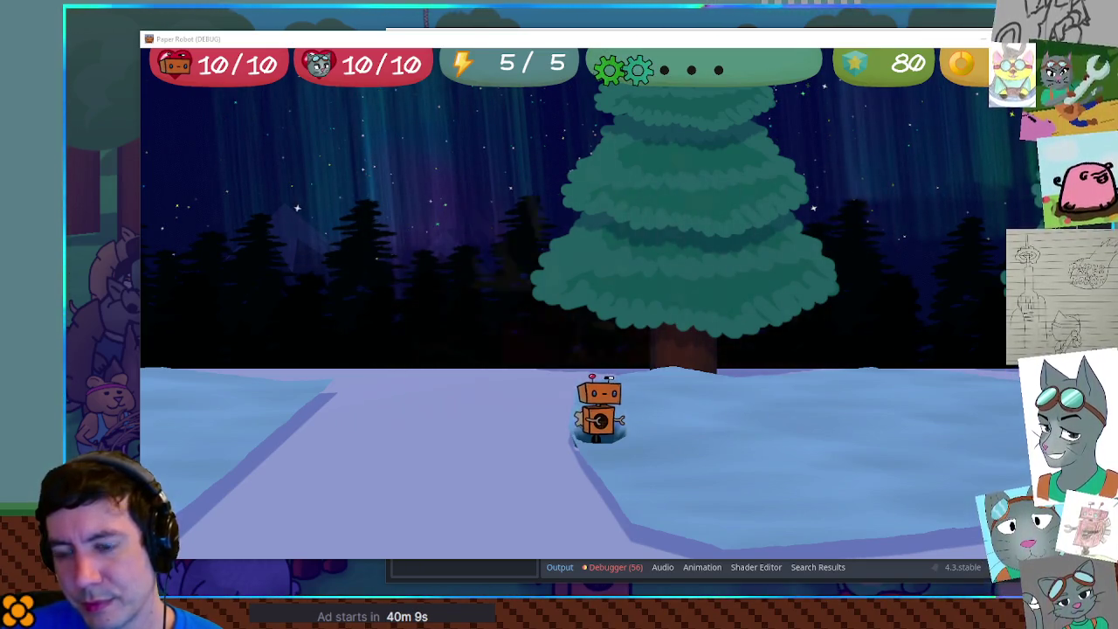
# Step: Walk the robot rightward through the snow into the next snow patch, lengthening its trail
pyautogui.click(745, 442)
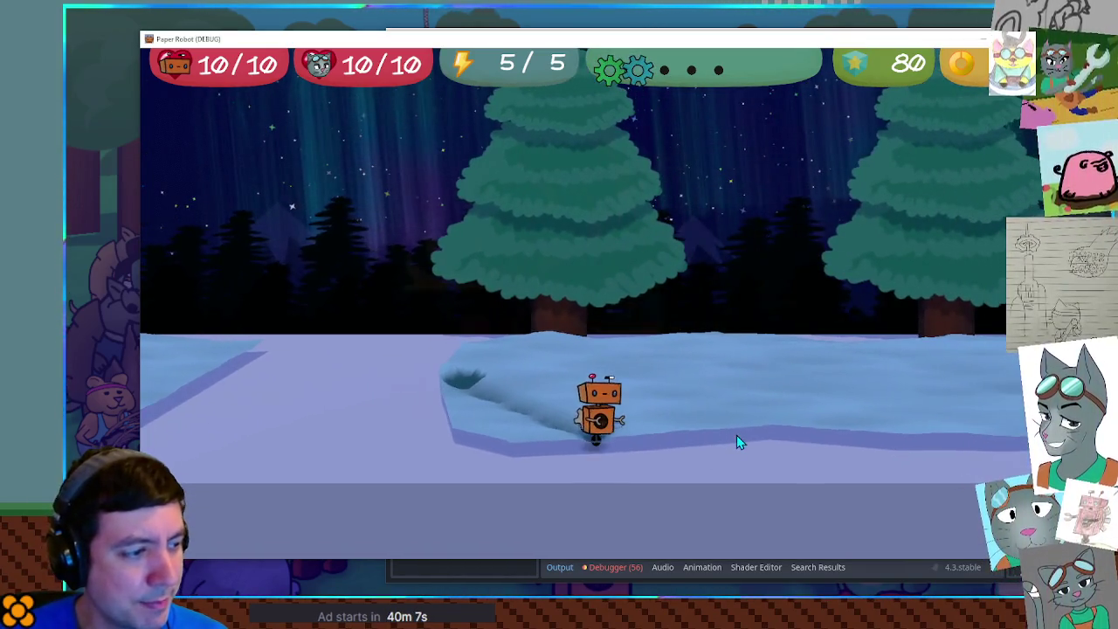
pyautogui.click(736, 429)
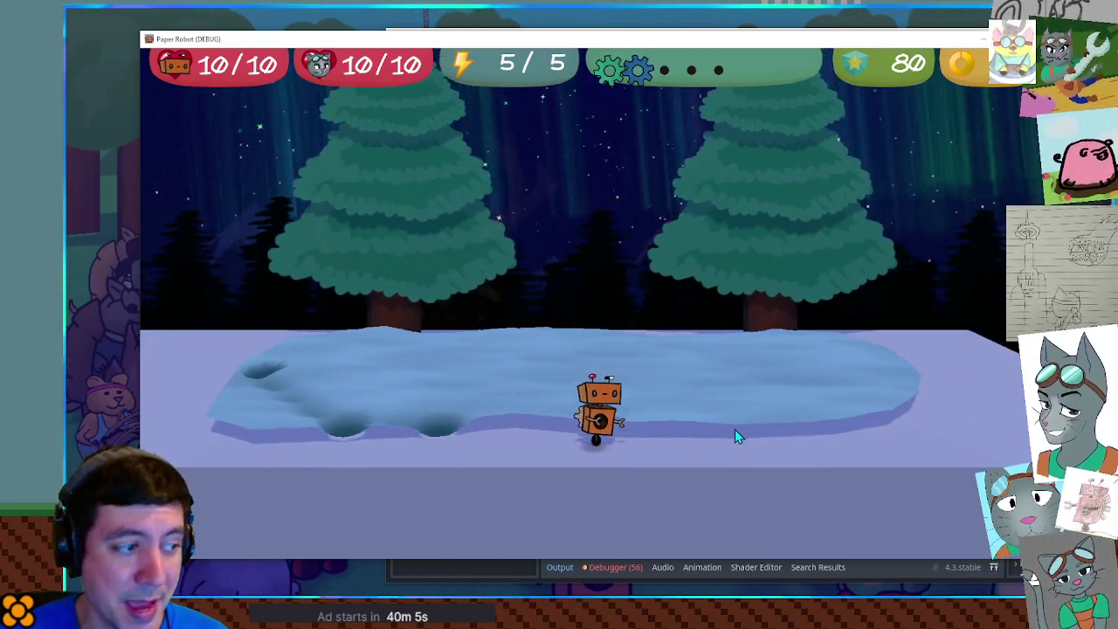
pyautogui.click(735, 429)
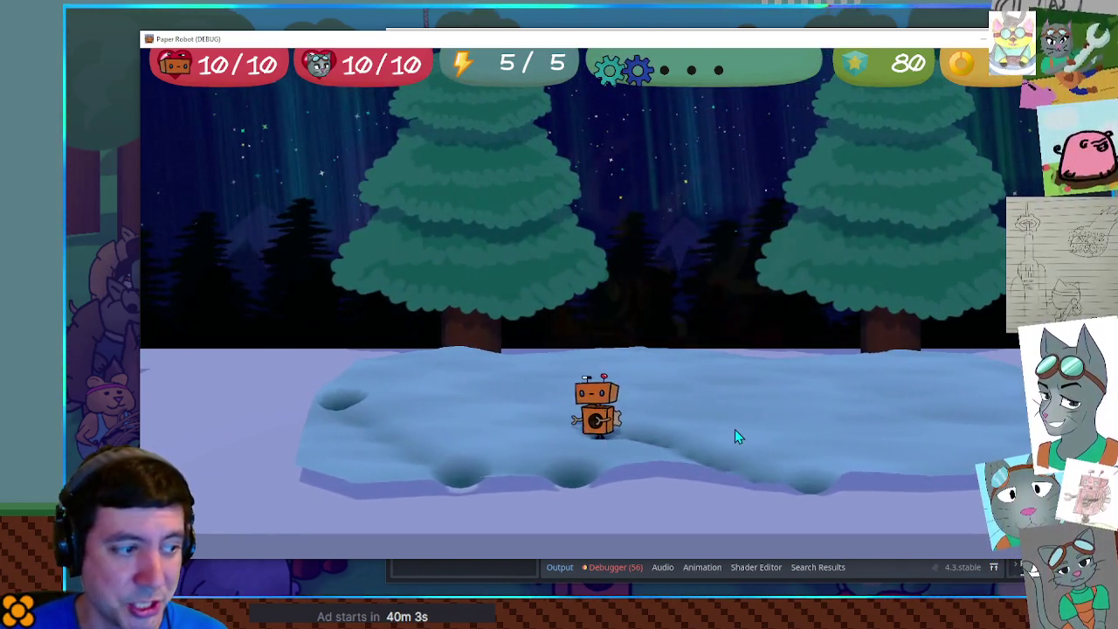
pyautogui.click(734, 429)
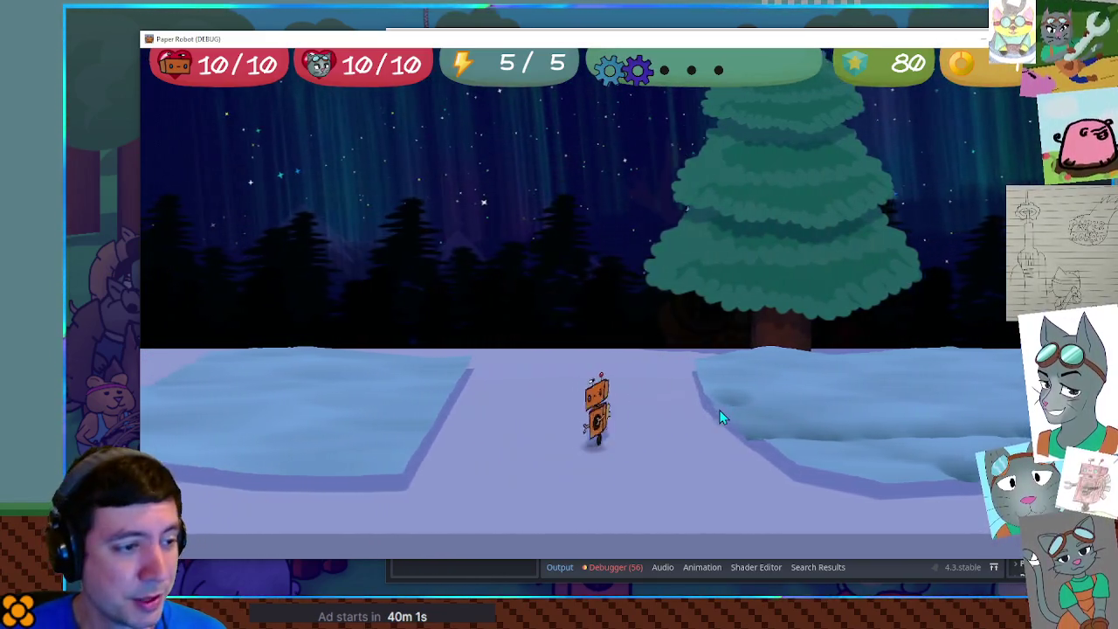
pyautogui.click(719, 410)
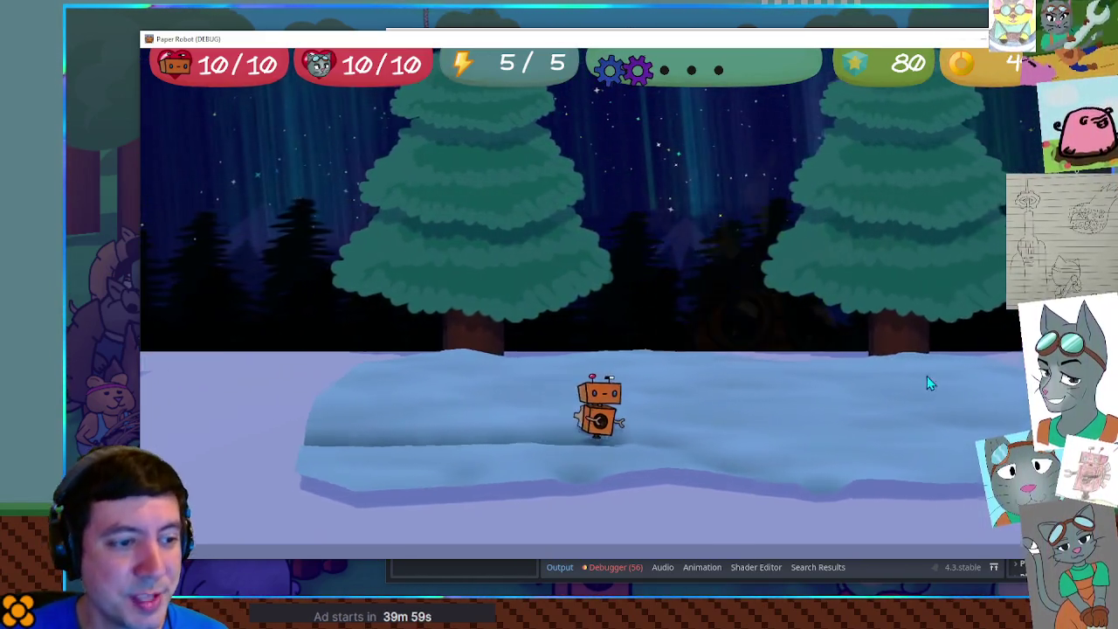
# Step: Walk the robot right to the snow ledge's end, then switch back to the Godot editor
pyautogui.press('Right')
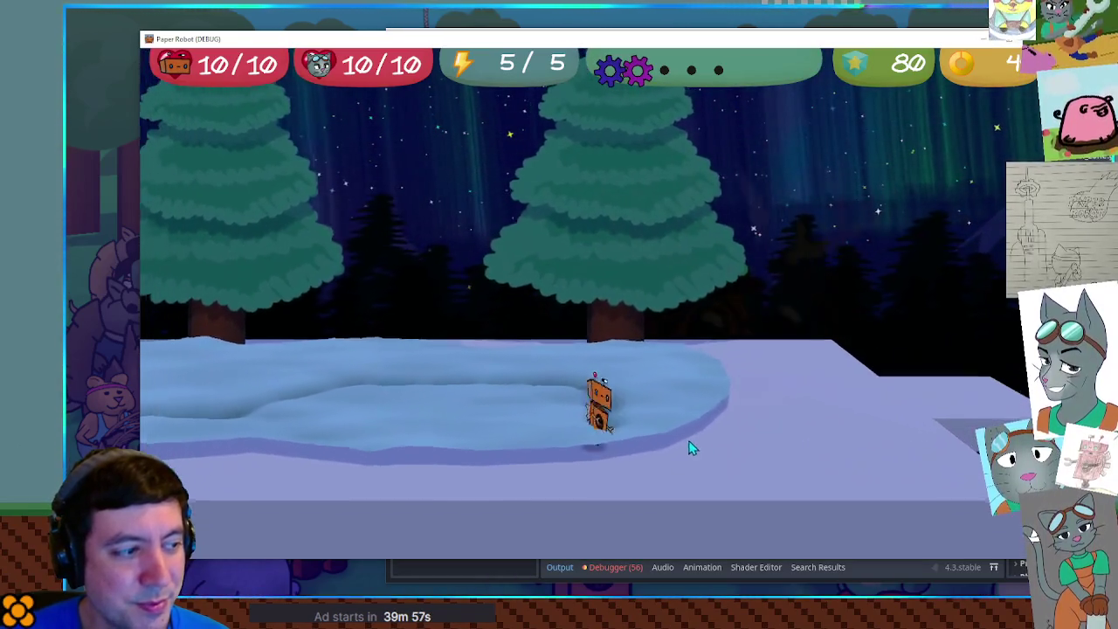
pyautogui.press('Right')
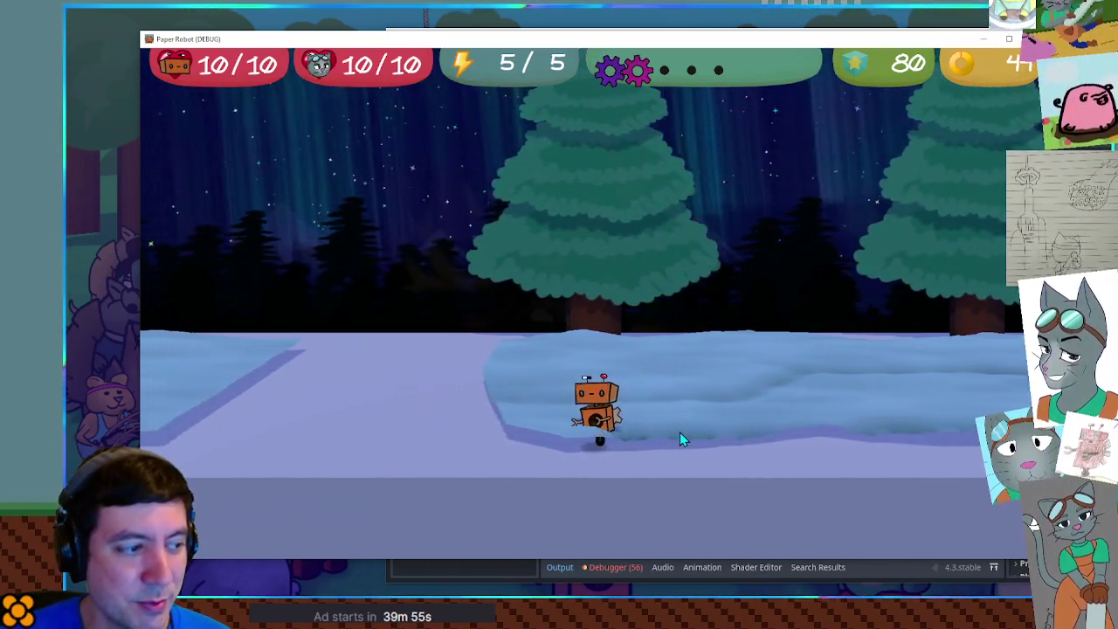
pyautogui.press('Right')
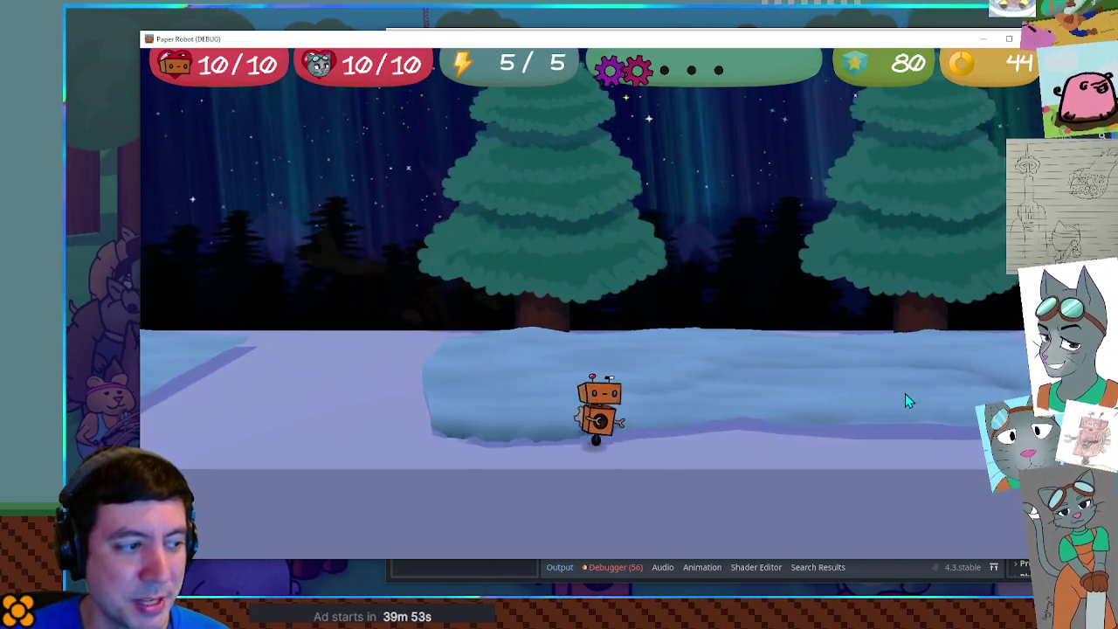
pyautogui.press('Right')
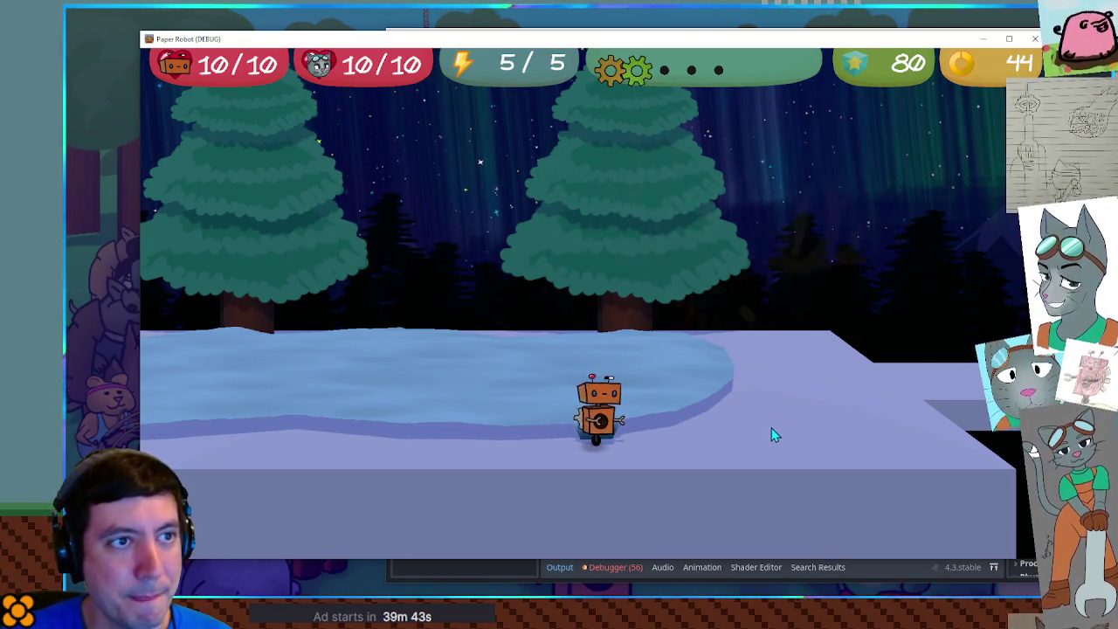
pyautogui.hotkey('alt', 'Tab')
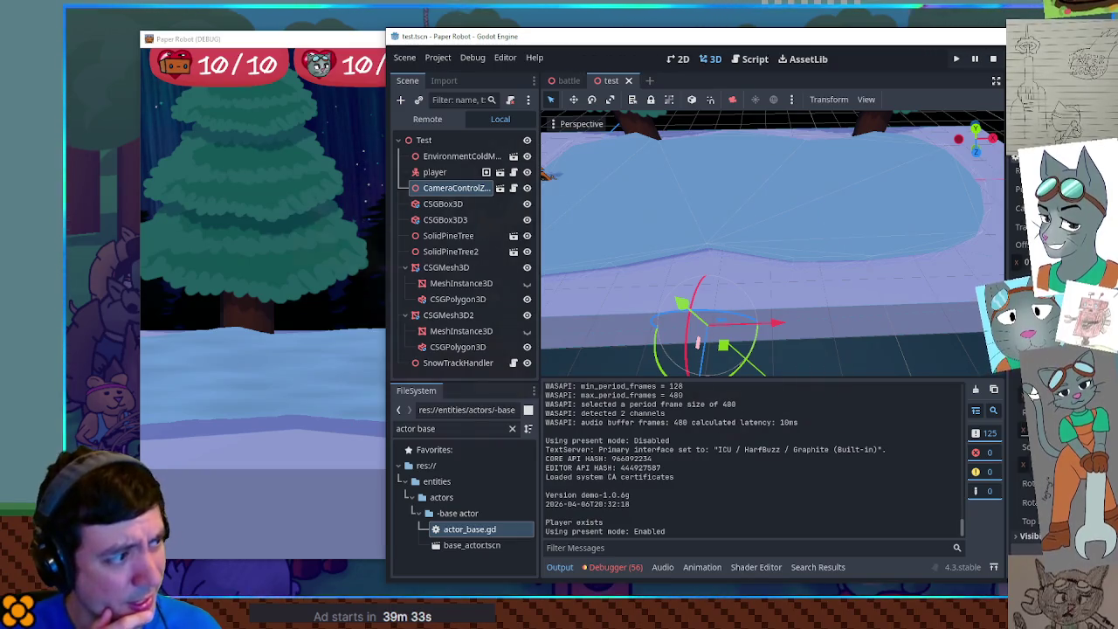
# Step: Maximise the editor and add a CSGSphere3D of radius about 2.5 under the first CSGMesh3D
pyautogui.press('super+Up')
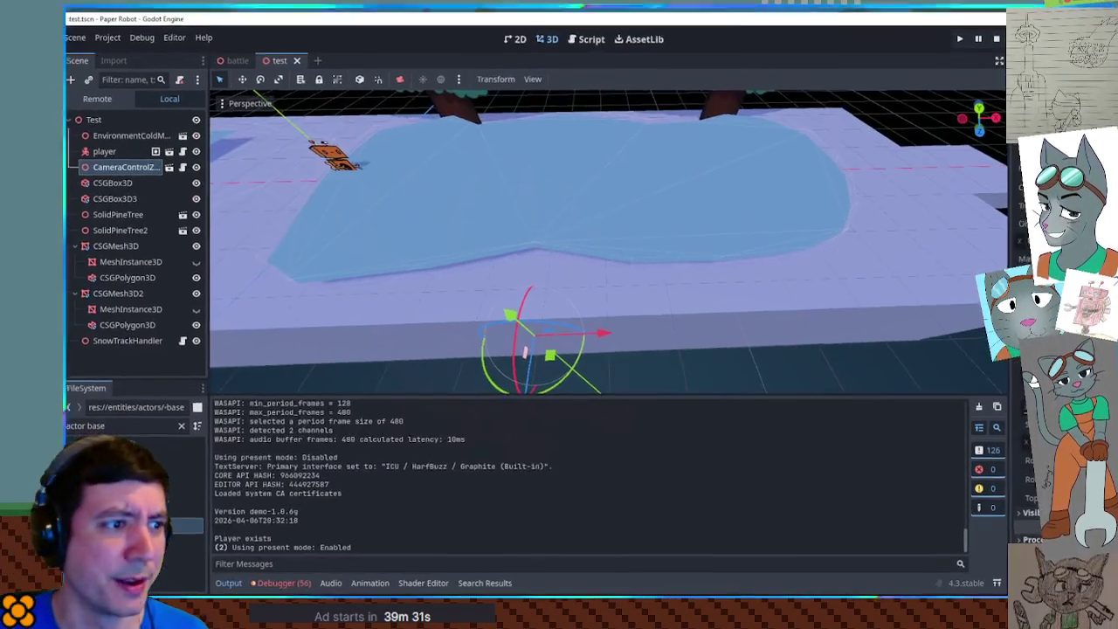
pyautogui.moveTo(766, 236)
pyautogui.mouseDown()
pyautogui.moveTo(740, 232)
pyautogui.moveTo(724, 137)
pyautogui.moveTo(731, 230)
pyautogui.moveTo(723, 137)
pyautogui.moveTo(735, 243)
pyautogui.moveTo(732, 183)
pyautogui.mouseUp()
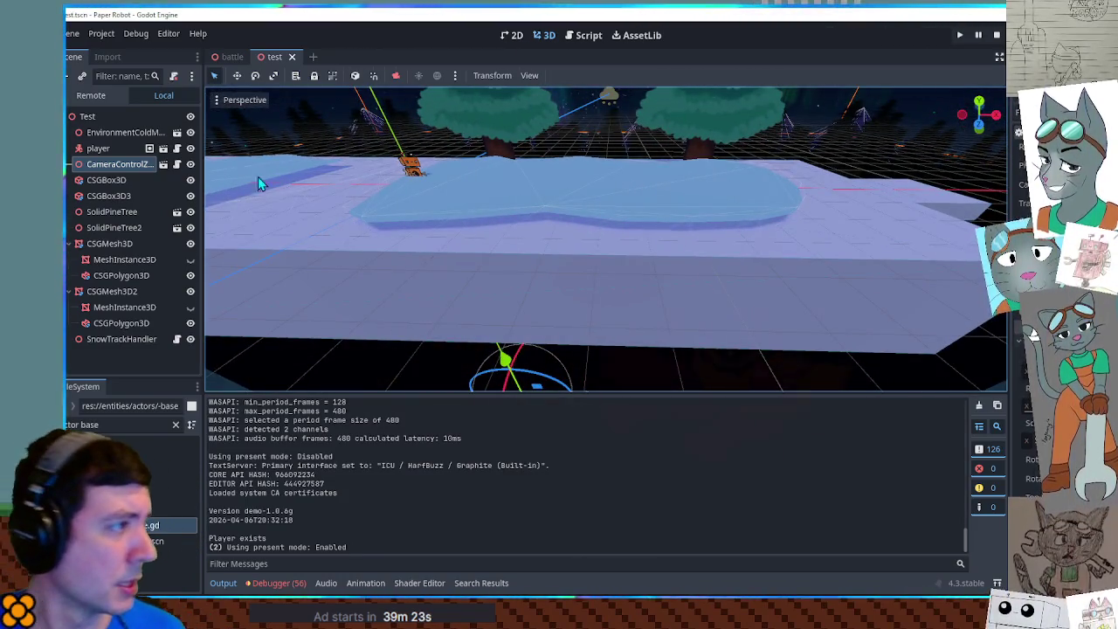
pyautogui.click(120, 276)
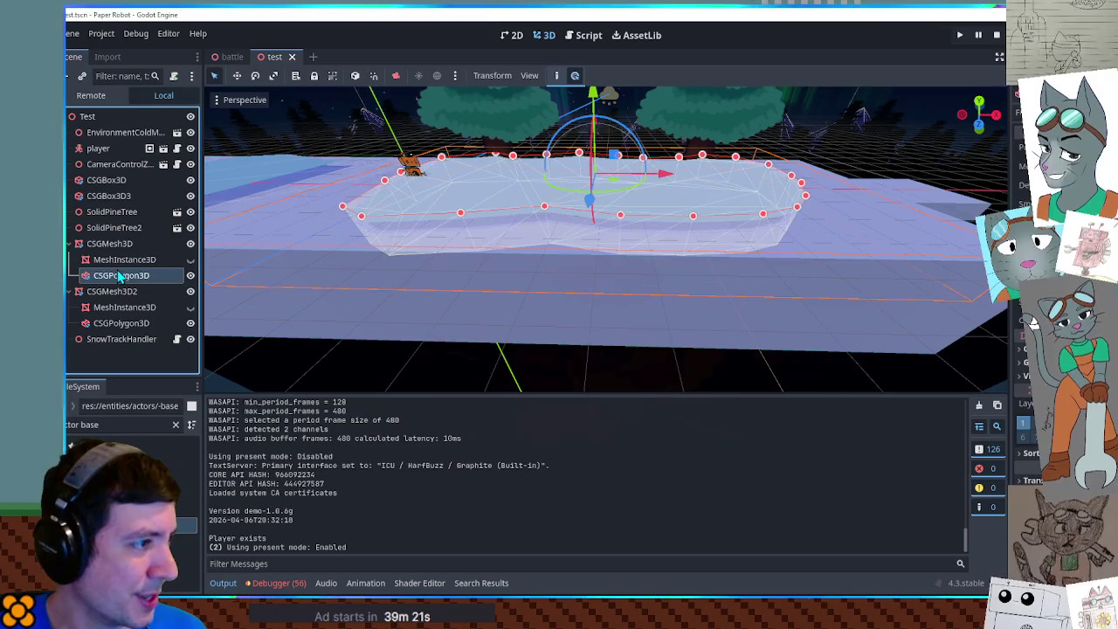
pyautogui.click(117, 246)
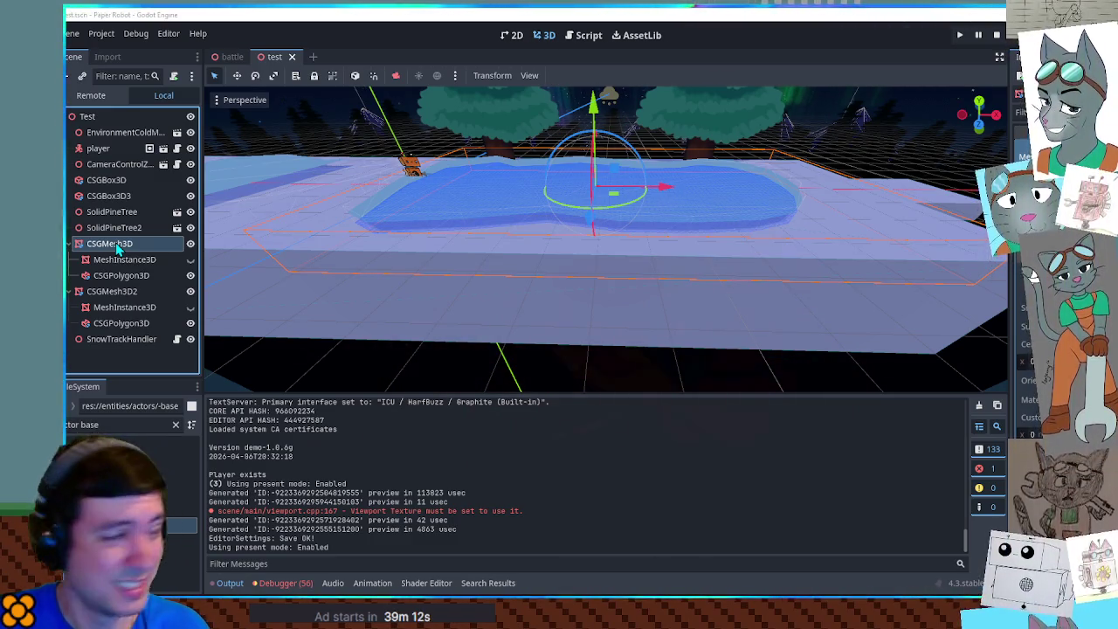
pyautogui.hotkey('ctrl', 'a')
pyautogui.press('Return')
pyautogui.moveTo(619, 186)
pyautogui.mouseDown()
pyautogui.moveTo(680, 196)
pyautogui.moveTo(753, 187)
pyautogui.moveTo(865, 254)
pyautogui.moveTo(795, 230)
pyautogui.moveTo(876, 240)
pyautogui.moveTo(812, 307)
pyautogui.moveTo(768, 262)
pyautogui.moveTo(769, 311)
pyautogui.mouseUp()
# Step: Compare the sphere with the snow polygon's outline, then delete the added CSGSphere3D
pyautogui.click(138, 275)
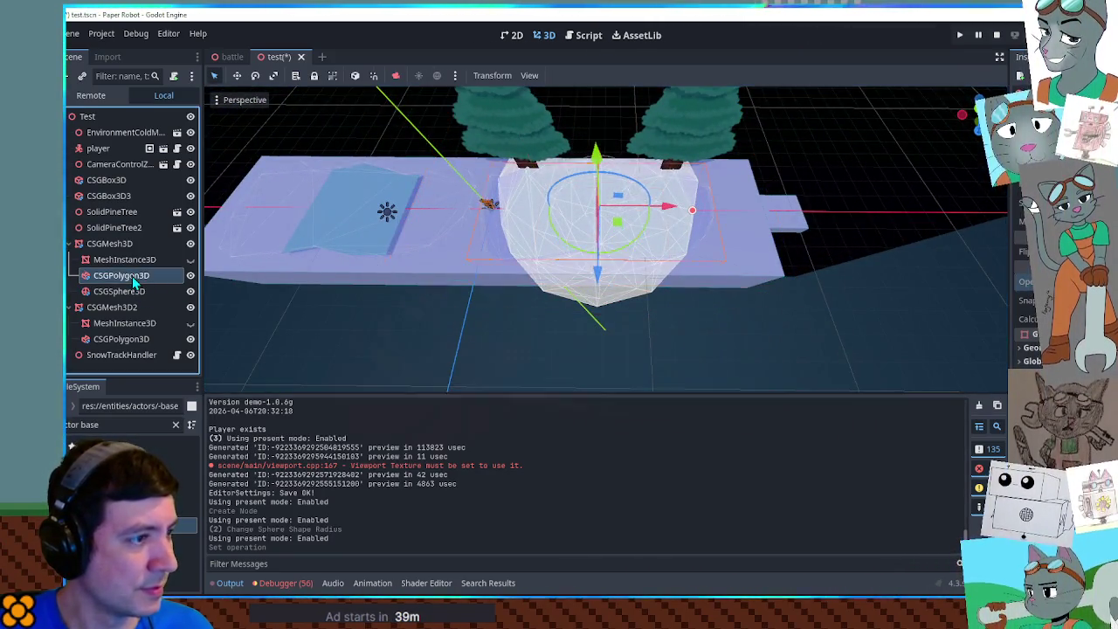
pyautogui.click(134, 292)
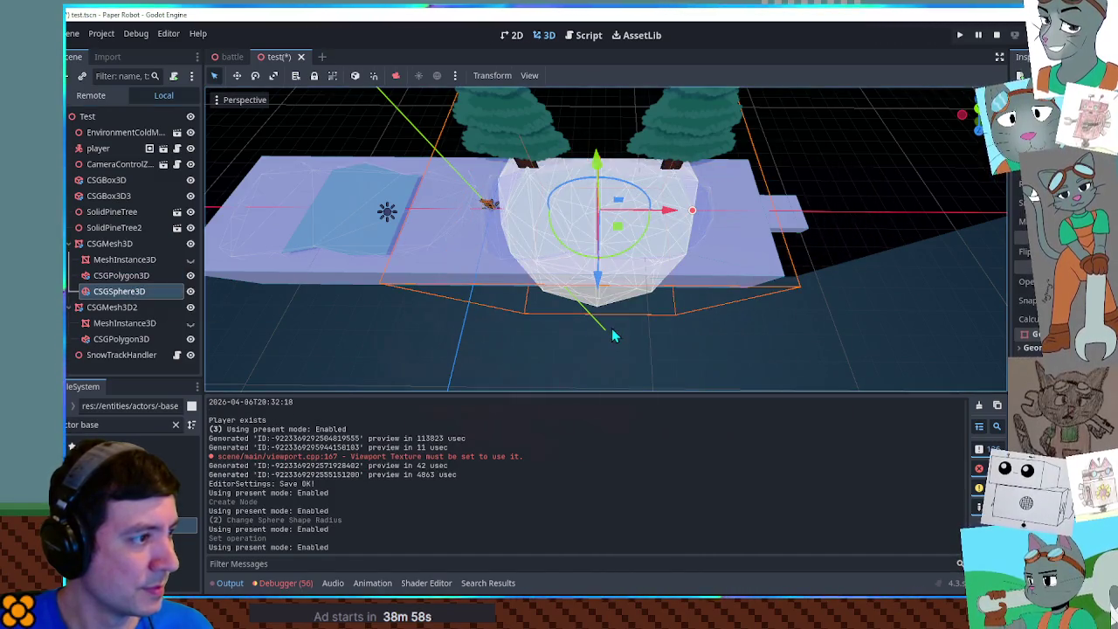
pyautogui.click(579, 252)
pyautogui.scroll(5, 577, 247)
pyautogui.scroll(-6, 578, 258)
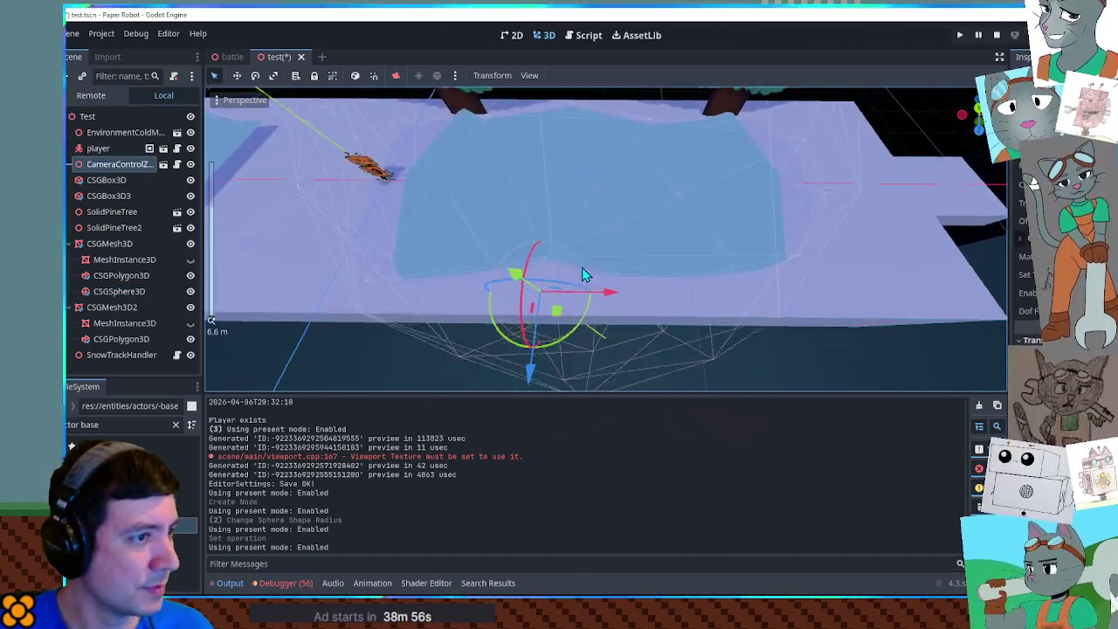
pyautogui.scroll(1, 584, 215)
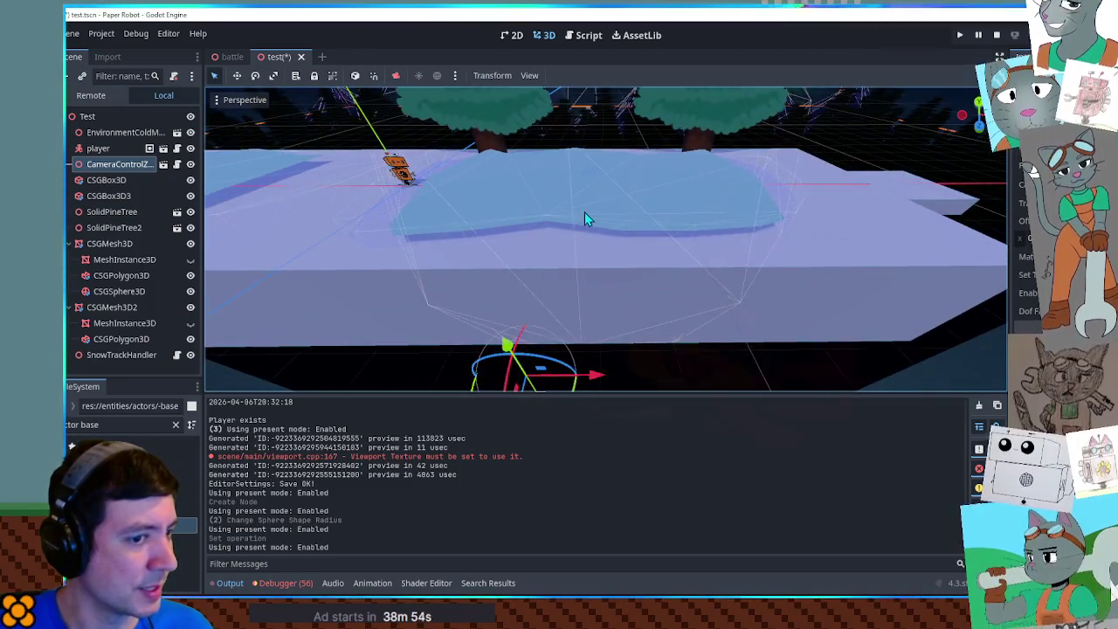
pyautogui.scroll(3, 616, 245)
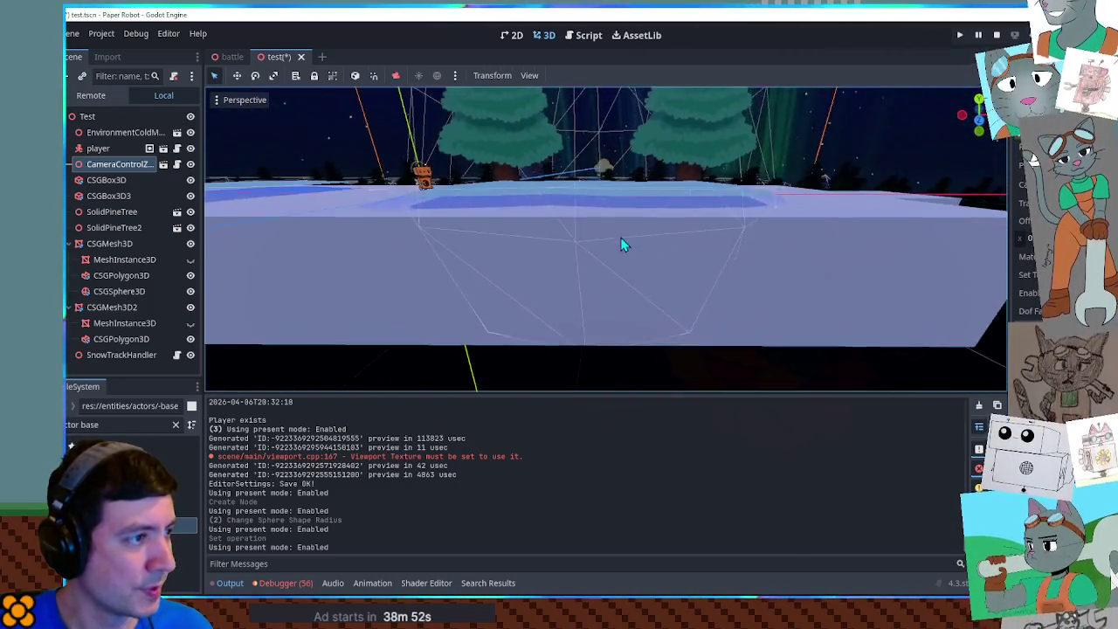
pyautogui.scroll(-3, 617, 257)
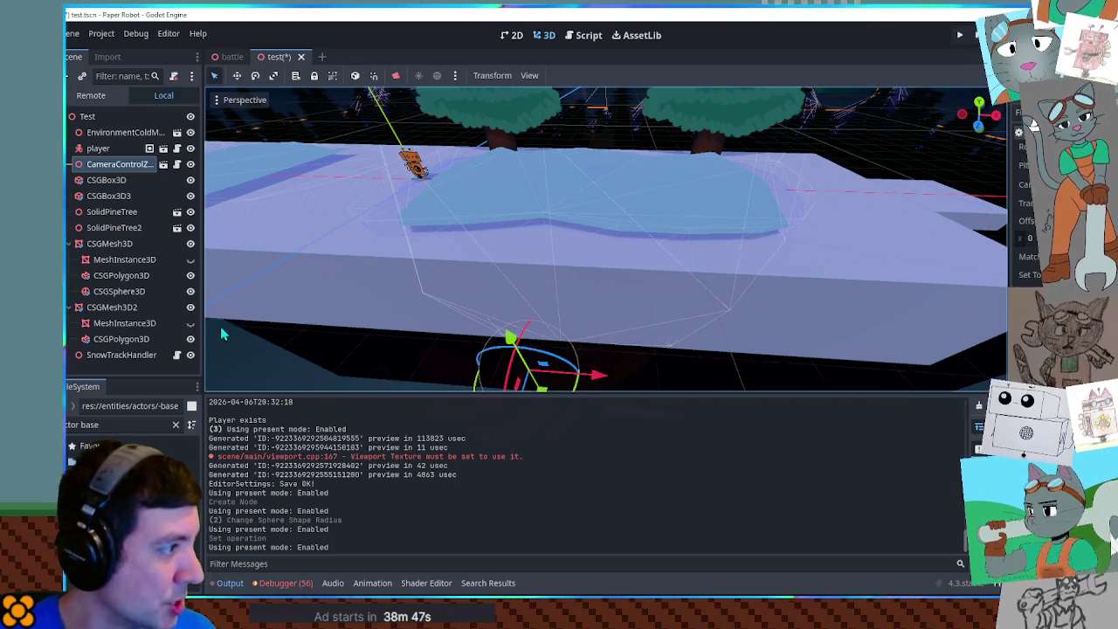
pyautogui.click(135, 290)
pyautogui.press('Delete')
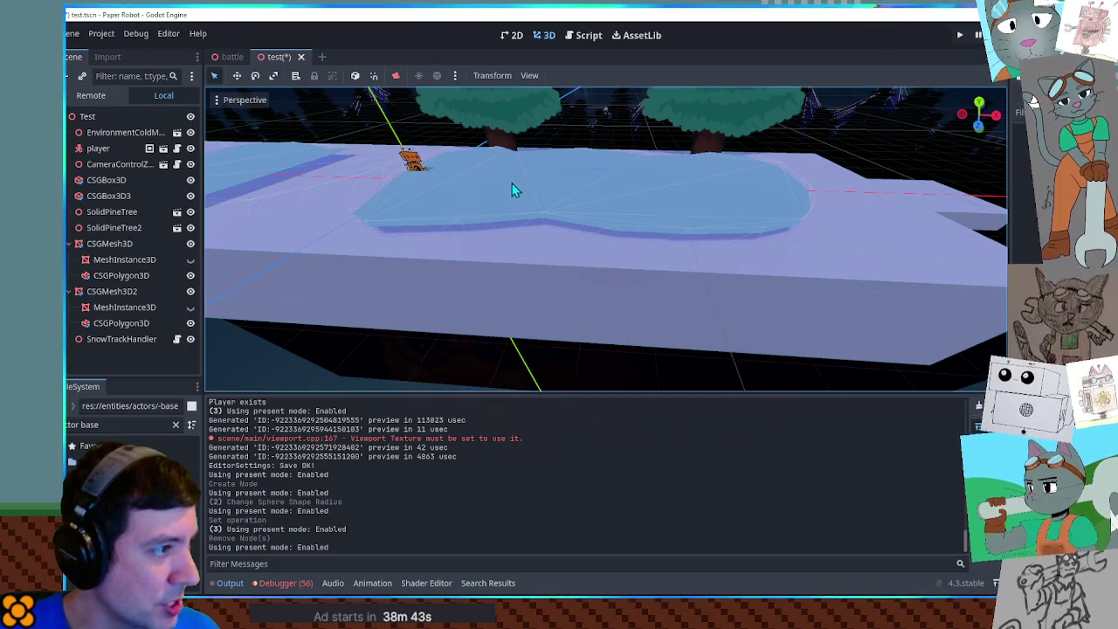
# Step: Select the first CSGPolygon3D, undo the snow mesh's Set operation change, and save the scene
pyautogui.scroll(5, 492, 210)
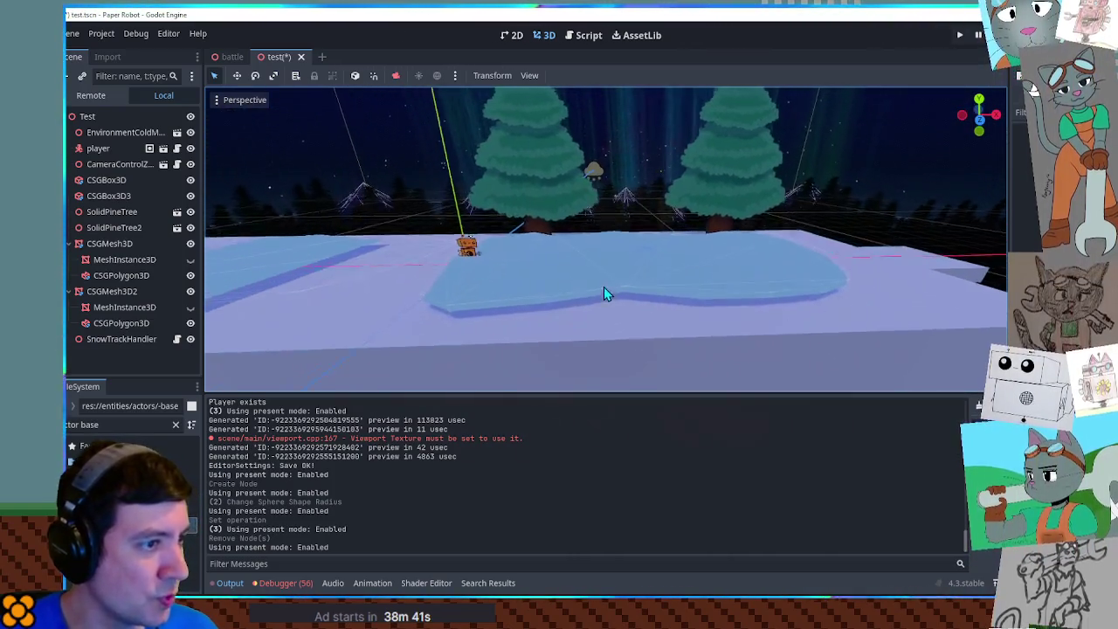
pyautogui.scroll(3, 608, 295)
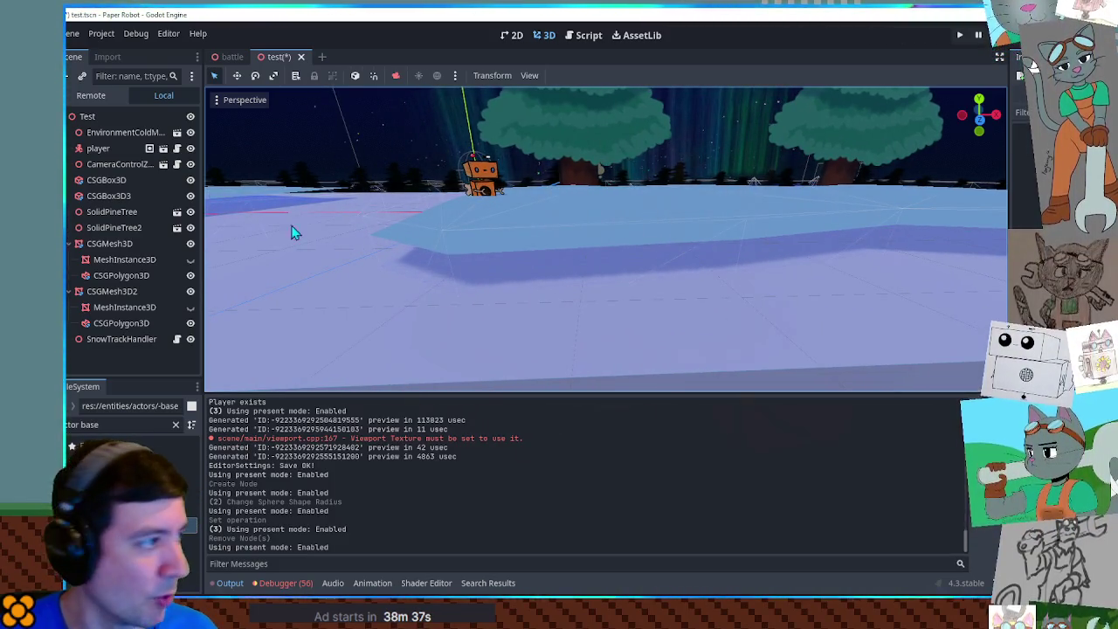
pyautogui.click(121, 272)
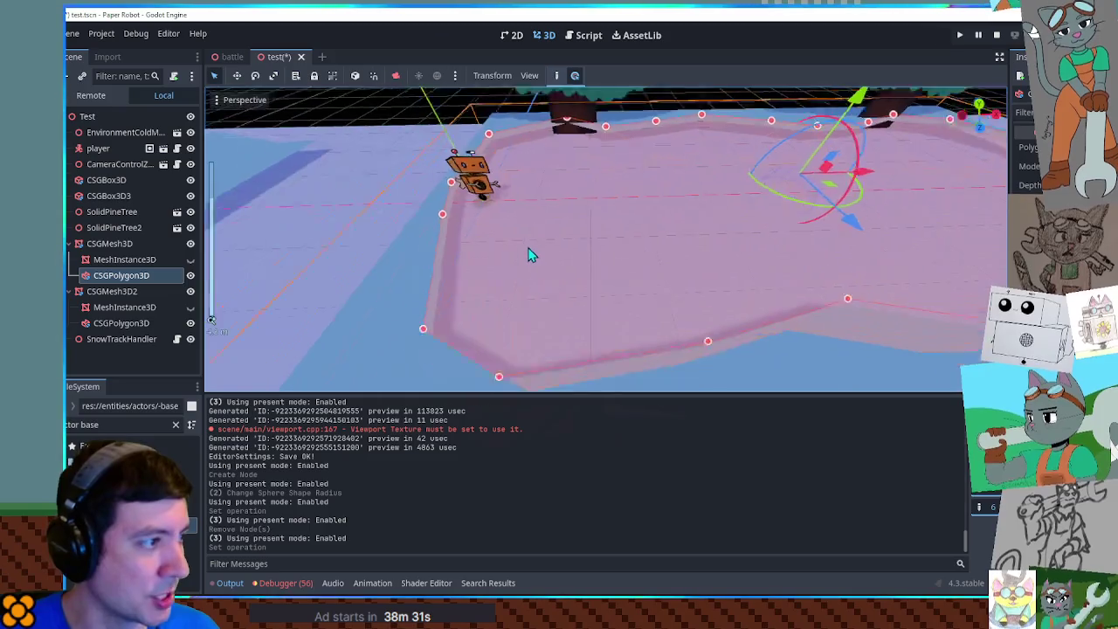
pyautogui.click(878, 365)
pyautogui.moveTo(878, 365)
pyautogui.mouseDown()
pyautogui.moveTo(861, 254)
pyautogui.moveTo(891, 209)
pyautogui.moveTo(702, 229)
pyautogui.moveTo(658, 245)
pyautogui.moveTo(831, 261)
pyautogui.moveTo(735, 291)
pyautogui.moveTo(666, 232)
pyautogui.moveTo(623, 221)
pyautogui.moveTo(695, 253)
pyautogui.mouseUp()
pyautogui.hotkey('ctrl', 'z')
pyautogui.hotkey('ctrl', 's')
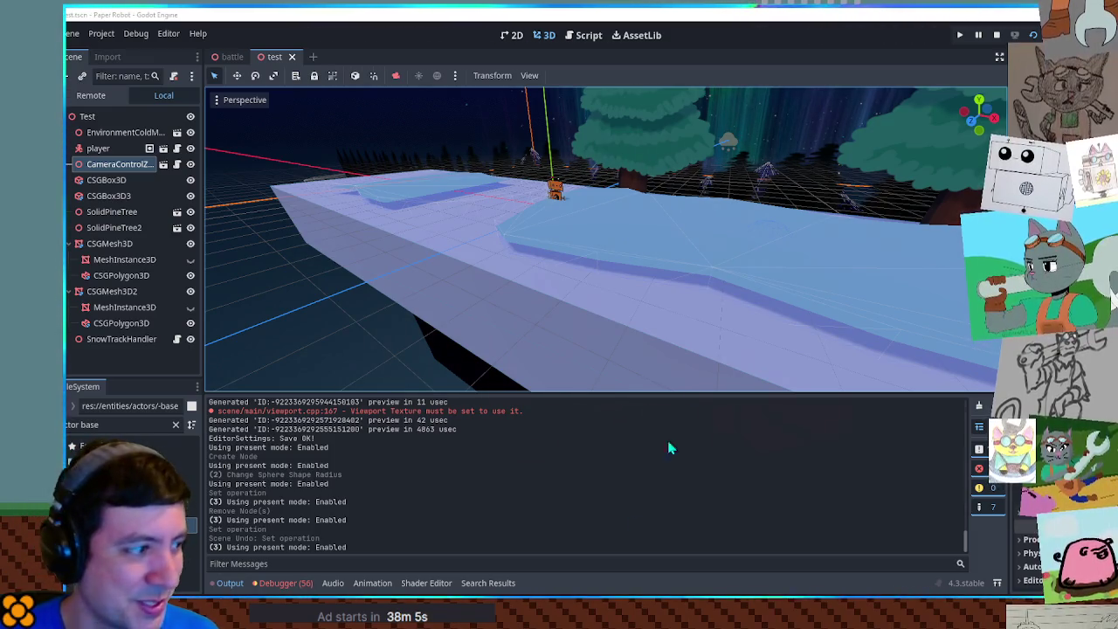
pyautogui.click(226, 588)
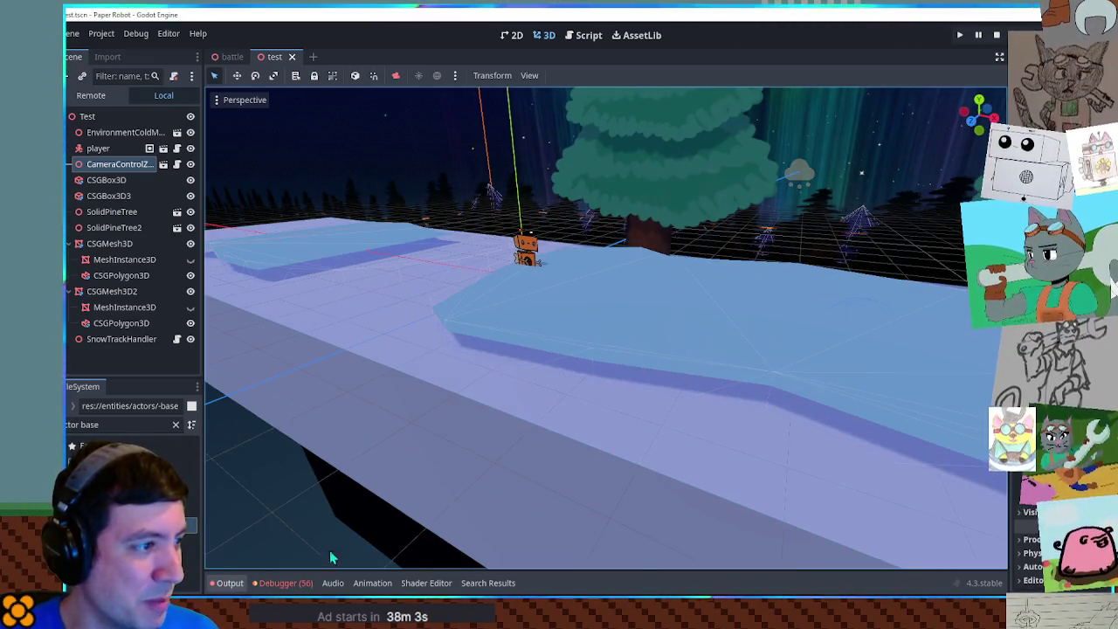
pyautogui.scroll(3, 637, 333)
pyautogui.moveTo(597, 352)
pyautogui.mouseDown()
pyautogui.moveTo(574, 349)
pyautogui.moveTo(669, 367)
pyautogui.mouseUp()
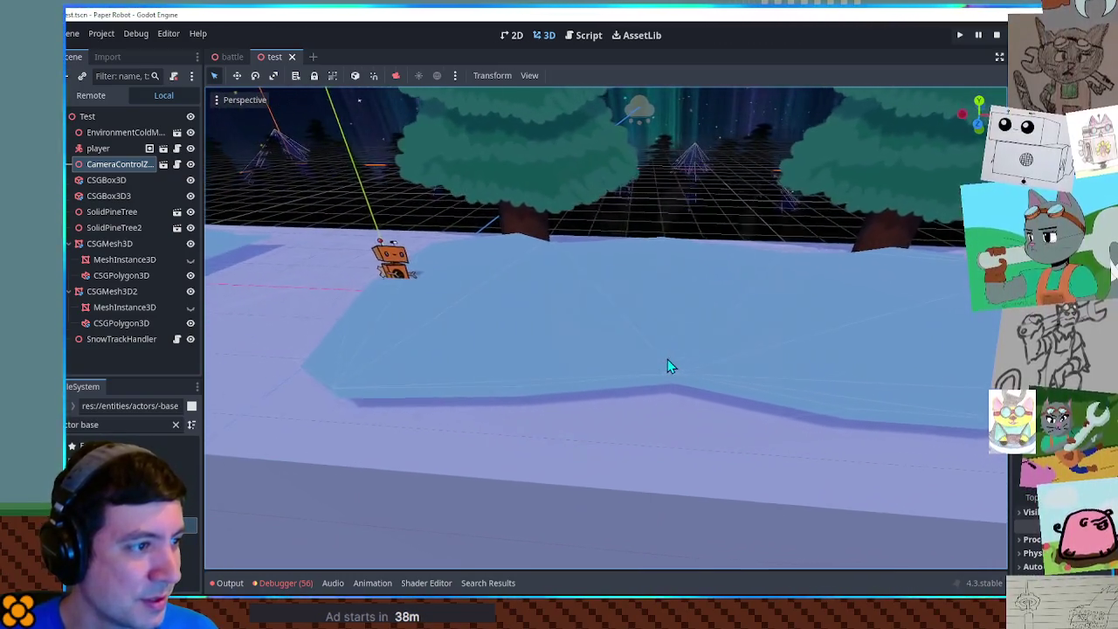
pyautogui.click(118, 275)
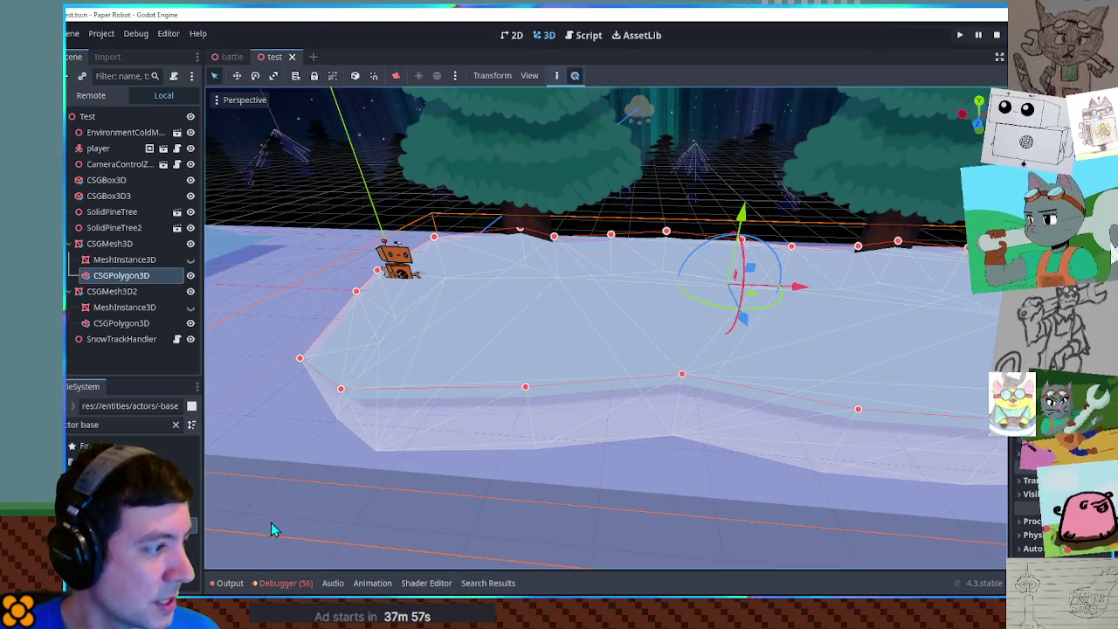
pyautogui.scroll(-3, 266, 489)
pyautogui.click(392, 531)
pyautogui.scroll(4, 410, 359)
pyautogui.moveTo(441, 368)
pyautogui.mouseDown()
pyautogui.moveTo(624, 332)
pyautogui.moveTo(551, 338)
pyautogui.moveTo(470, 314)
pyautogui.moveTo(437, 349)
pyautogui.mouseUp()
pyautogui.click(113, 246)
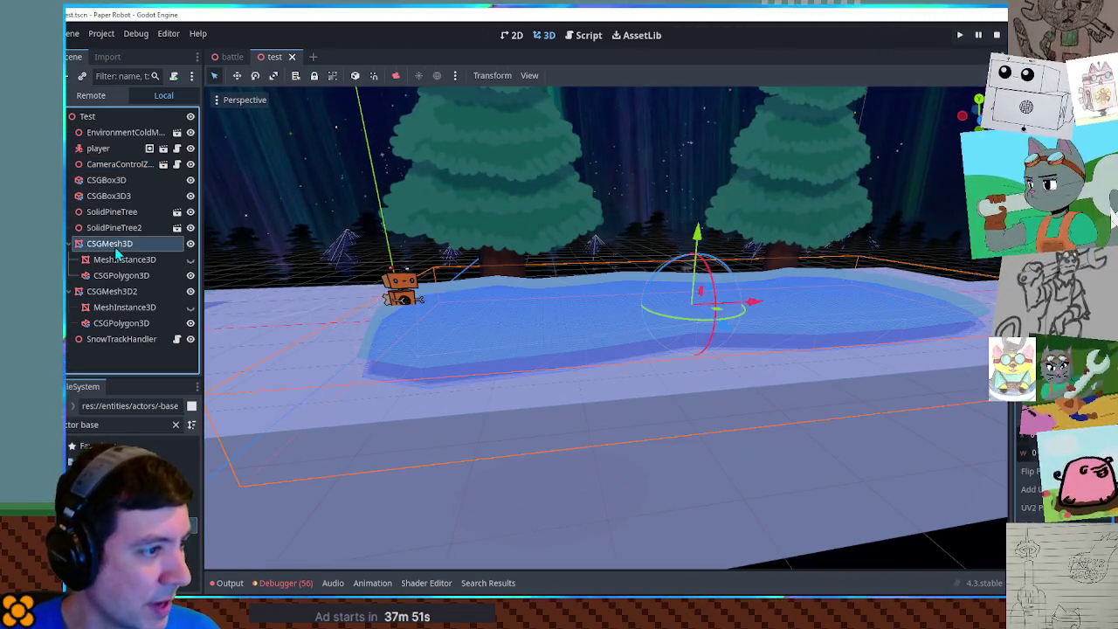
pyautogui.moveTo(450, 301)
pyautogui.mouseDown()
pyautogui.moveTo(493, 358)
pyautogui.moveTo(459, 275)
pyautogui.moveTo(461, 289)
pyautogui.moveTo(517, 302)
pyautogui.moveTo(660, 371)
pyautogui.mouseUp()
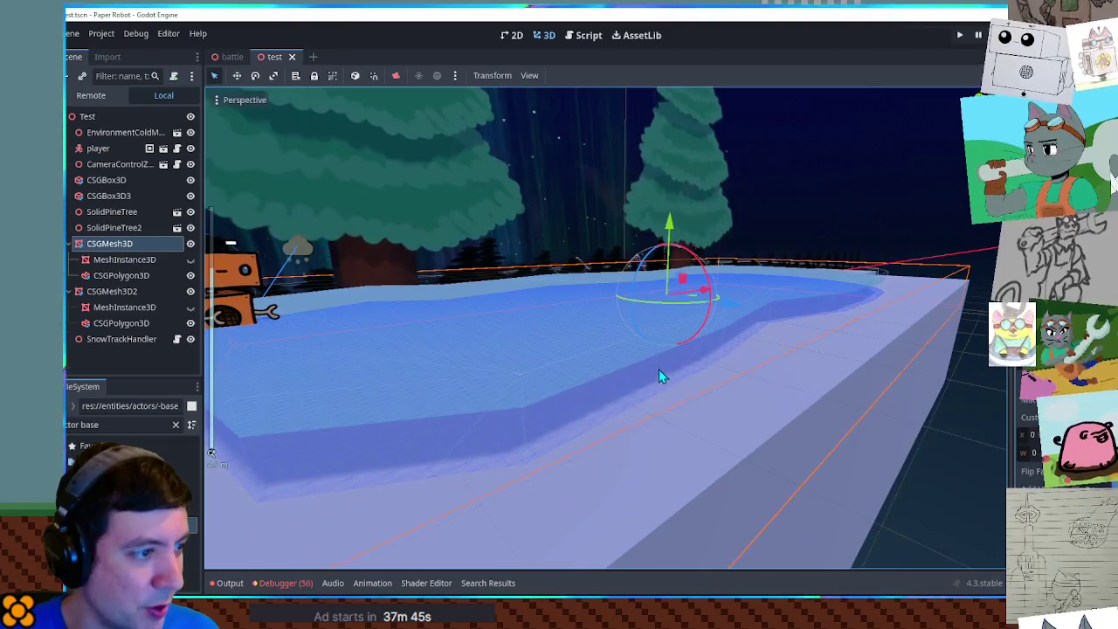
pyautogui.click(125, 273)
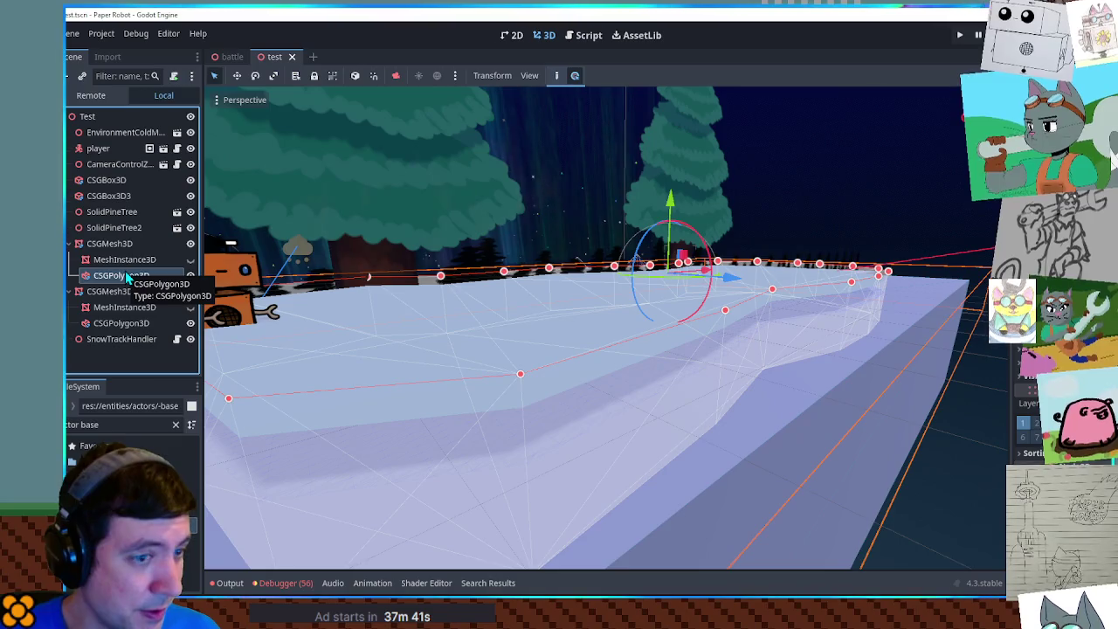
pyautogui.click(817, 290)
pyautogui.moveTo(814, 295)
pyautogui.mouseDown()
pyautogui.moveTo(706, 361)
pyautogui.moveTo(565, 402)
pyautogui.mouseUp()
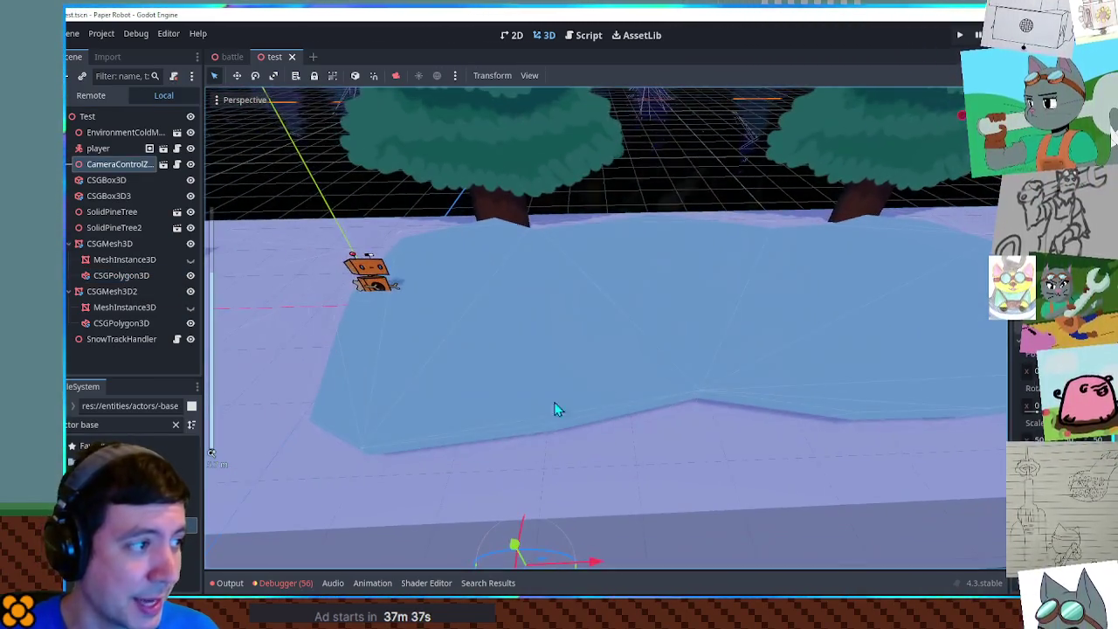
pyautogui.moveTo(924, 405); pyautogui.dragTo(837, 380)
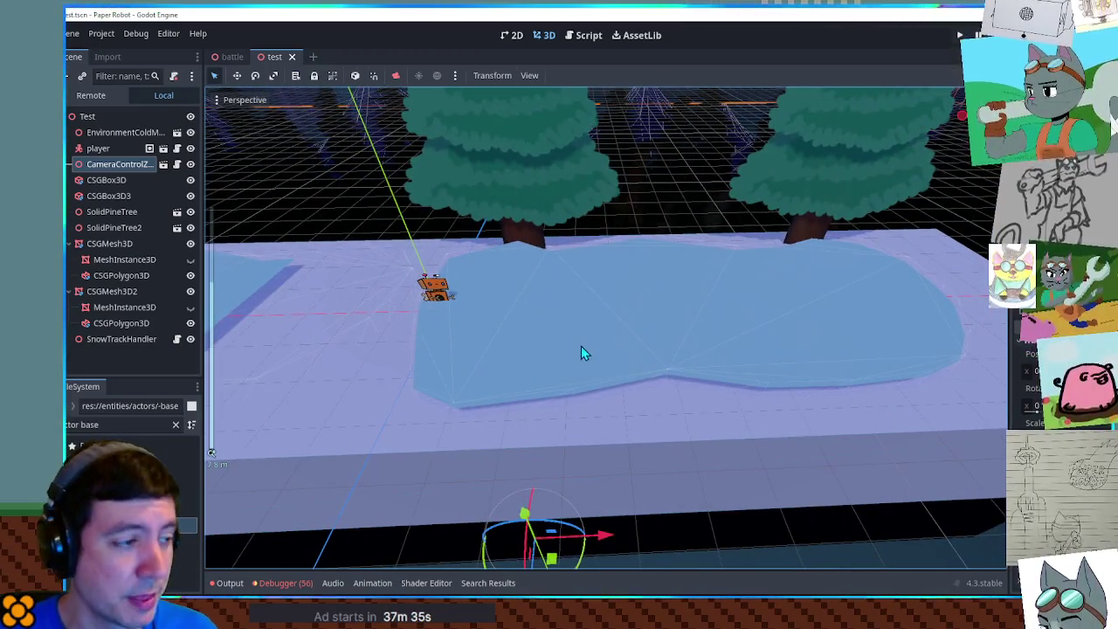
pyautogui.click(583, 354)
pyautogui.scroll(-3, 582, 344)
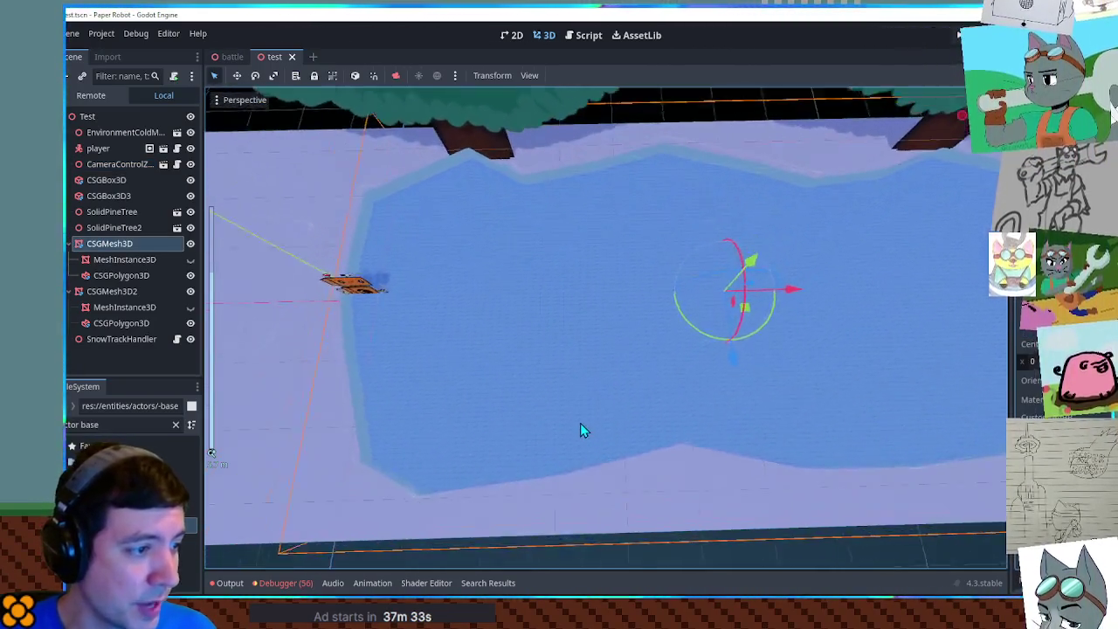
pyautogui.moveTo(573, 429); pyautogui.dragTo(559, 382)
pyautogui.scroll(5, 559, 381)
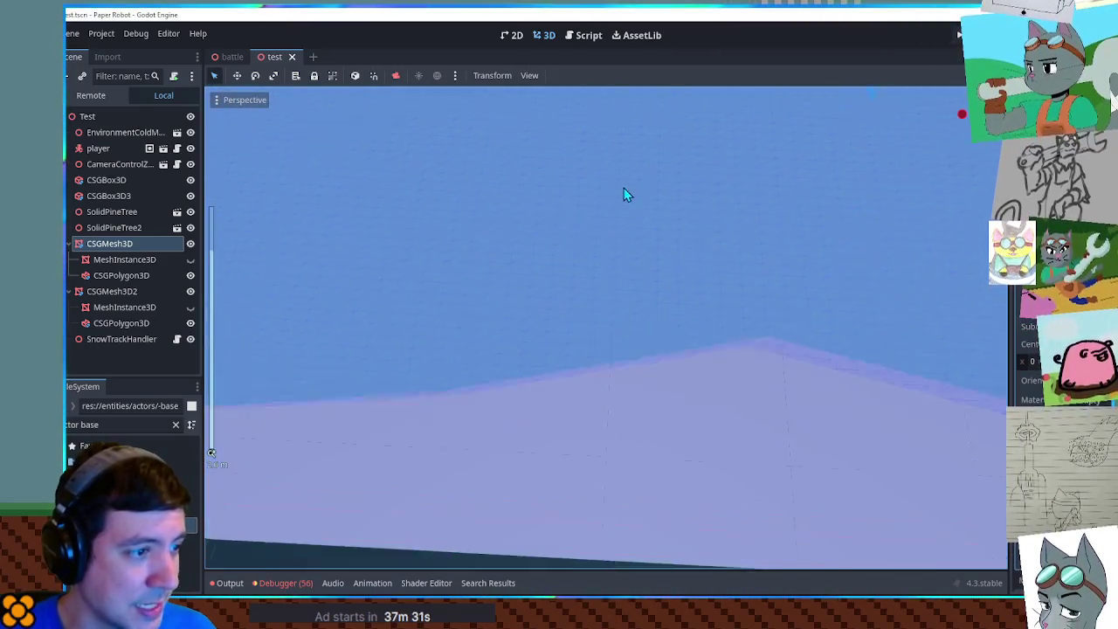
pyautogui.scroll(-5, 623, 199)
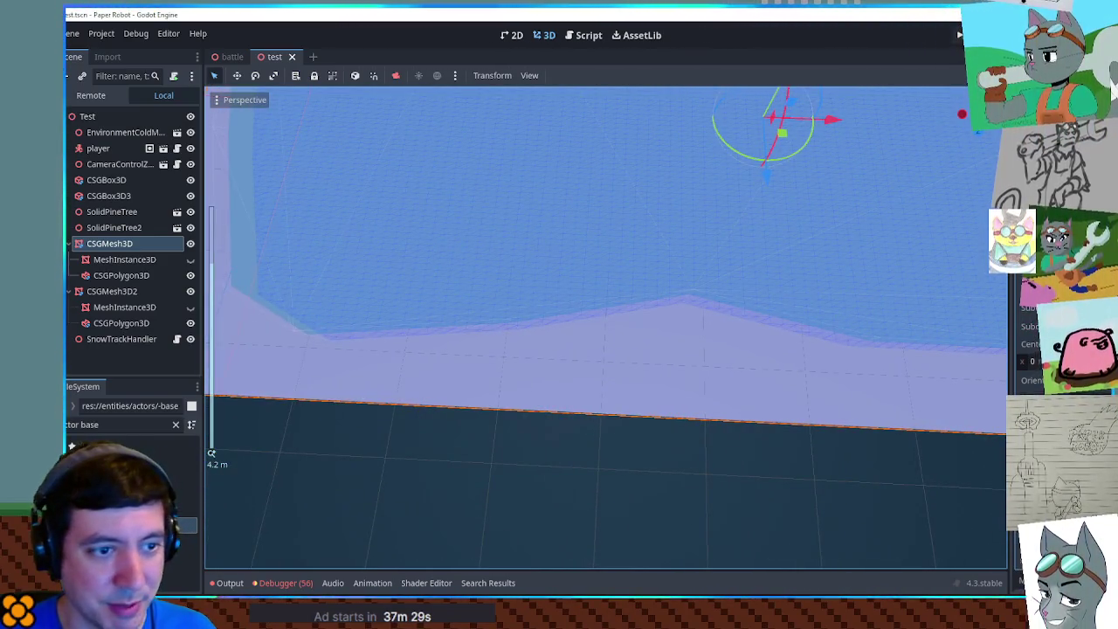
pyautogui.scroll(-2, 618, 226)
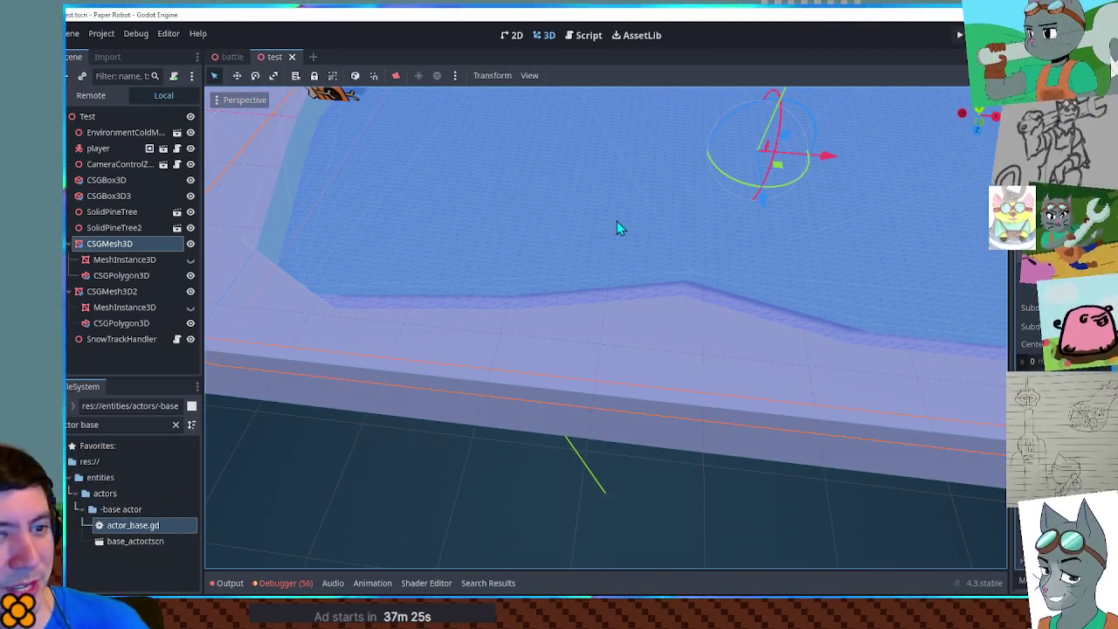
pyautogui.moveTo(616, 221)
pyautogui.mouseDown()
pyautogui.moveTo(611, 232)
pyautogui.moveTo(456, 212)
pyautogui.moveTo(659, 254)
pyautogui.moveTo(662, 312)
pyautogui.moveTo(637, 374)
pyautogui.moveTo(211, 453)
pyautogui.mouseUp()
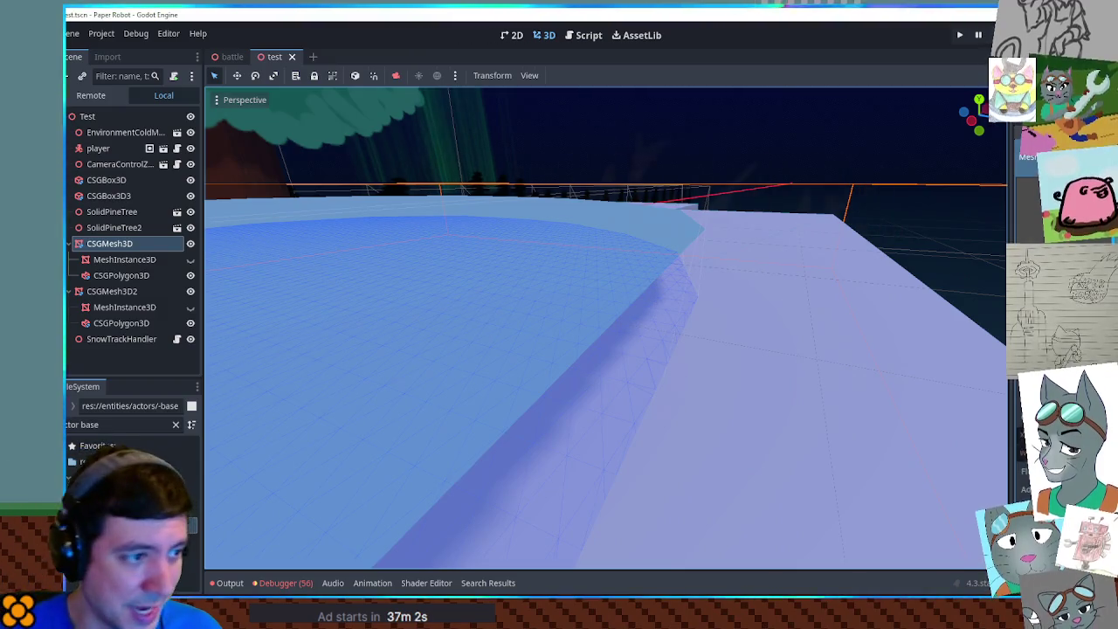
# Step: Fly the view across the snow platform, then switch to the snowDeformation script
pyautogui.moveTo(211, 452); pyautogui.dragTo(212, 452)
pyautogui.moveTo(660, 377); pyautogui.dragTo(660, 377)
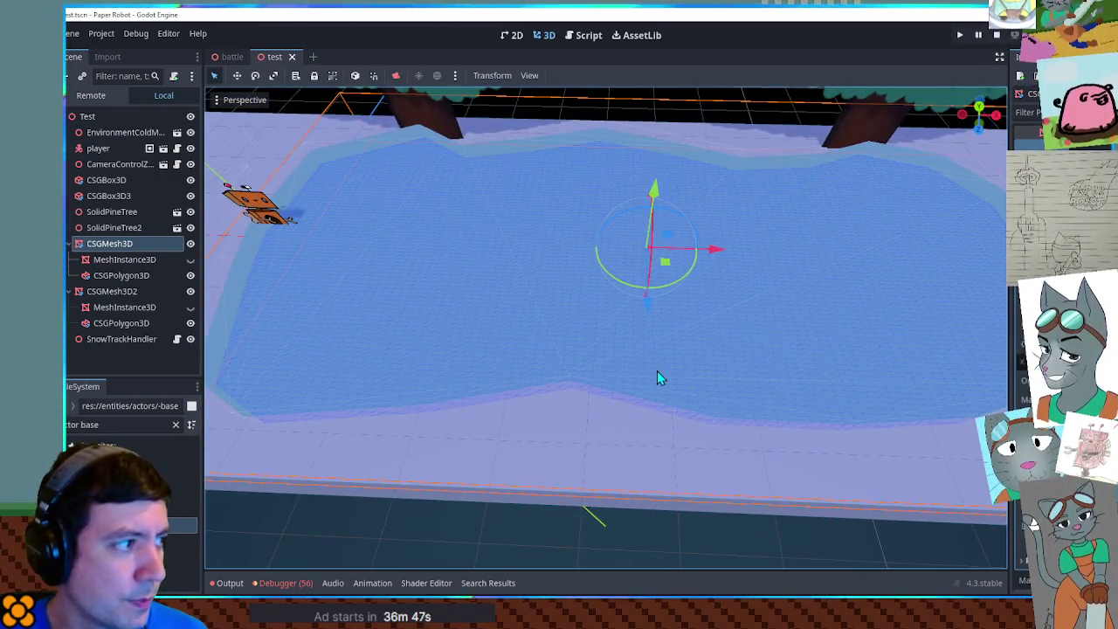
pyautogui.click(589, 39)
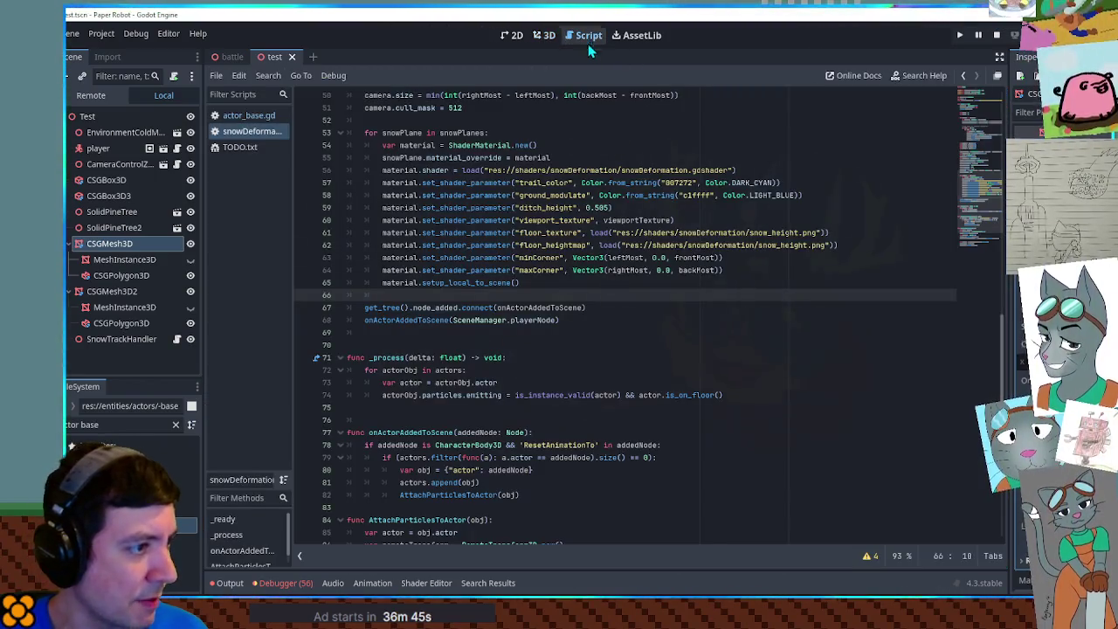
# Step: Review the minCorner and maxCorner values (leftMost, frontMost, rightMost), then view the 3D scene from Top
pyautogui.doubleClick(446, 195)
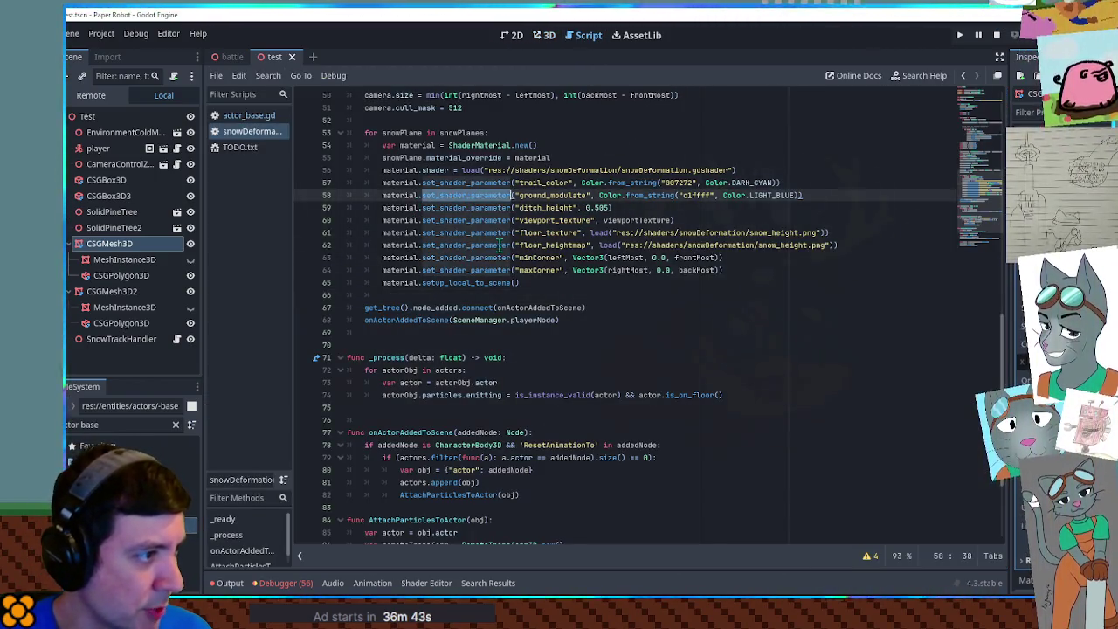
pyautogui.doubleClick(536, 257)
pyautogui.doubleClick(617, 258)
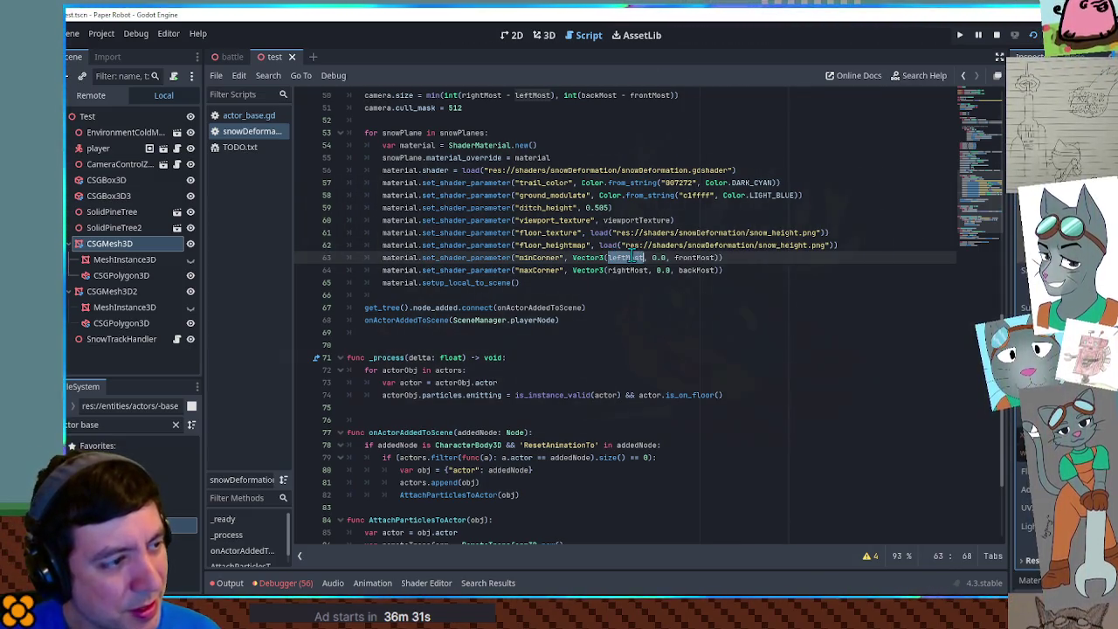
pyautogui.doubleClick(693, 257)
pyautogui.click(631, 269)
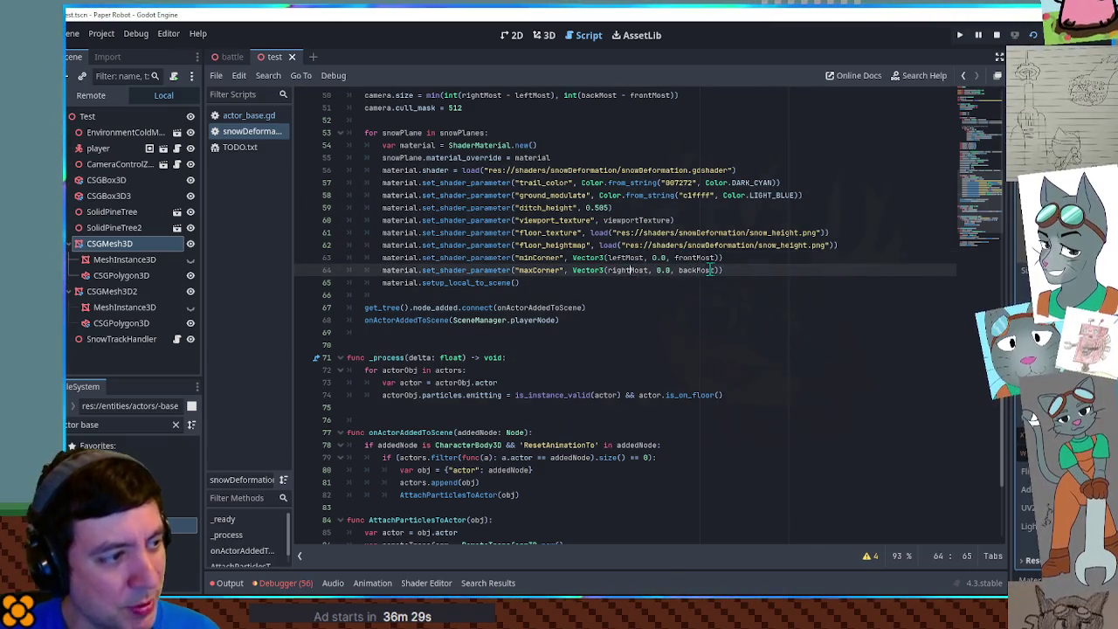
pyautogui.click(543, 35)
pyautogui.press('KP_7')
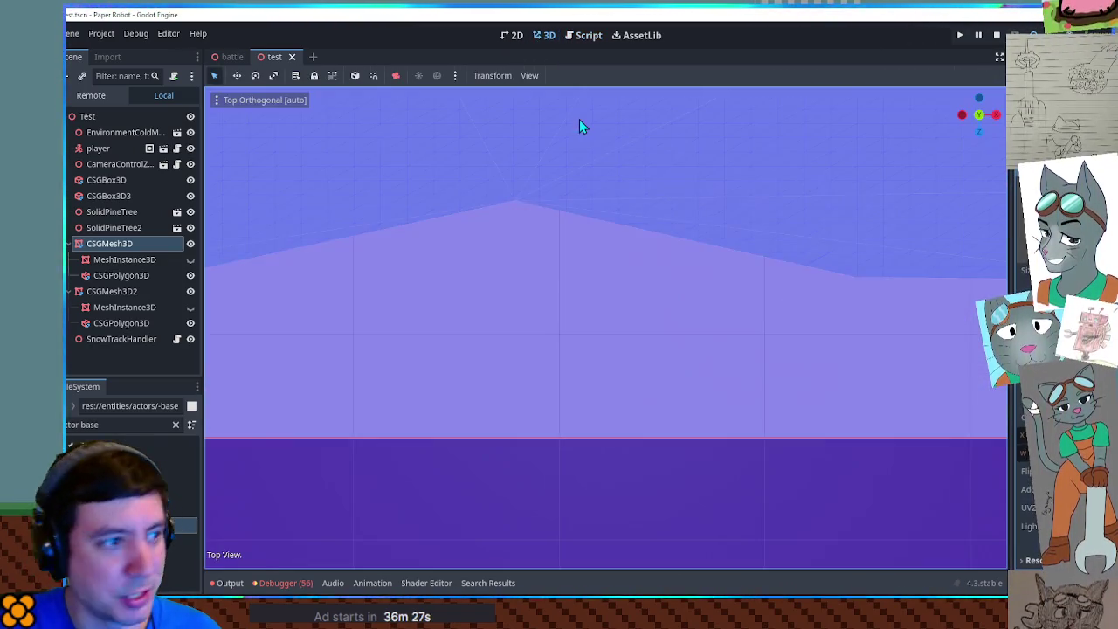
pyautogui.scroll(-5, 572, 133)
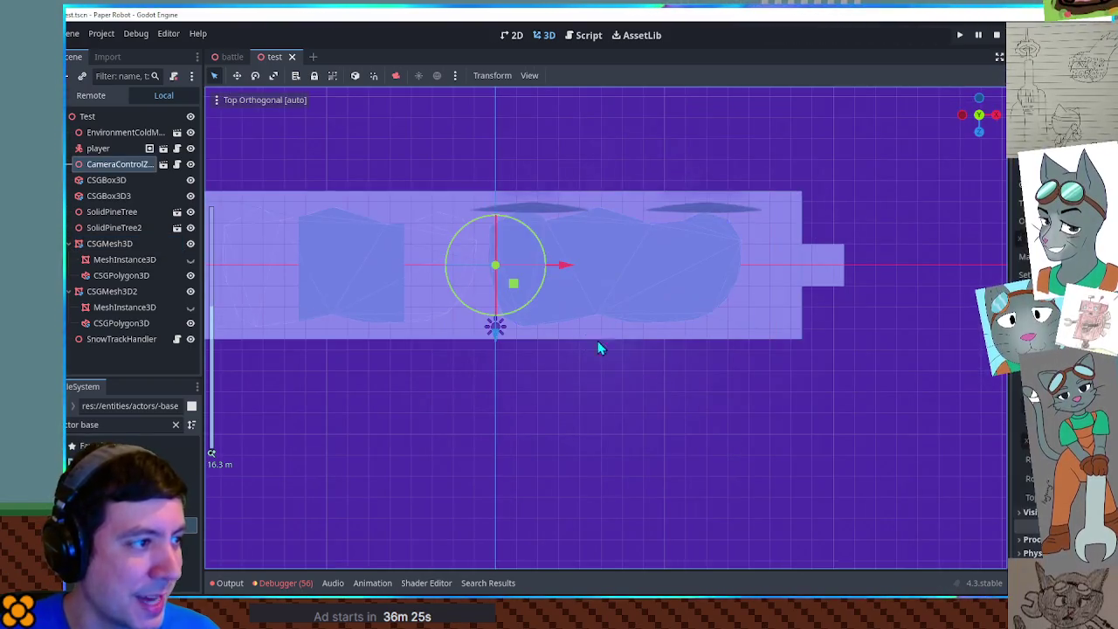
pyautogui.moveTo(425, 396)
pyautogui.mouseDown()
pyautogui.moveTo(689, 414)
pyautogui.moveTo(572, 402)
pyautogui.mouseUp()
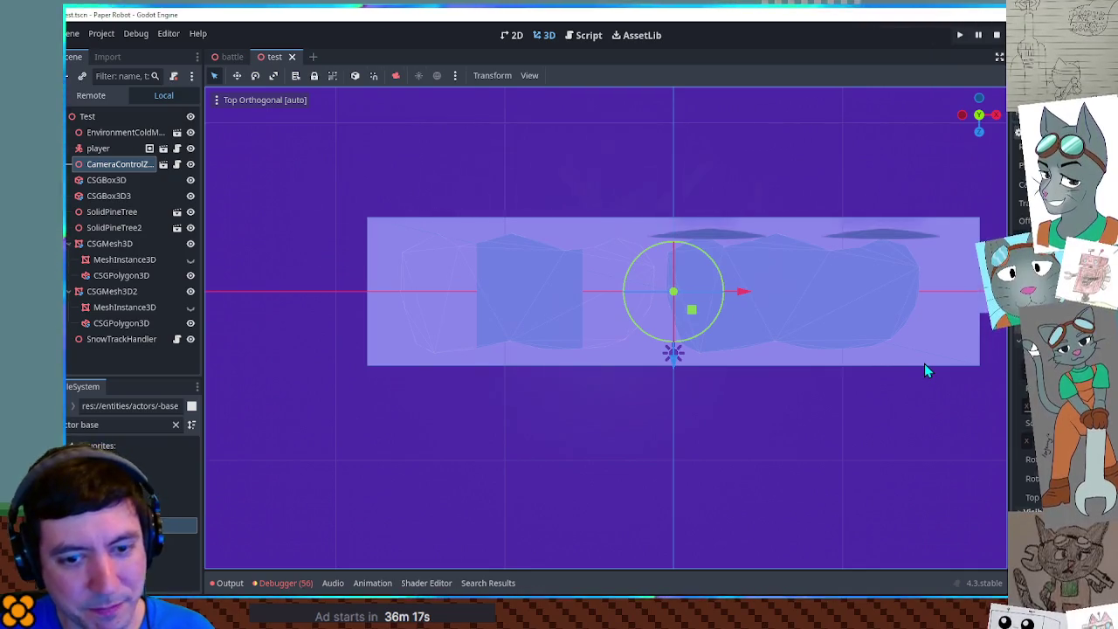
pyautogui.moveTo(923, 360)
pyautogui.mouseDown()
pyautogui.moveTo(866, 372)
pyautogui.moveTo(842, 302)
pyautogui.moveTo(868, 405)
pyautogui.mouseUp()
pyautogui.press('KP_7')
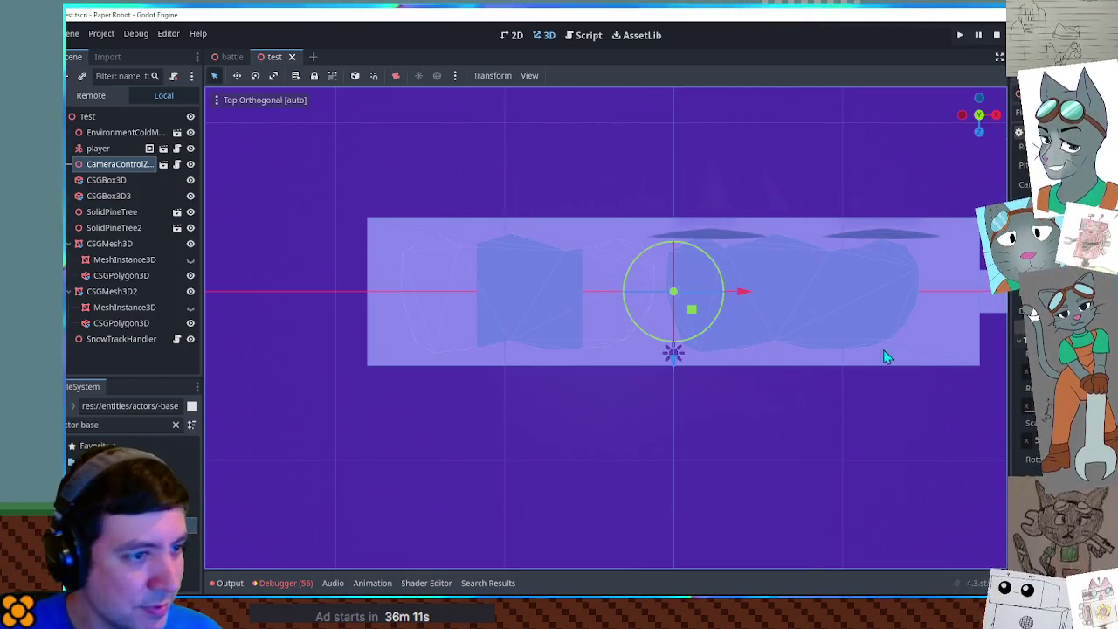
pyautogui.moveTo(936, 368); pyautogui.dragTo(601, 301)
pyautogui.scroll(5, 602, 304)
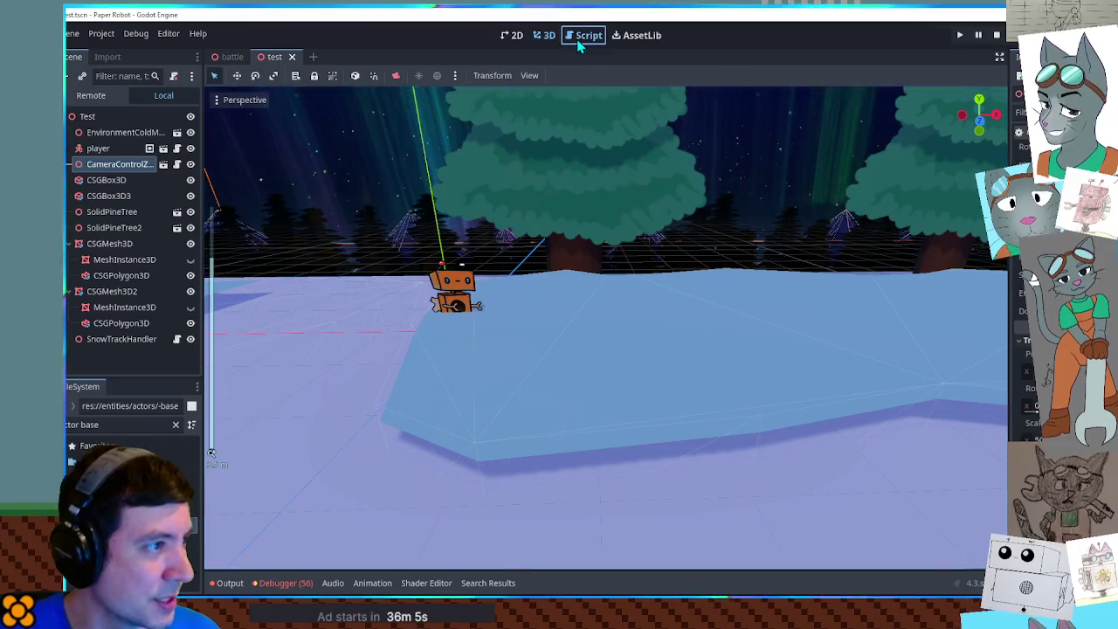
# Step: Reopen the snowDeformation script and highlight rightMost in the line 39 viewport size calculation
pyautogui.click(582, 39)
pyautogui.scroll(6, 528, 184)
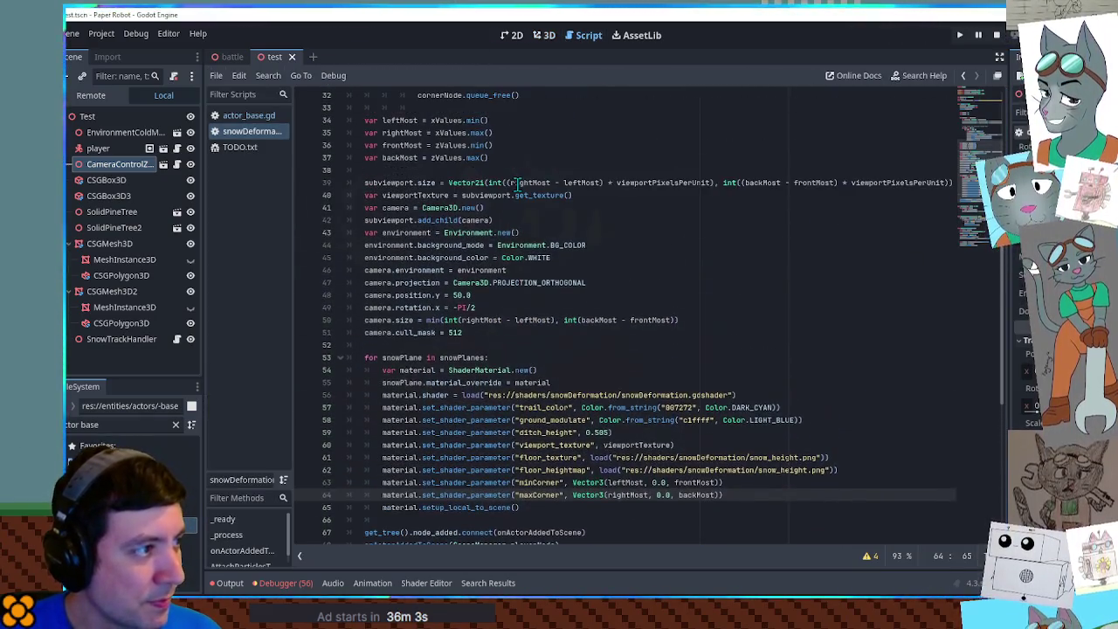
pyautogui.doubleClick(517, 183)
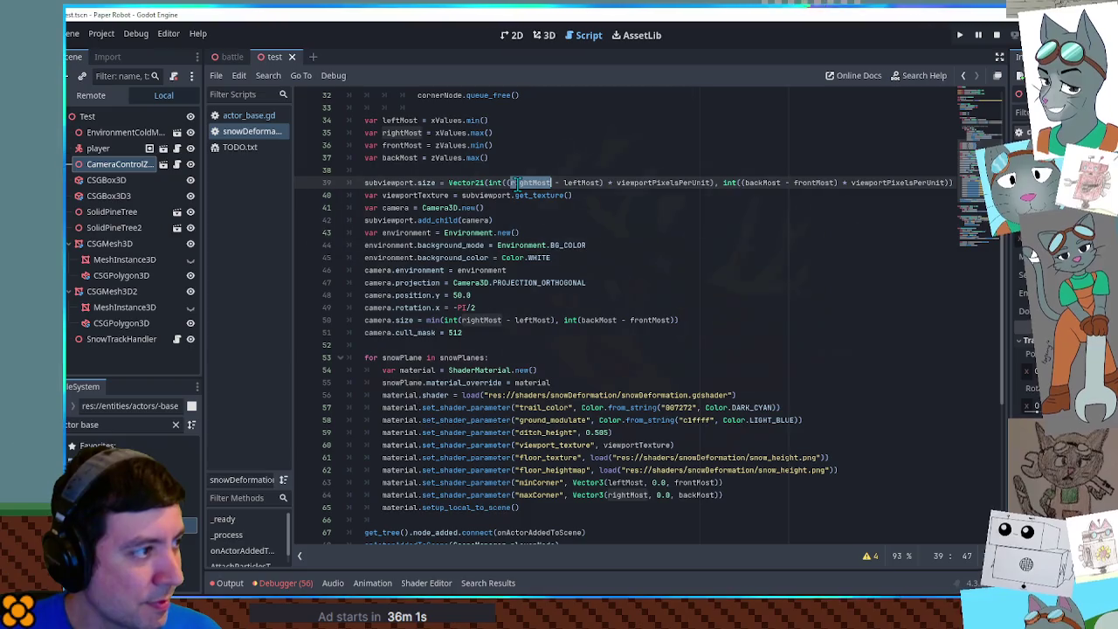
pyautogui.scroll(6, 524, 187)
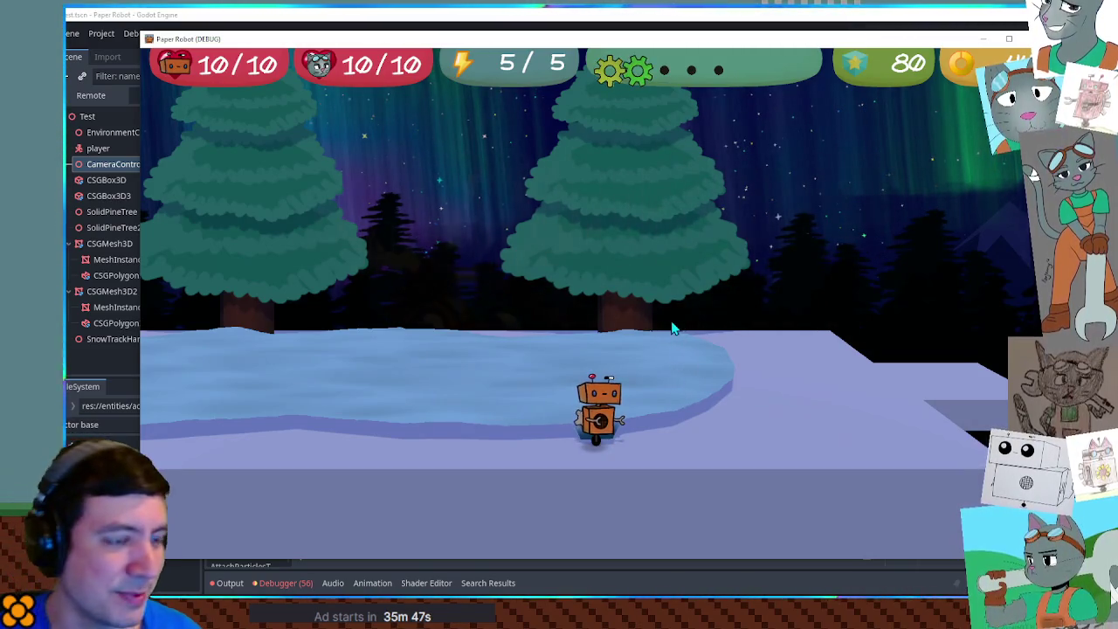
# Step: Walk the robot left, right and forward across the snow, past the ice patch
pyautogui.press('Left')
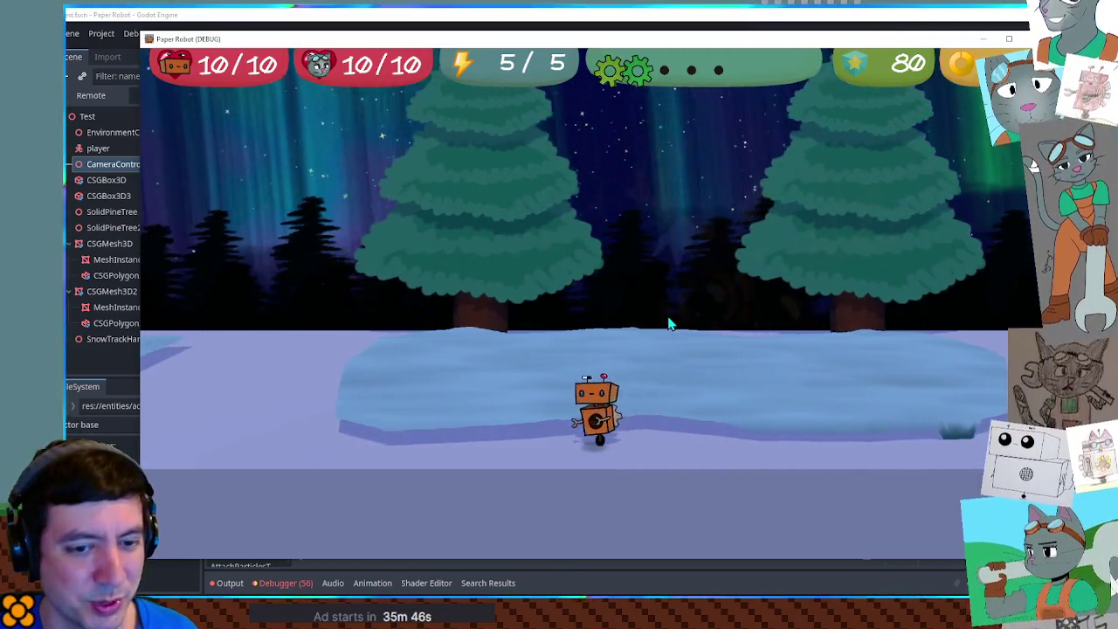
pyautogui.press('Left')
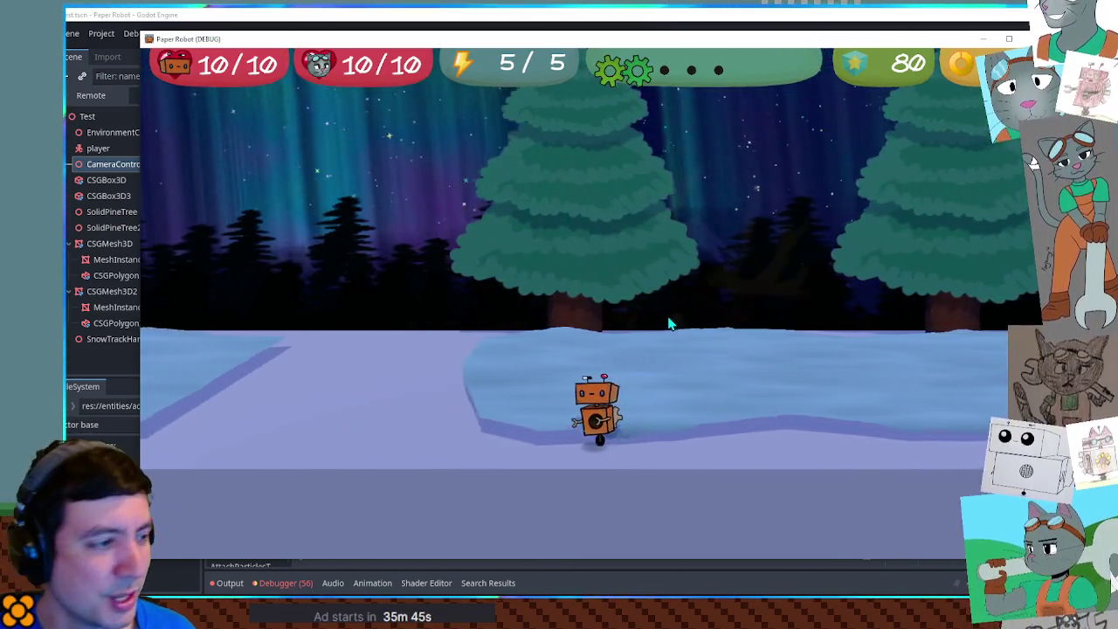
pyautogui.press('Right')
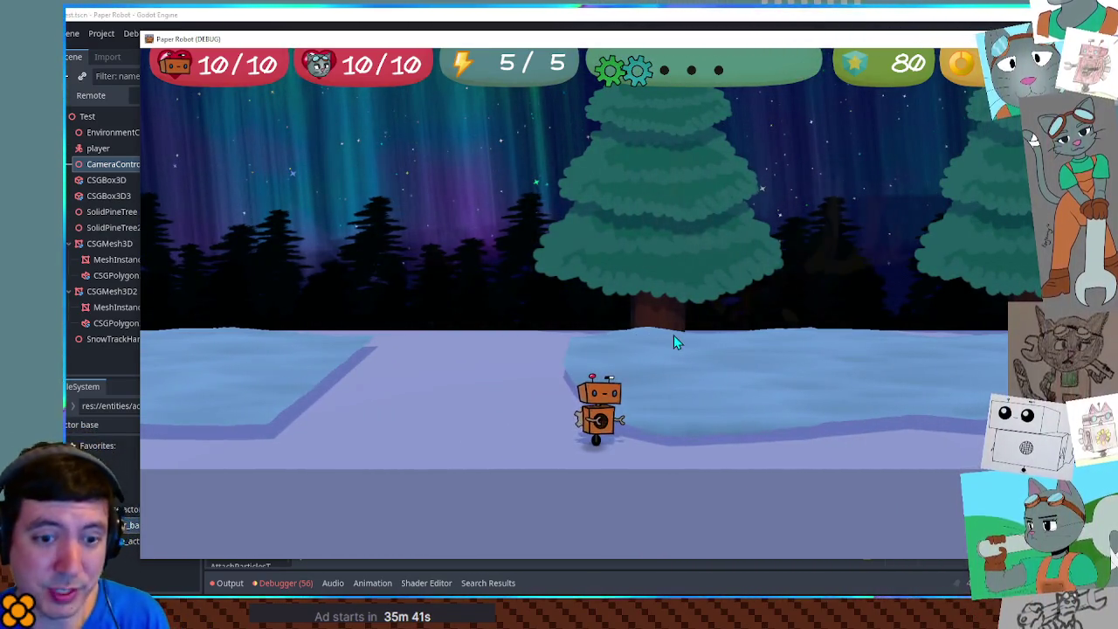
pyautogui.press('a')
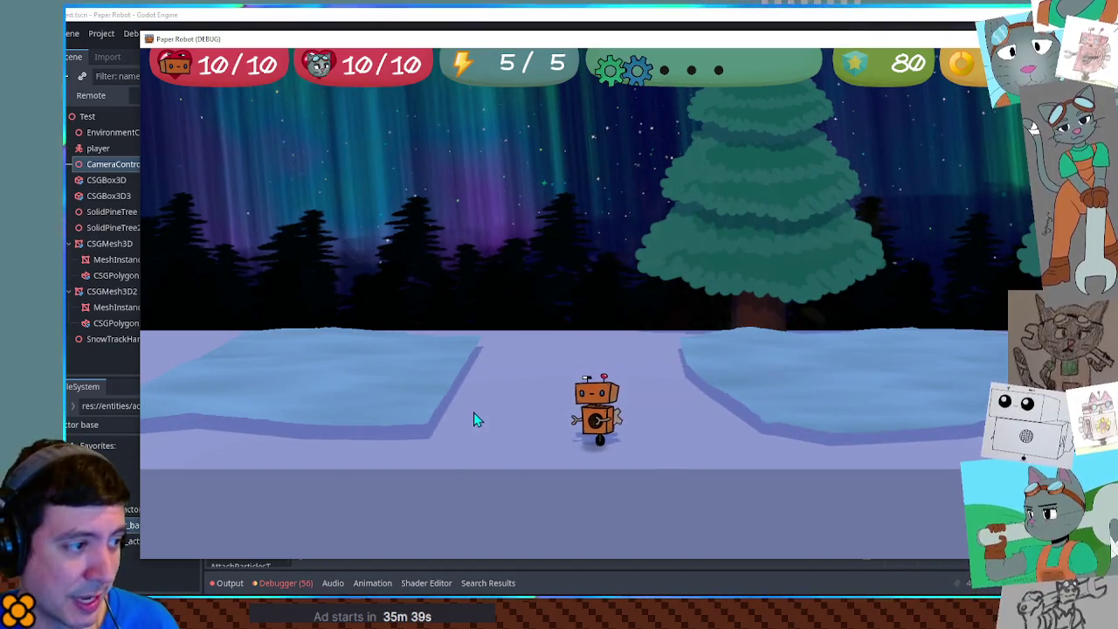
pyautogui.press('w')
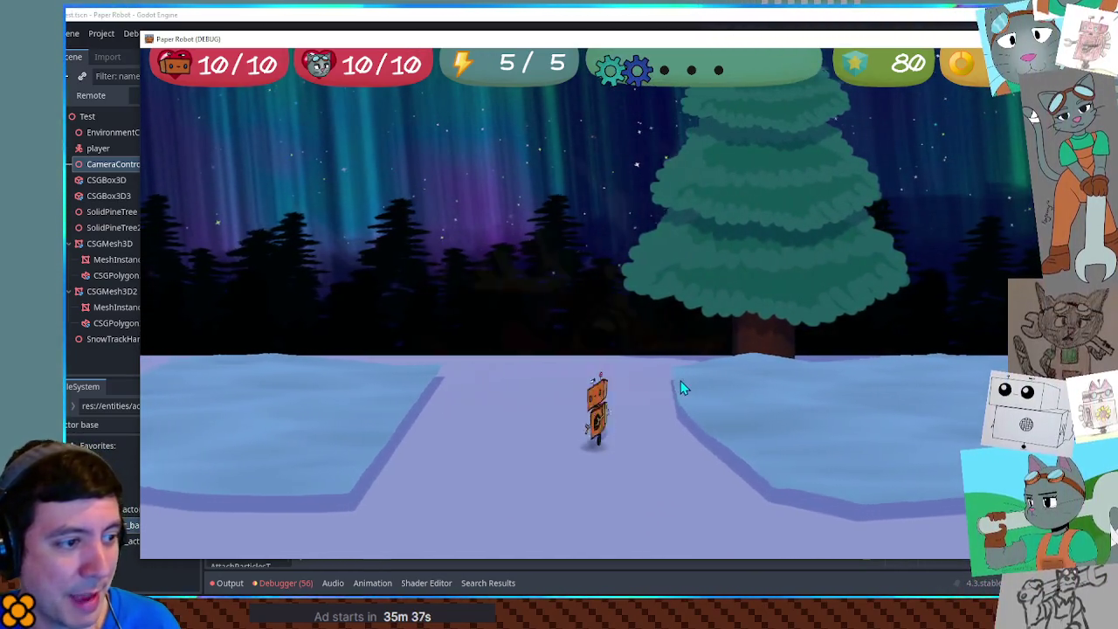
pyautogui.press('w')
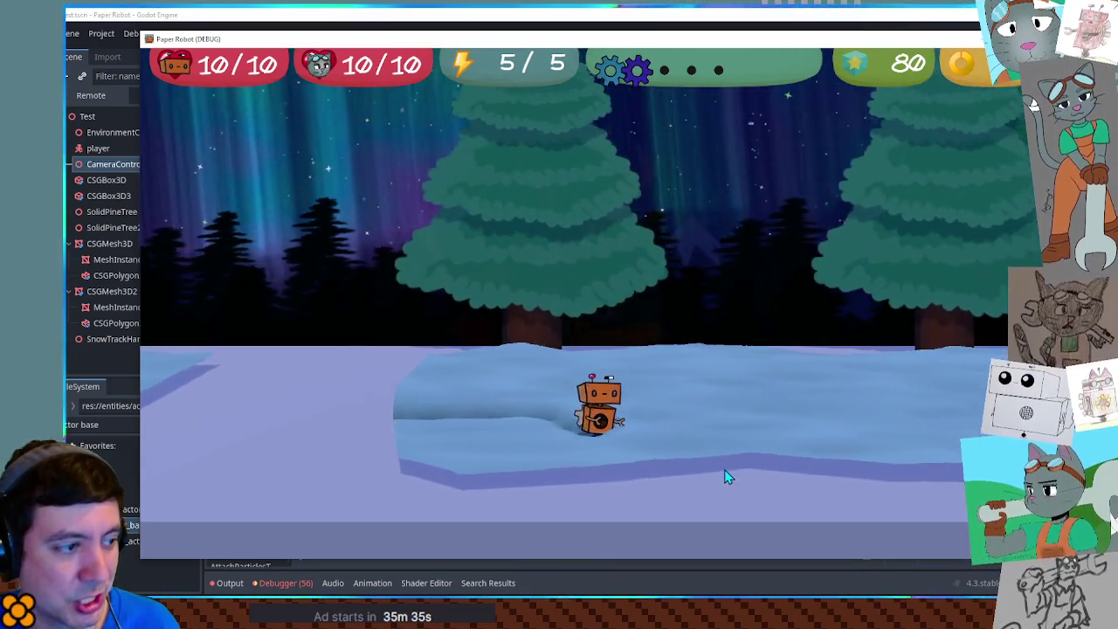
pyautogui.press('d')
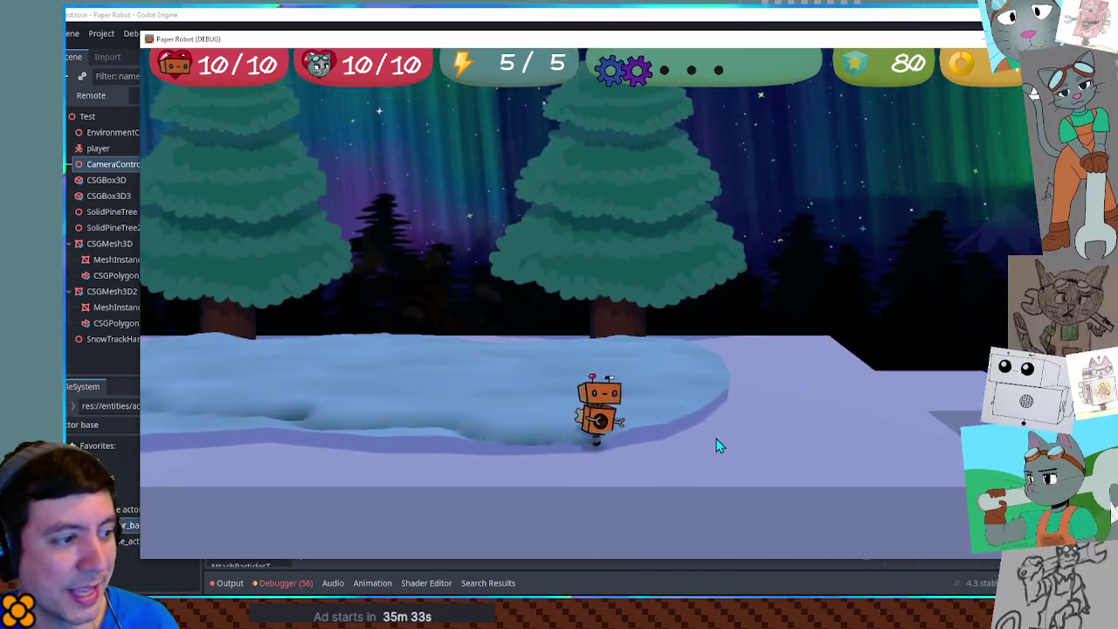
pyautogui.press('d')
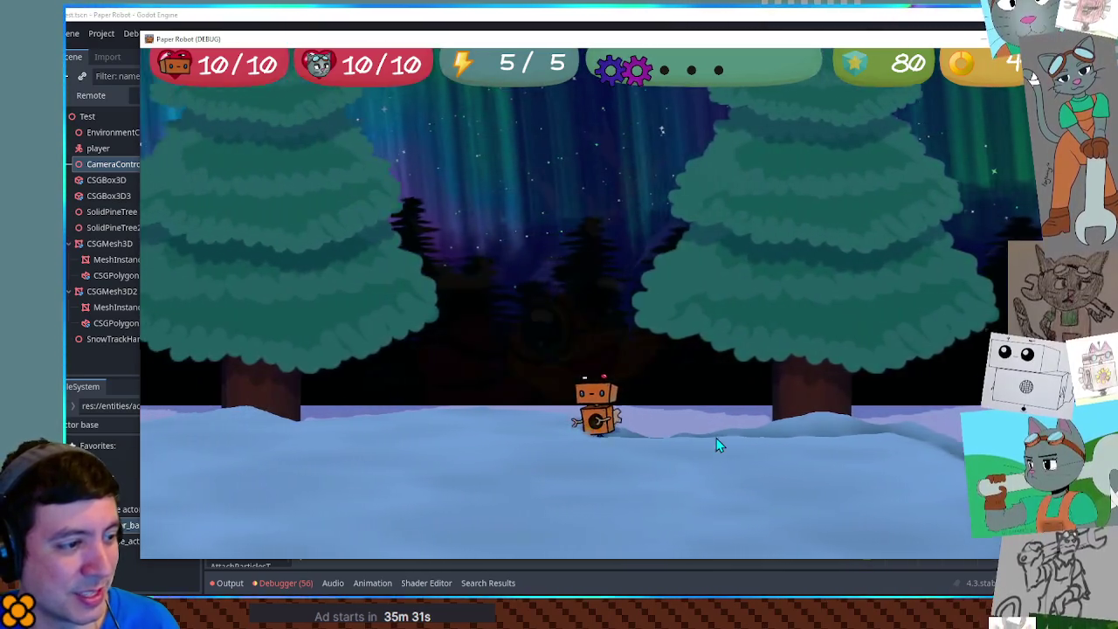
# Step: Carve trenches by walking the robot toward the big pine, back out, and side to side
pyautogui.press('w')
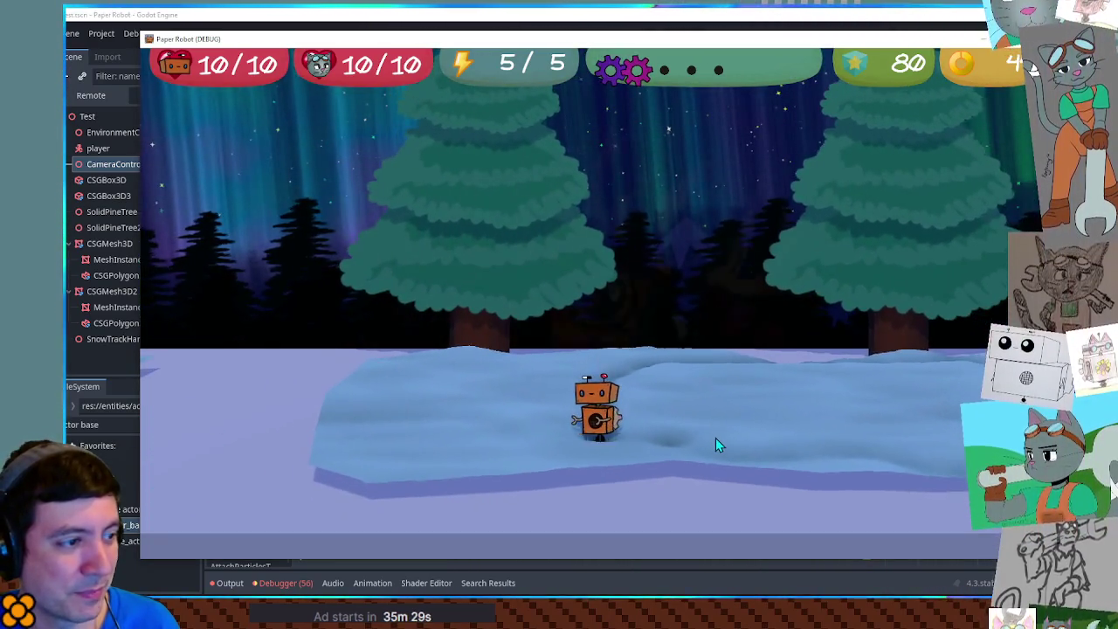
pyautogui.press('w')
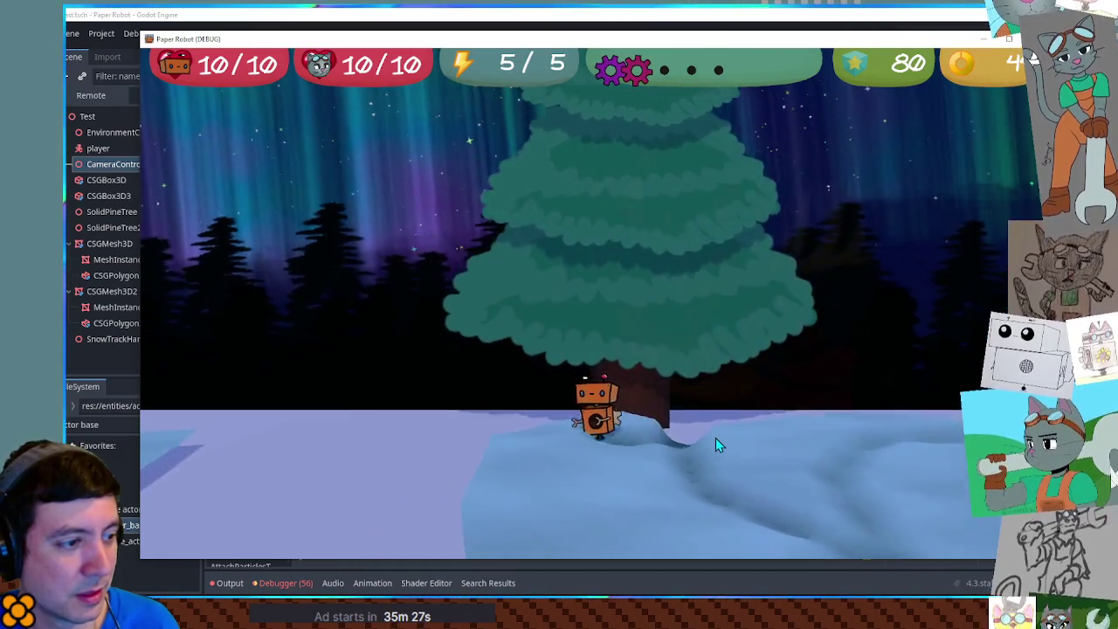
pyautogui.press('s')
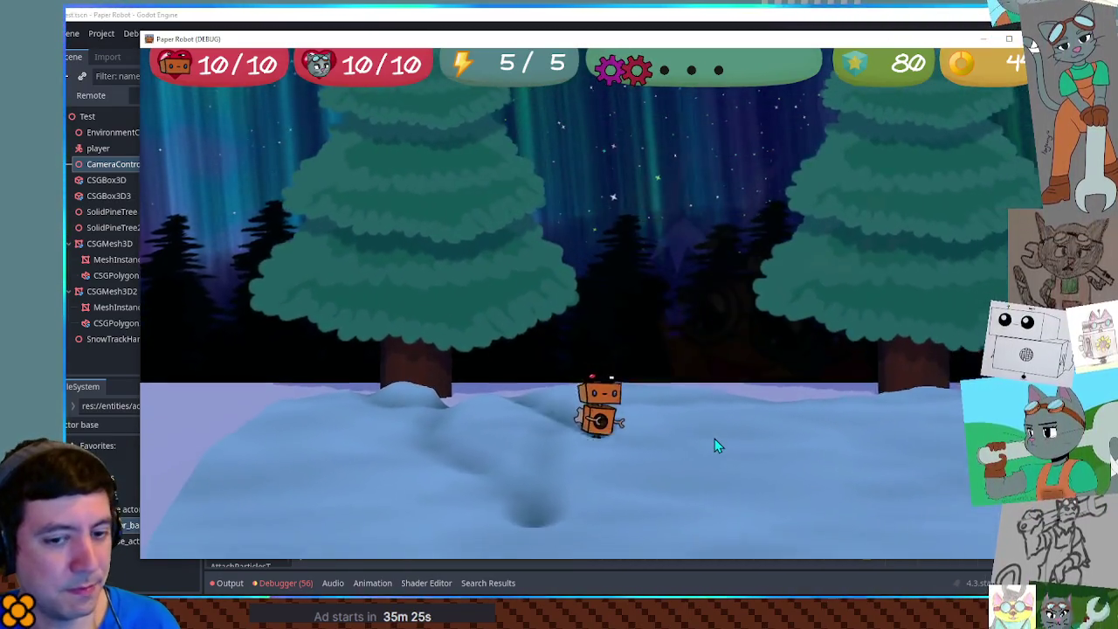
pyautogui.press('s')
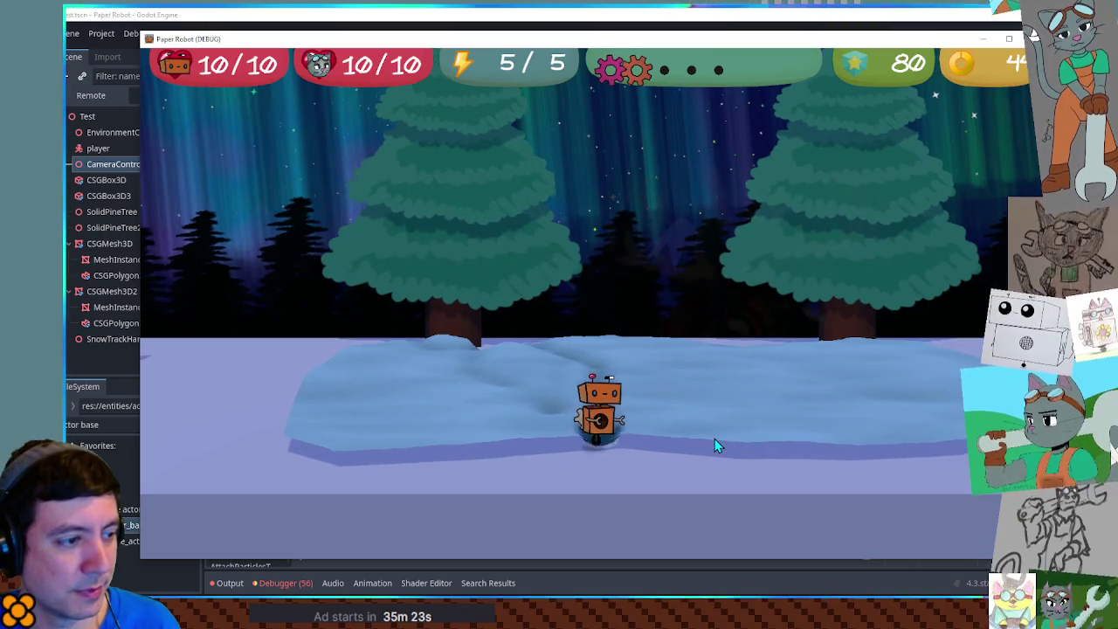
pyautogui.press('a')
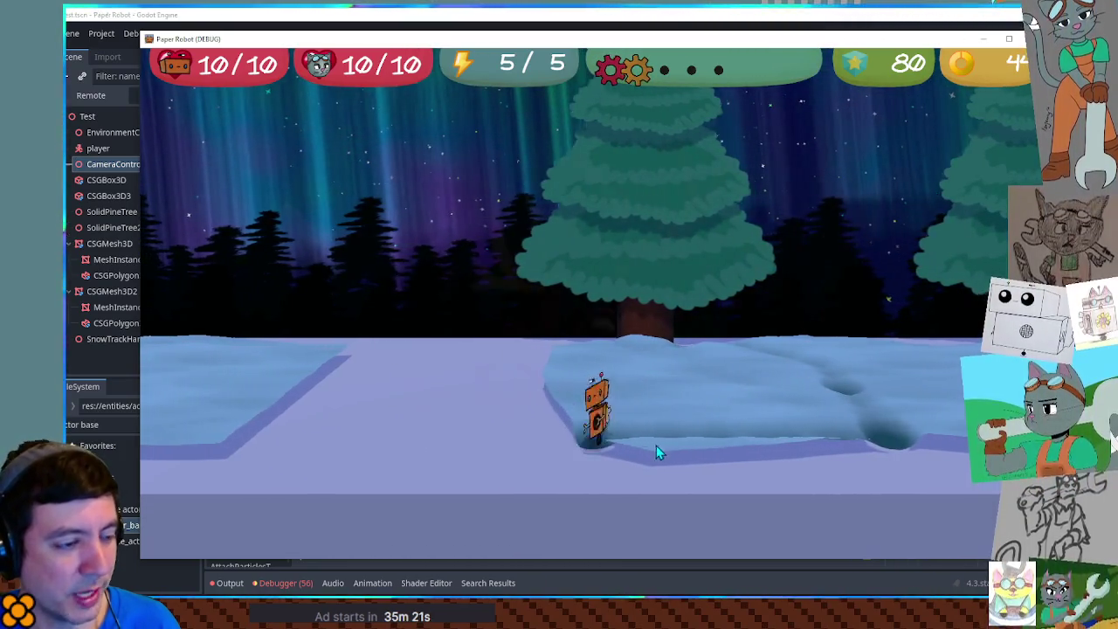
pyautogui.press('d')
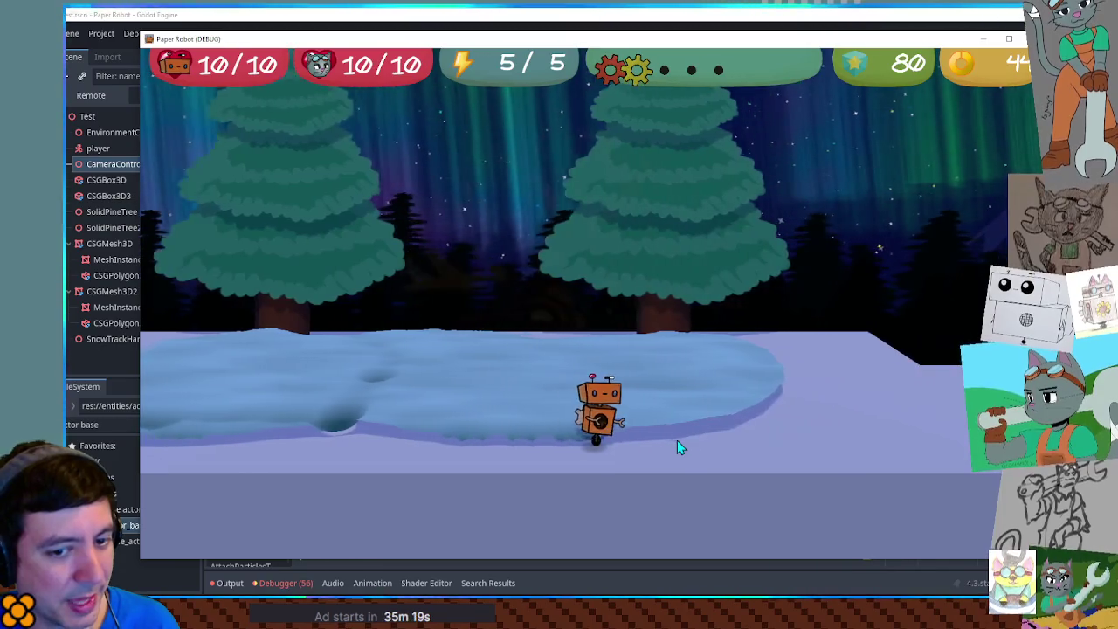
pyautogui.press('w')
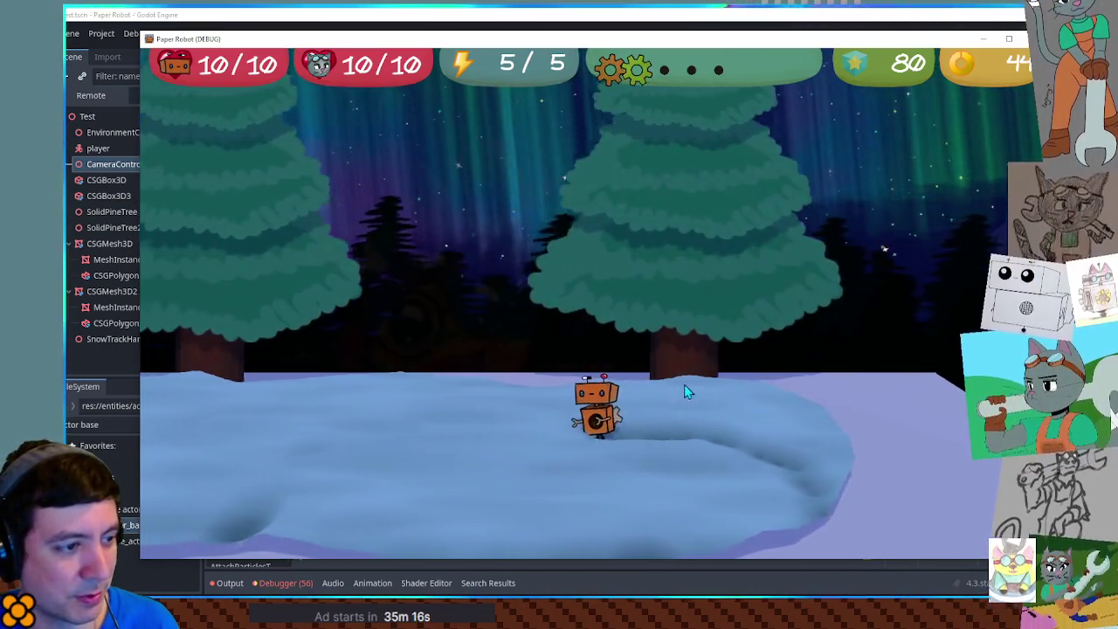
pyautogui.press('s')
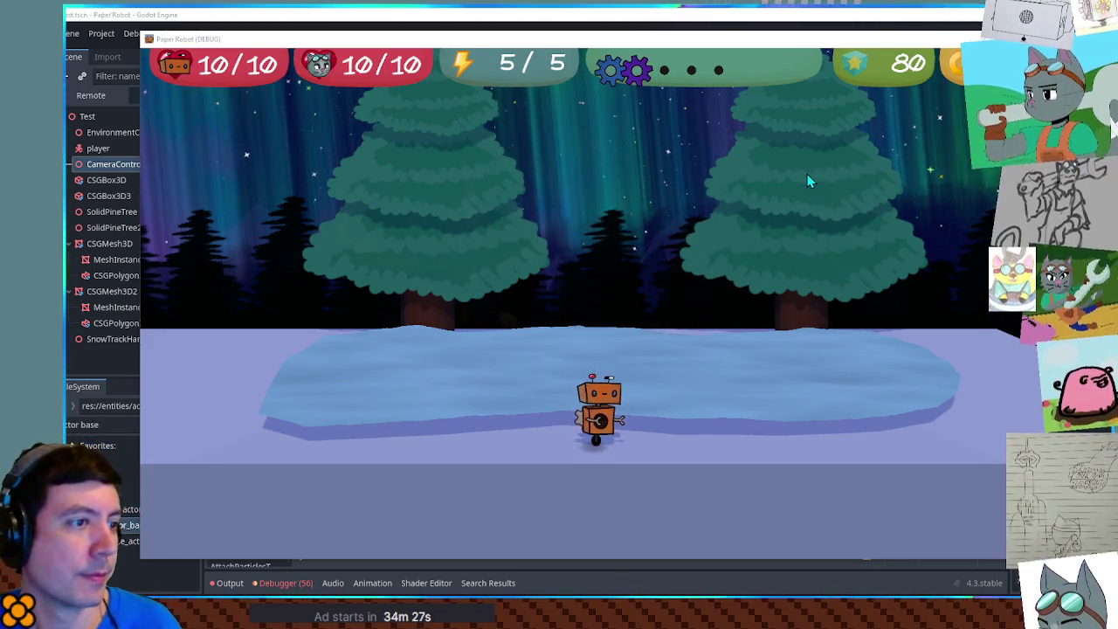
# Step: Walk the robot back and forth between the snow patches, leaving tracks and a hole
pyautogui.press('d')
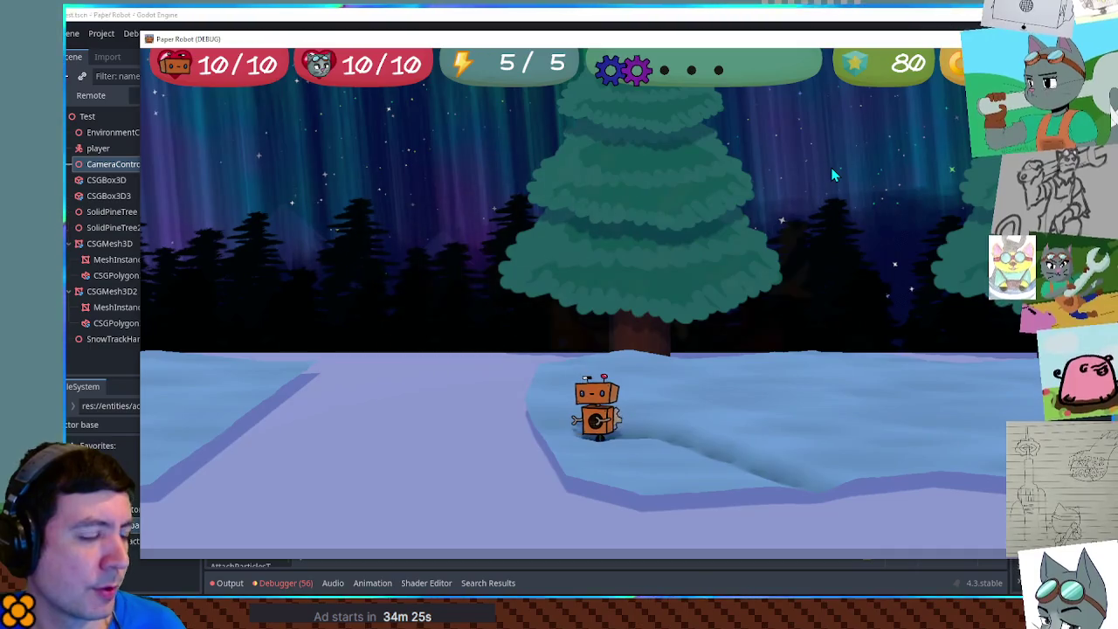
pyautogui.press('a')
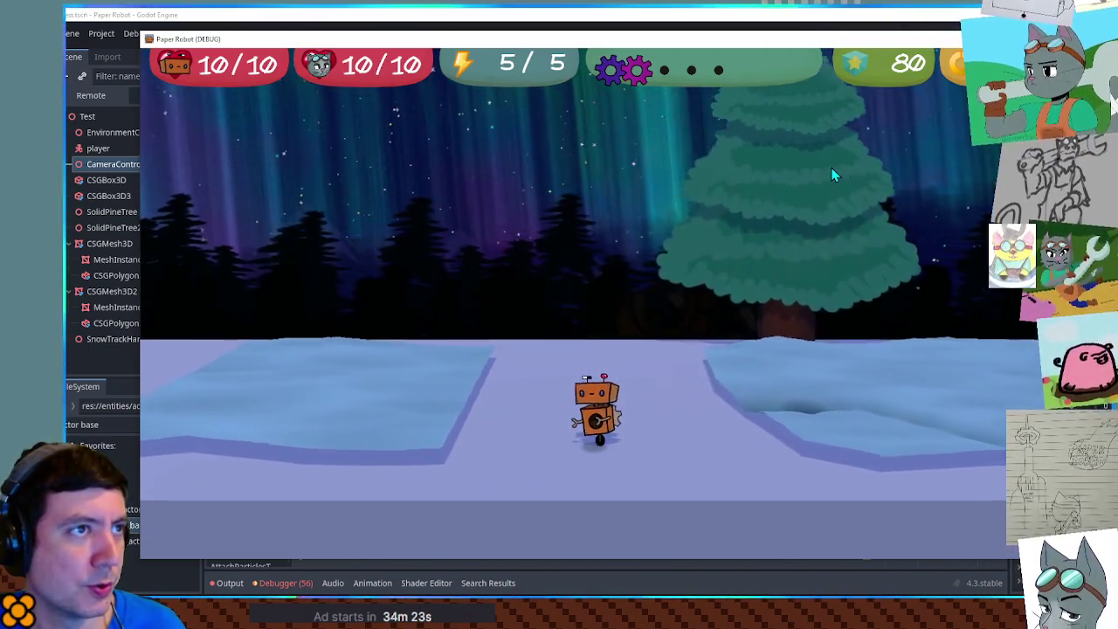
pyautogui.press('d')
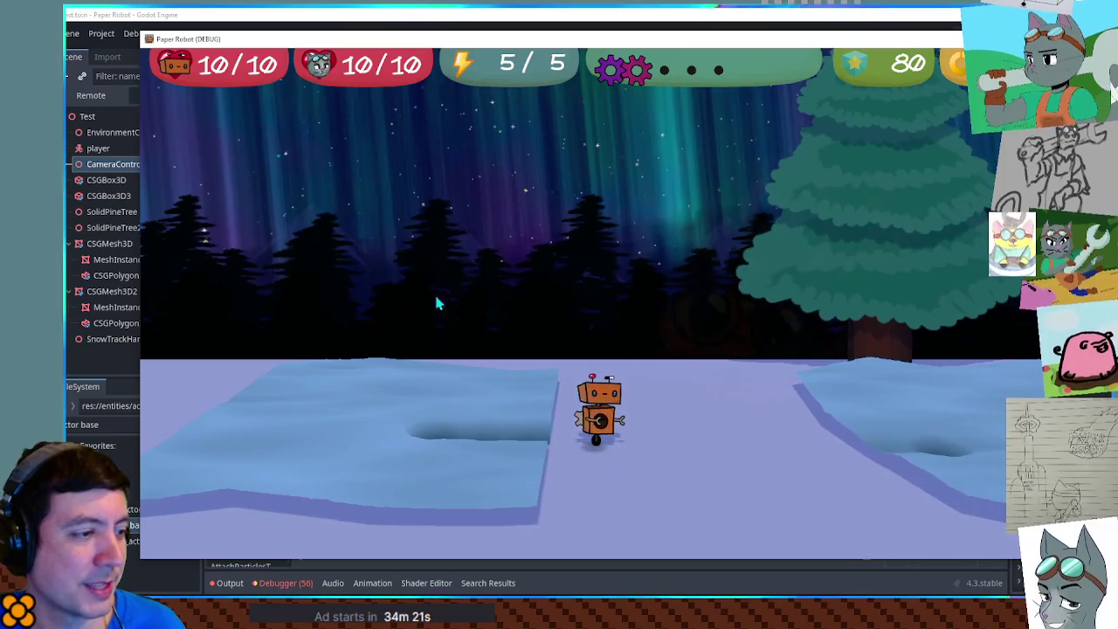
pyautogui.press('d')
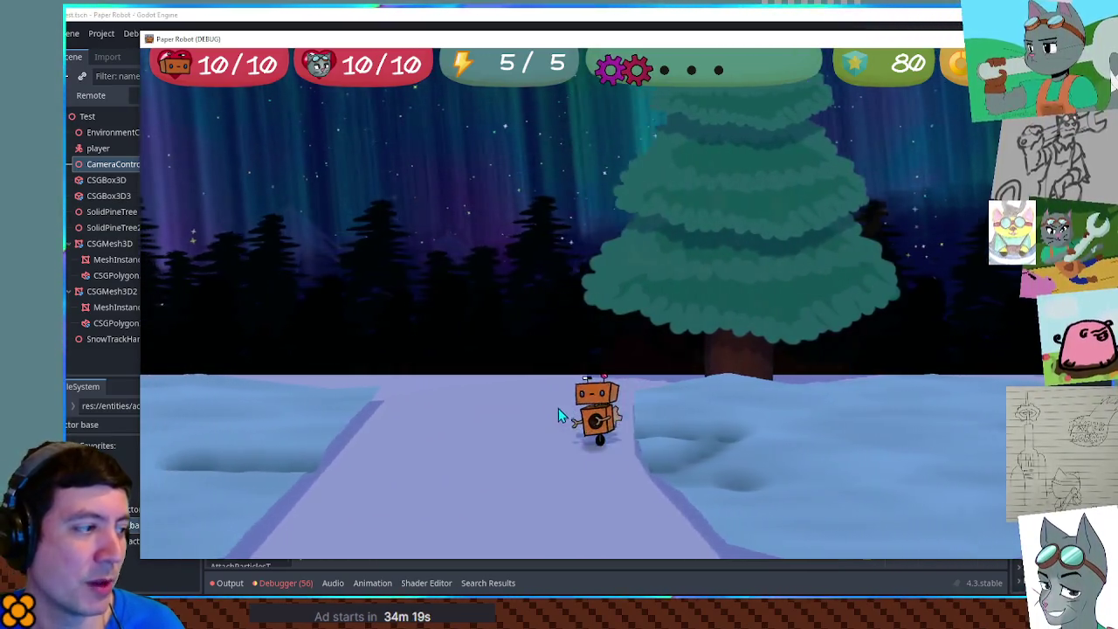
pyautogui.press('a')
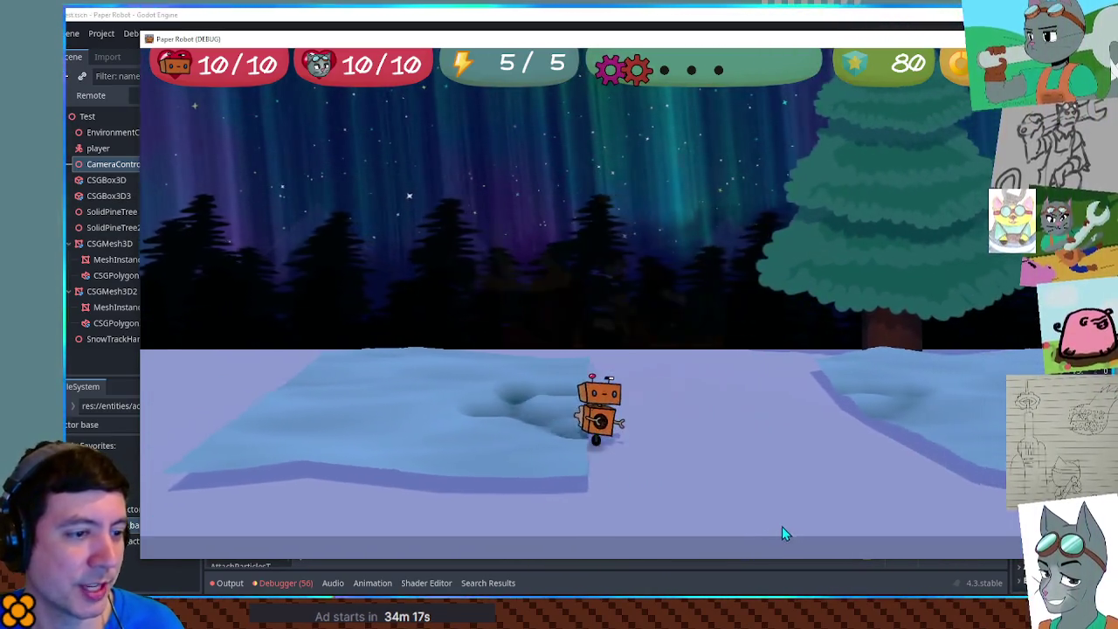
pyautogui.press('d')
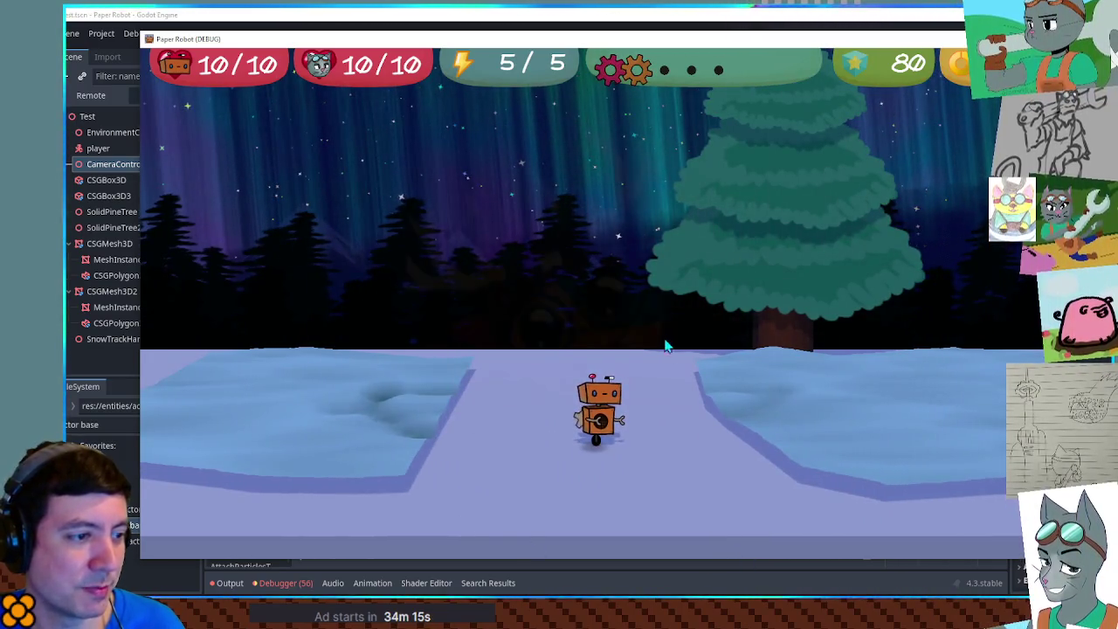
pyautogui.press('a')
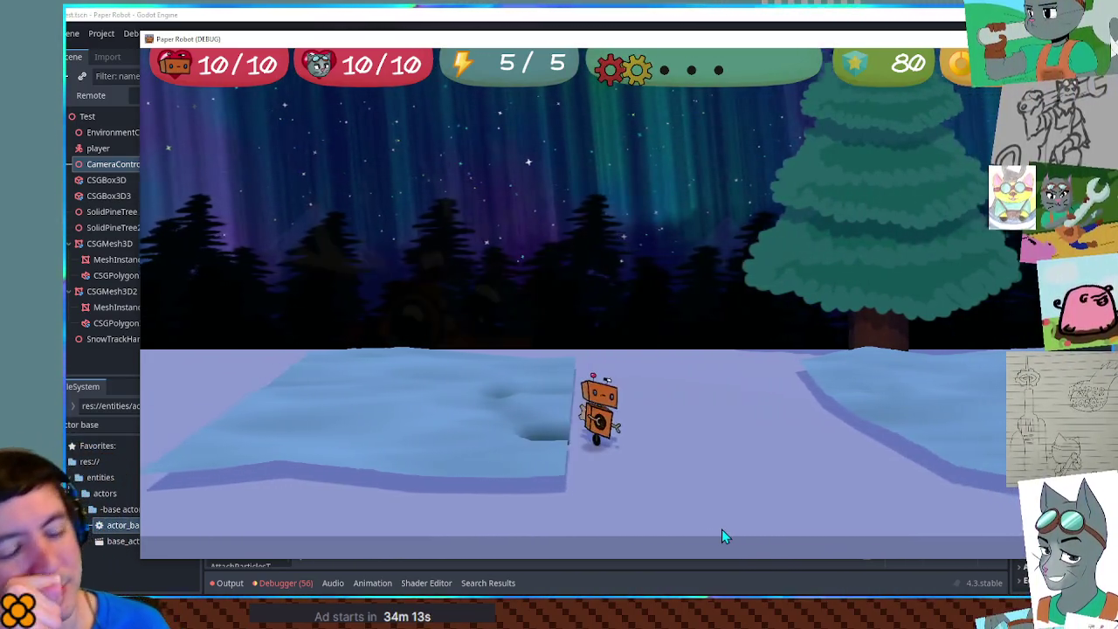
pyautogui.press('a')
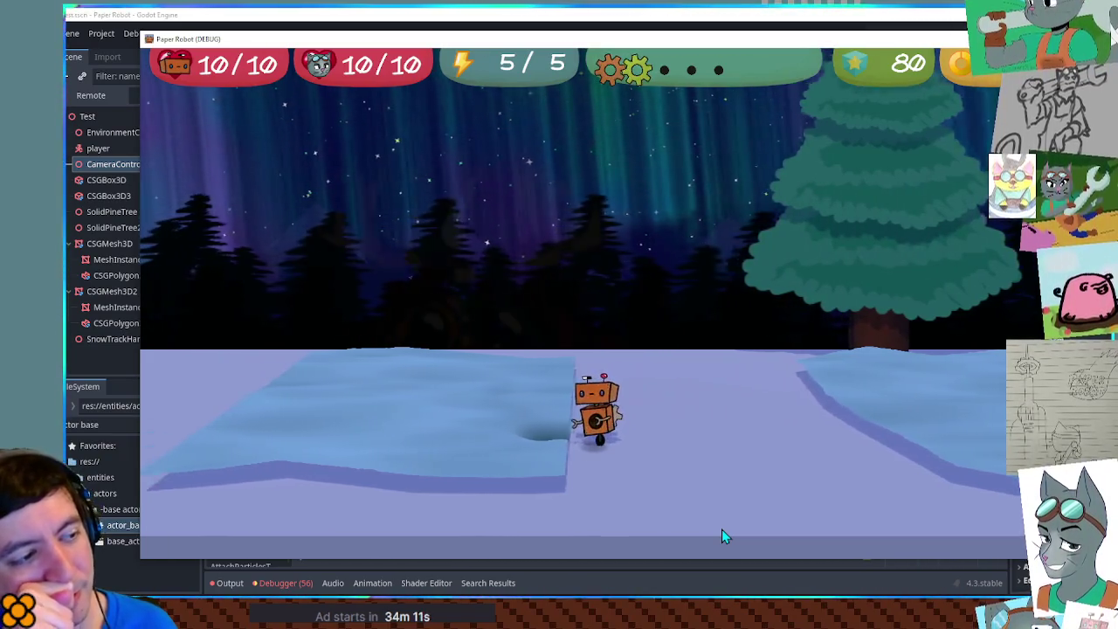
pyautogui.press('d')
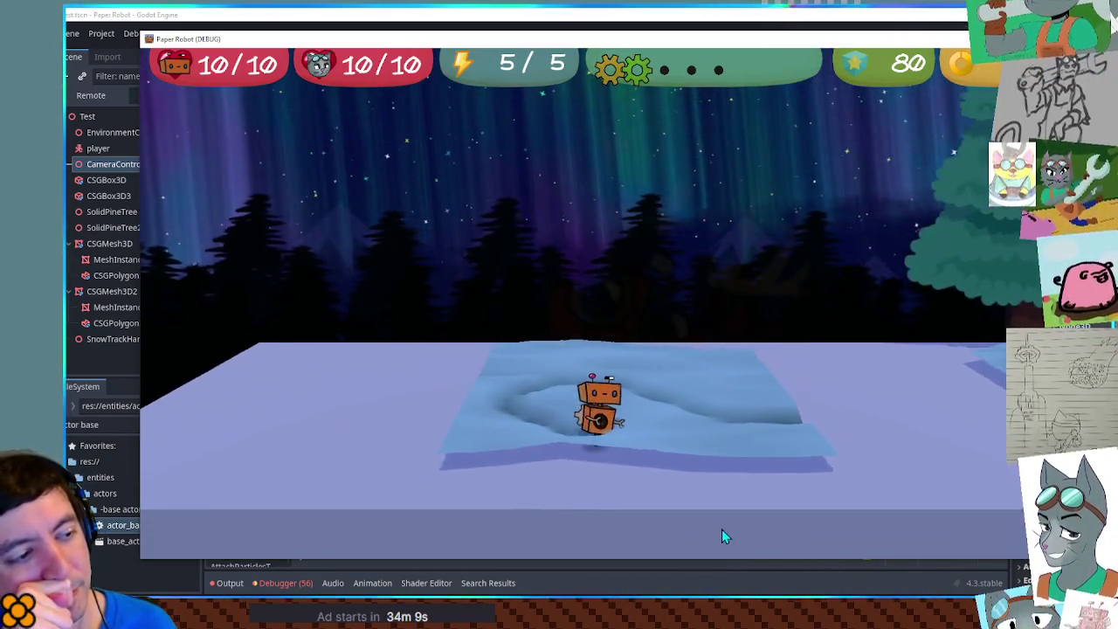
pyautogui.press('d')
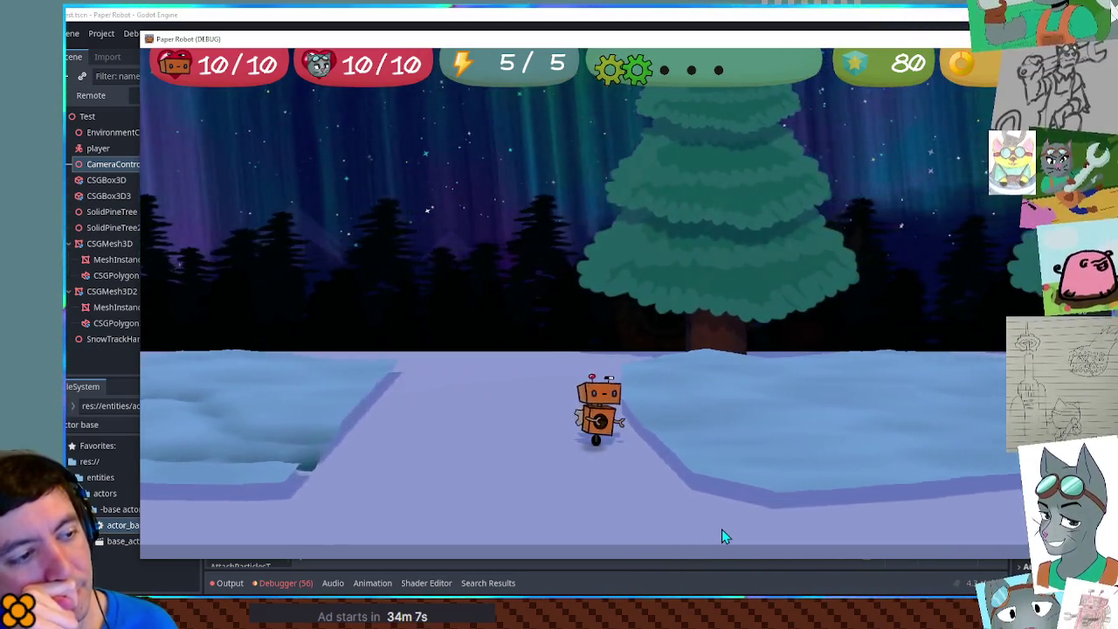
pyautogui.press('a')
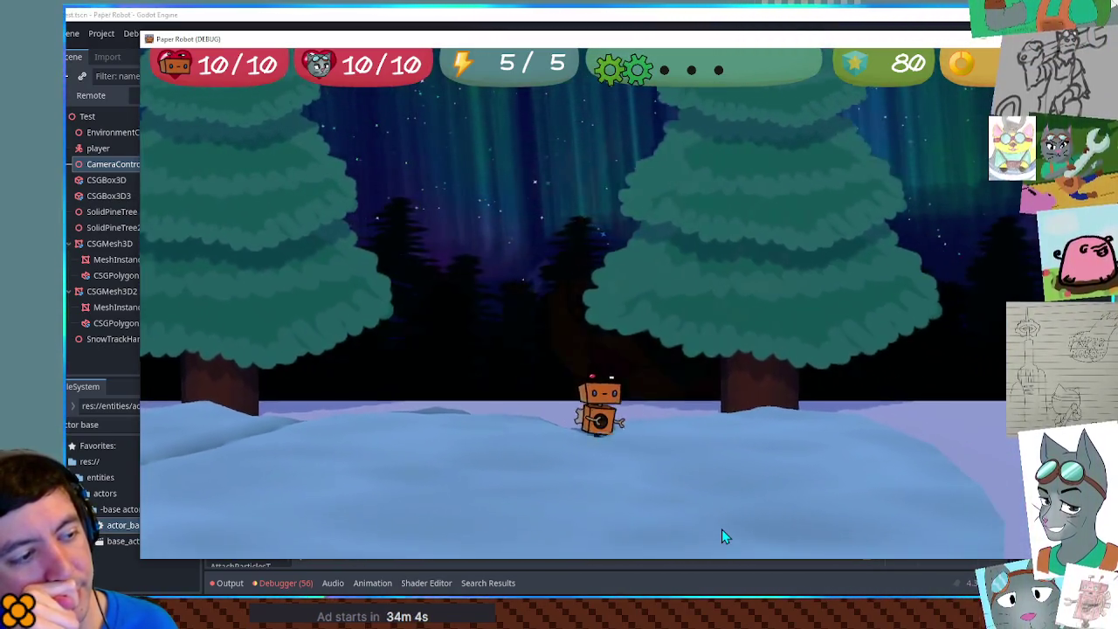
pyautogui.press('d')
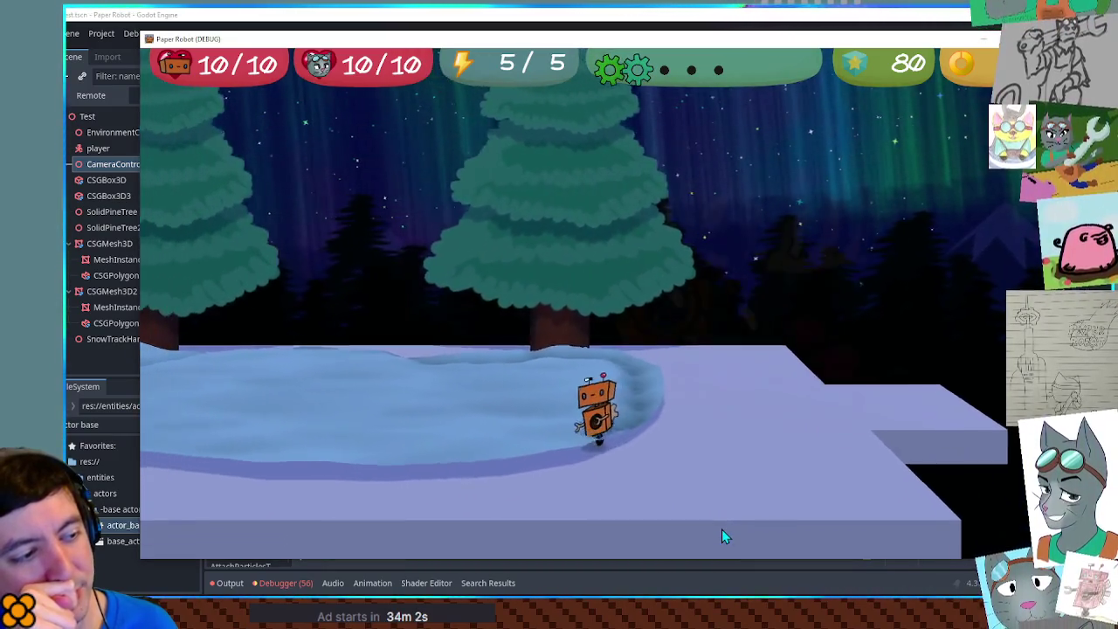
pyautogui.press('a')
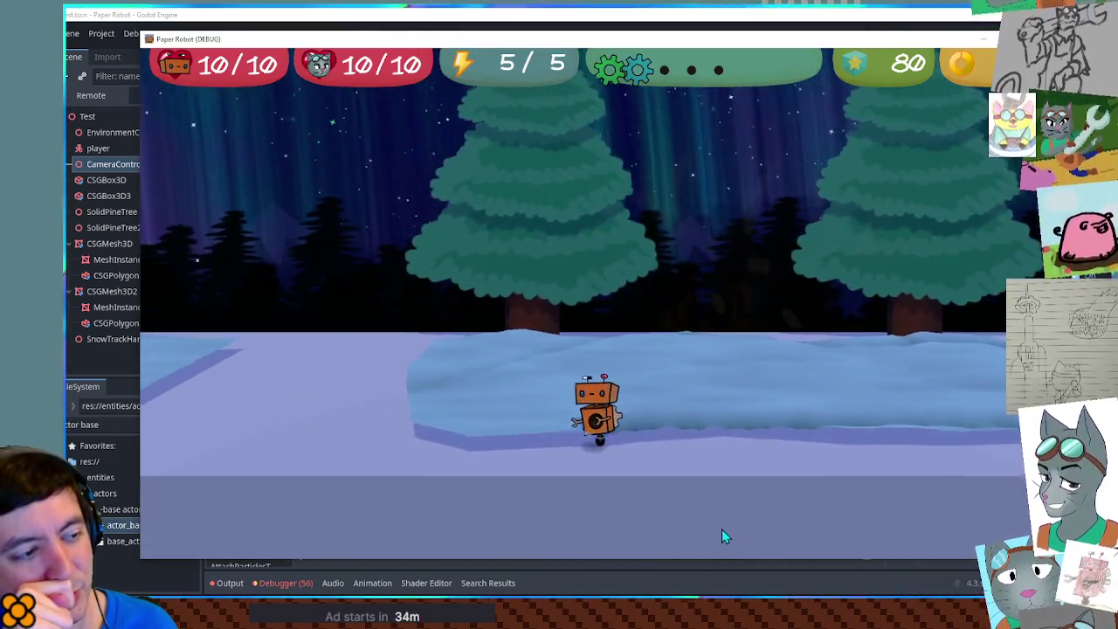
pyautogui.press('w')
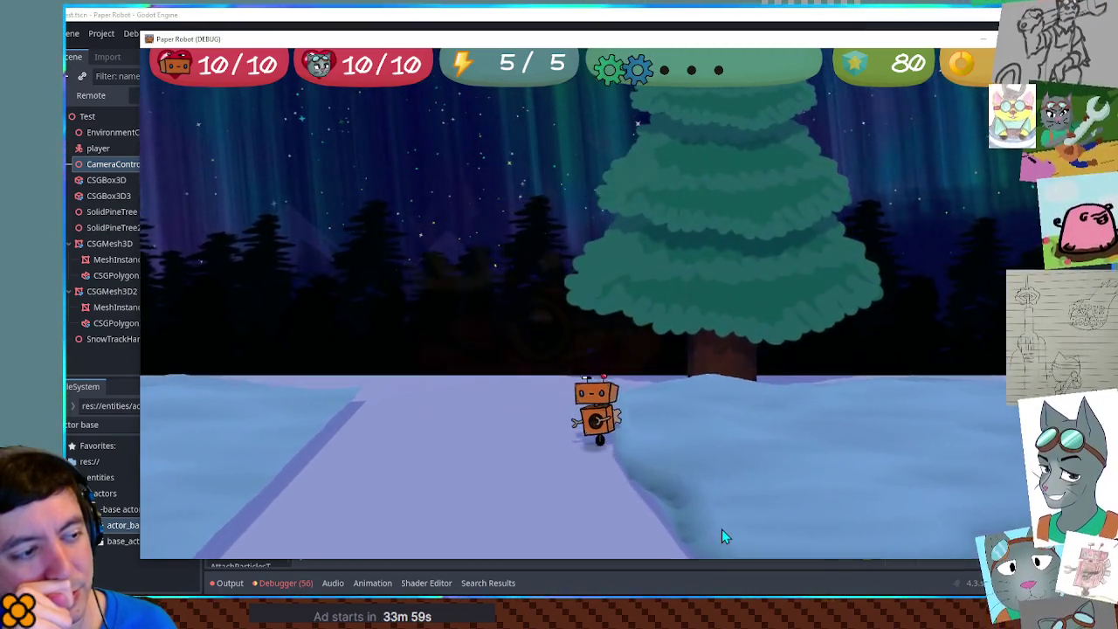
pyautogui.press('s')
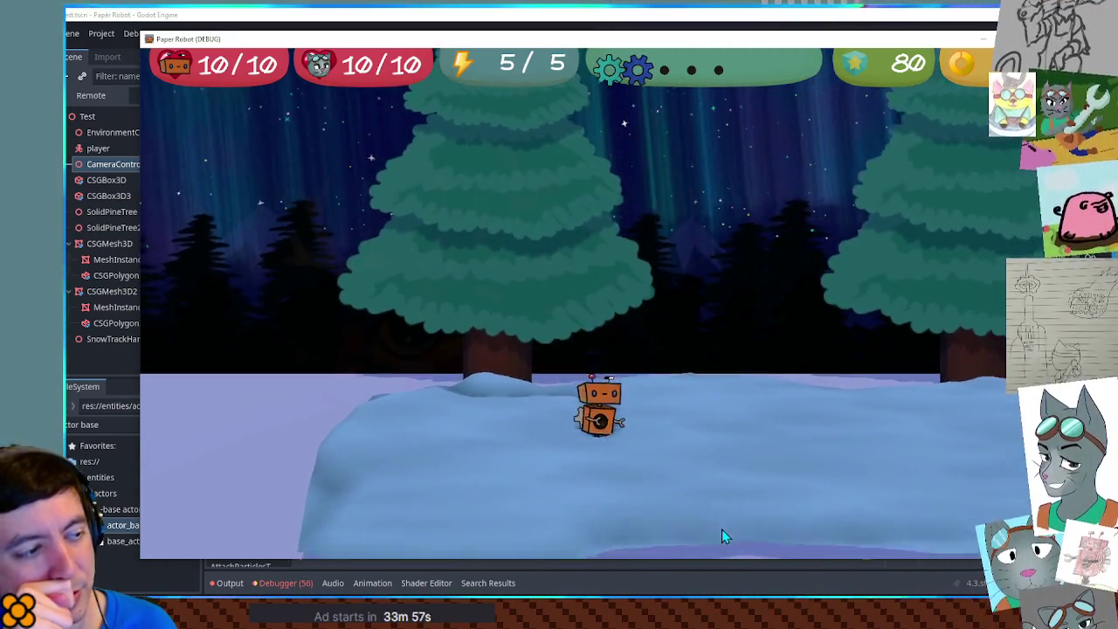
pyautogui.press('d')
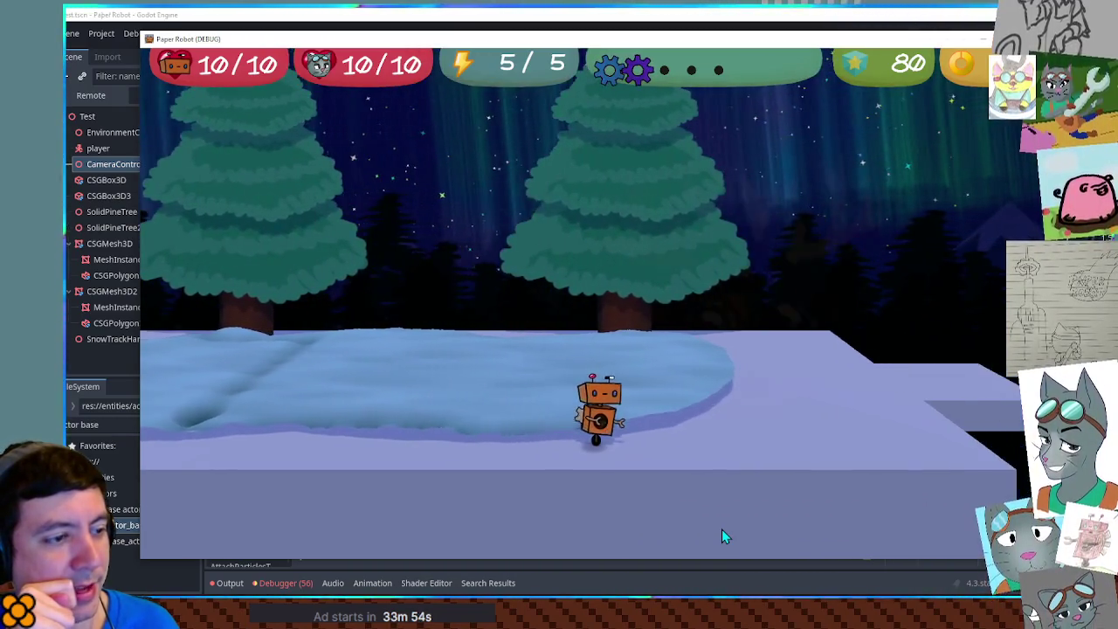
pyautogui.press('a')
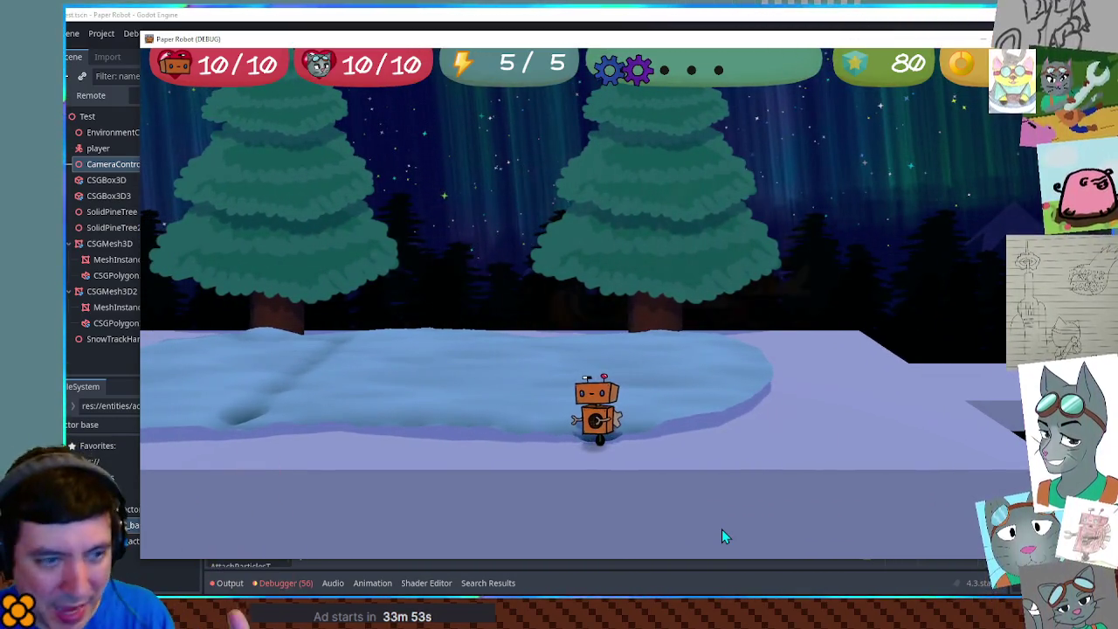
pyautogui.press('a')
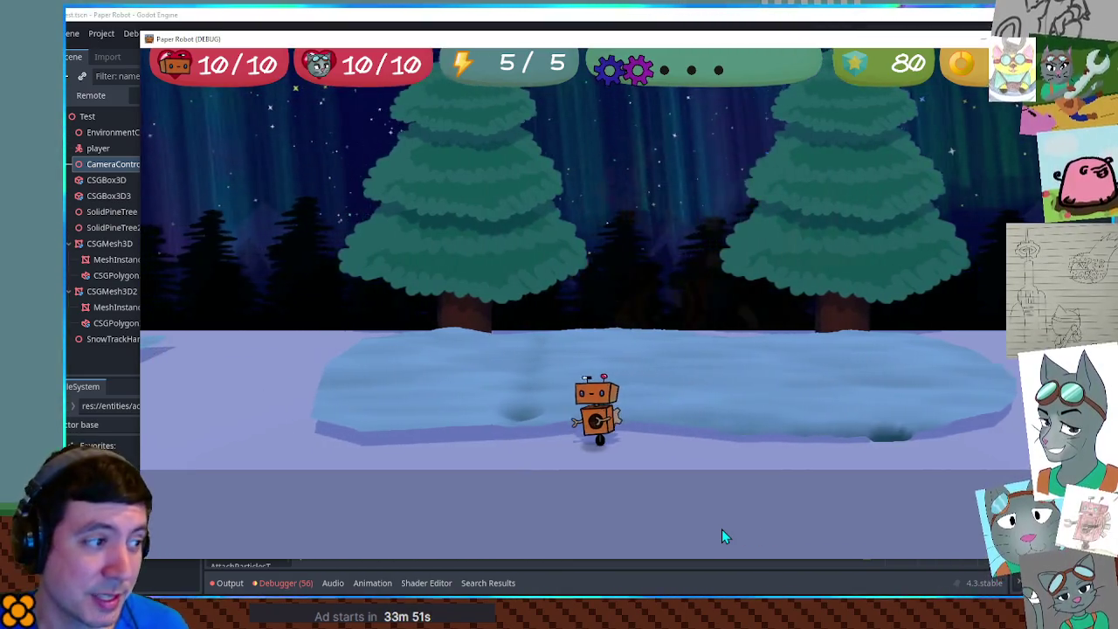
pyautogui.press('d')
pyautogui.press('a')
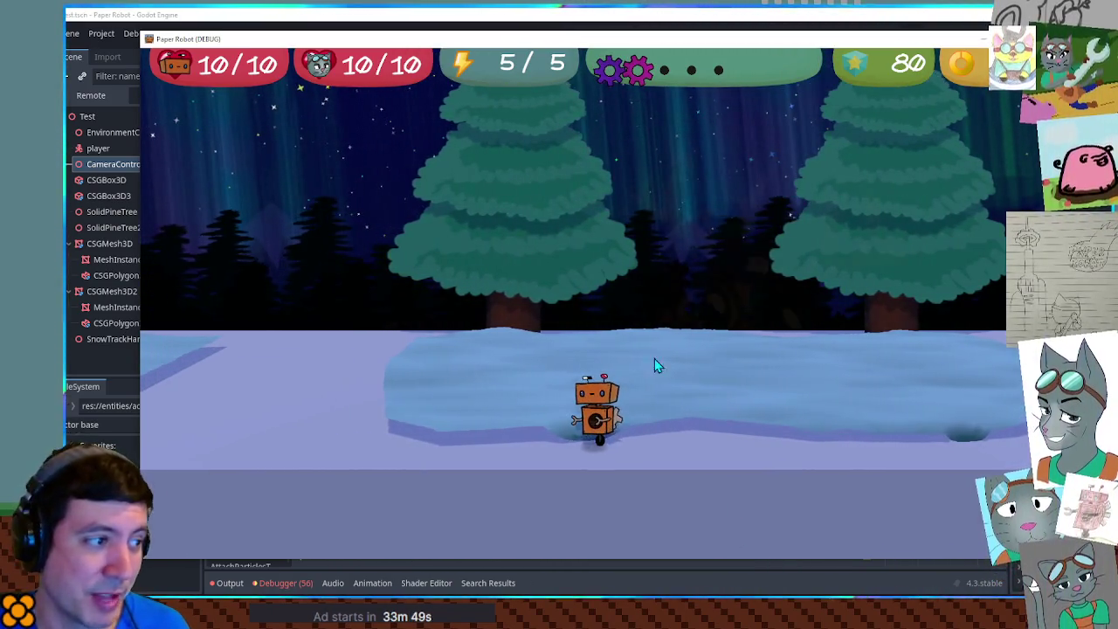
pyautogui.press('d')
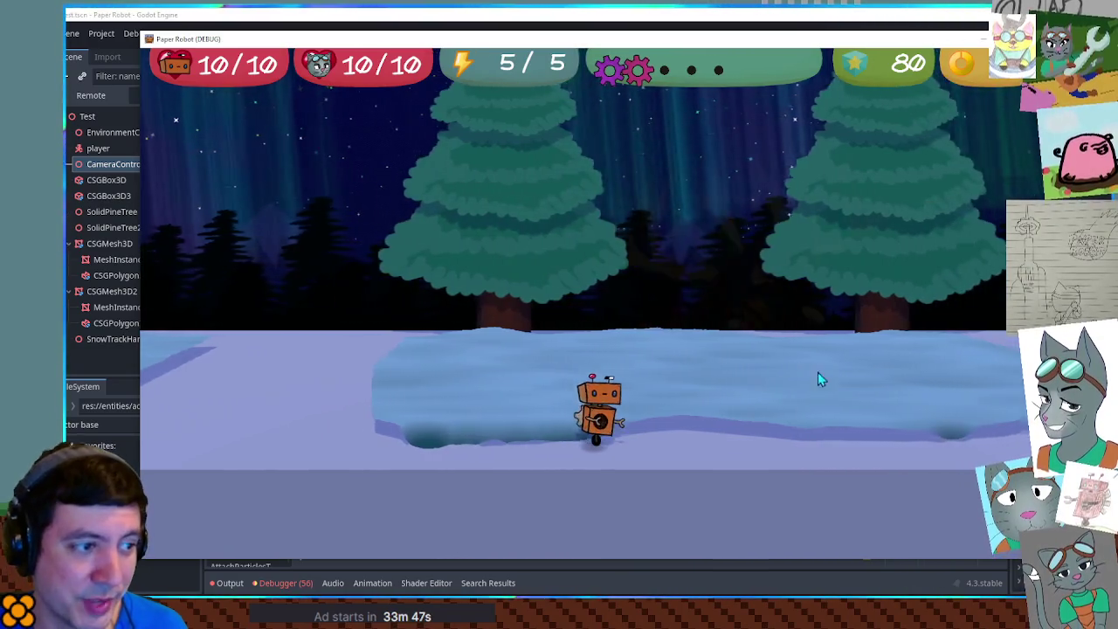
# Step: Walk the robot forward, back, and long runs right and left, digging troughs through the snow
pyautogui.press('w')
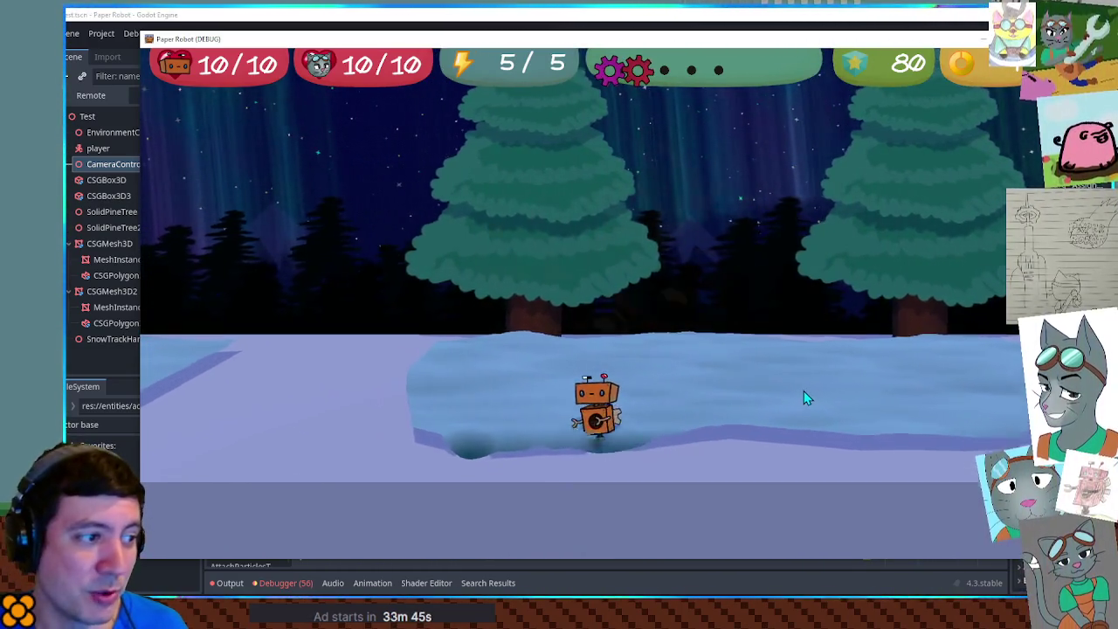
pyautogui.press('s')
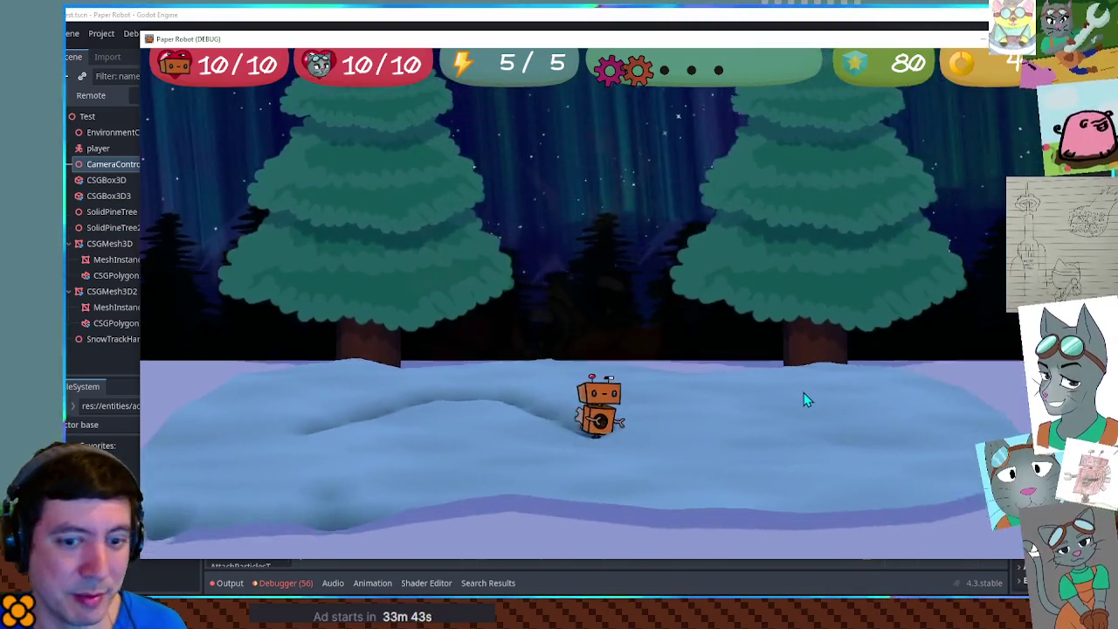
pyautogui.press('d')
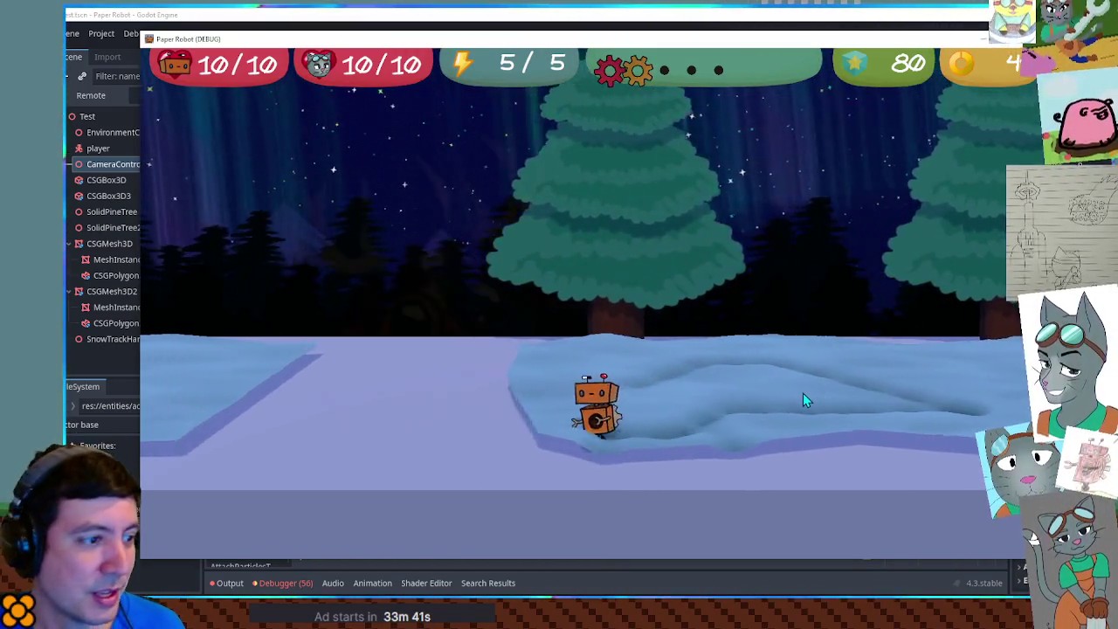
pyautogui.press('d')
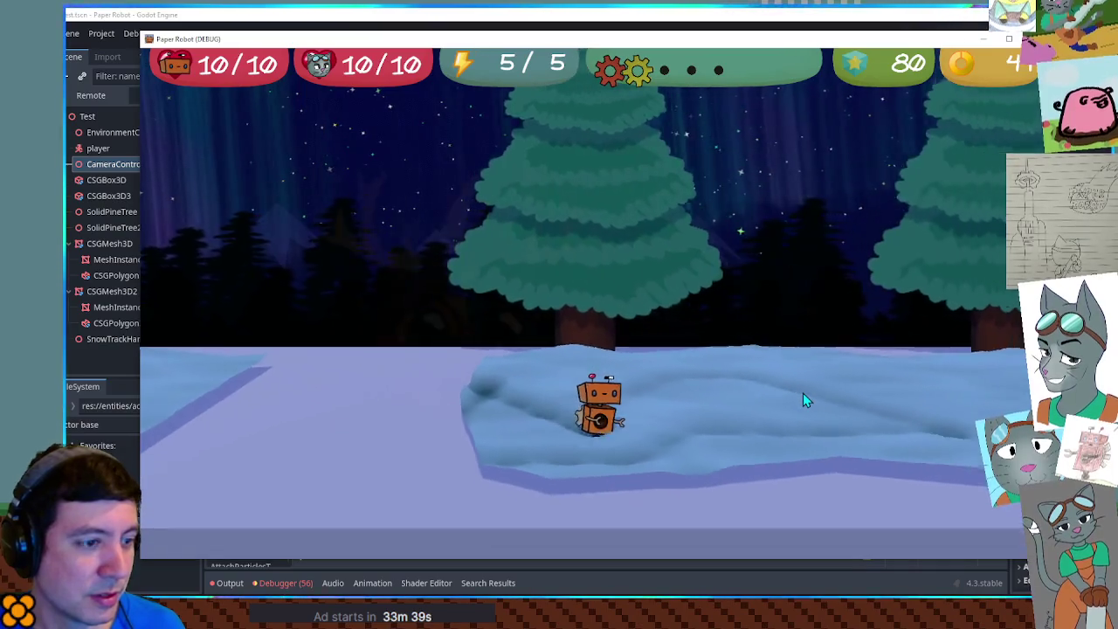
pyautogui.press('d')
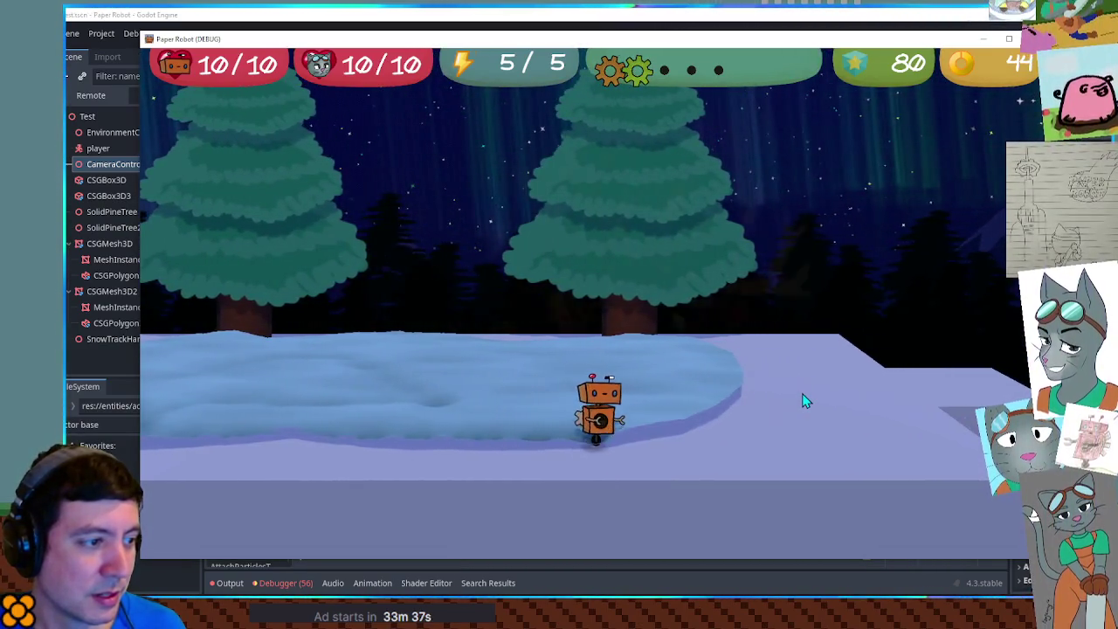
pyautogui.press('d')
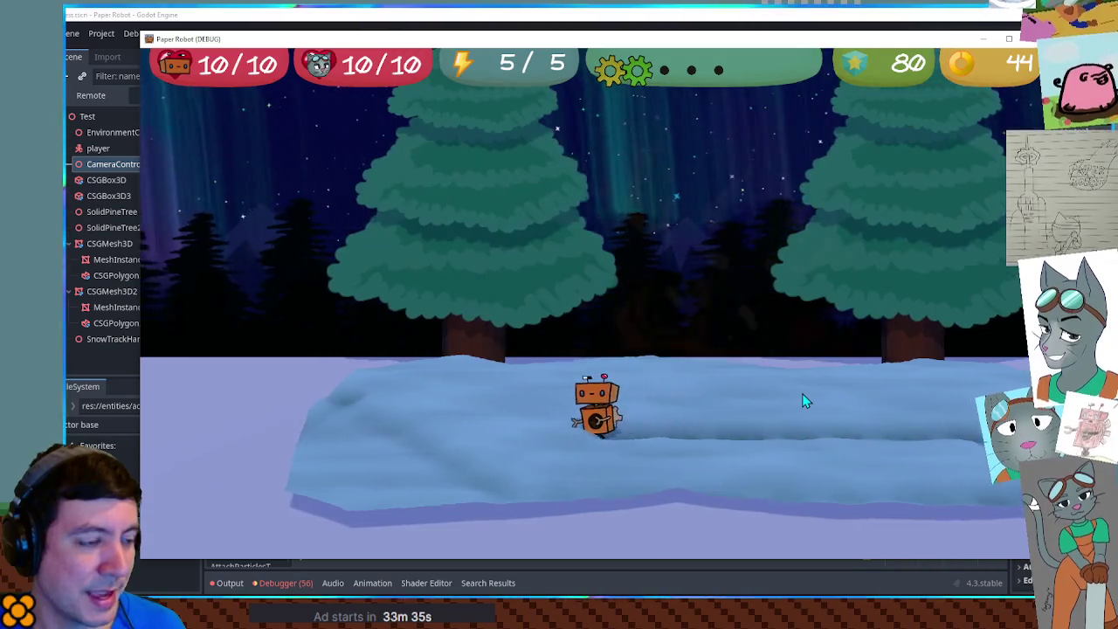
pyautogui.press('d')
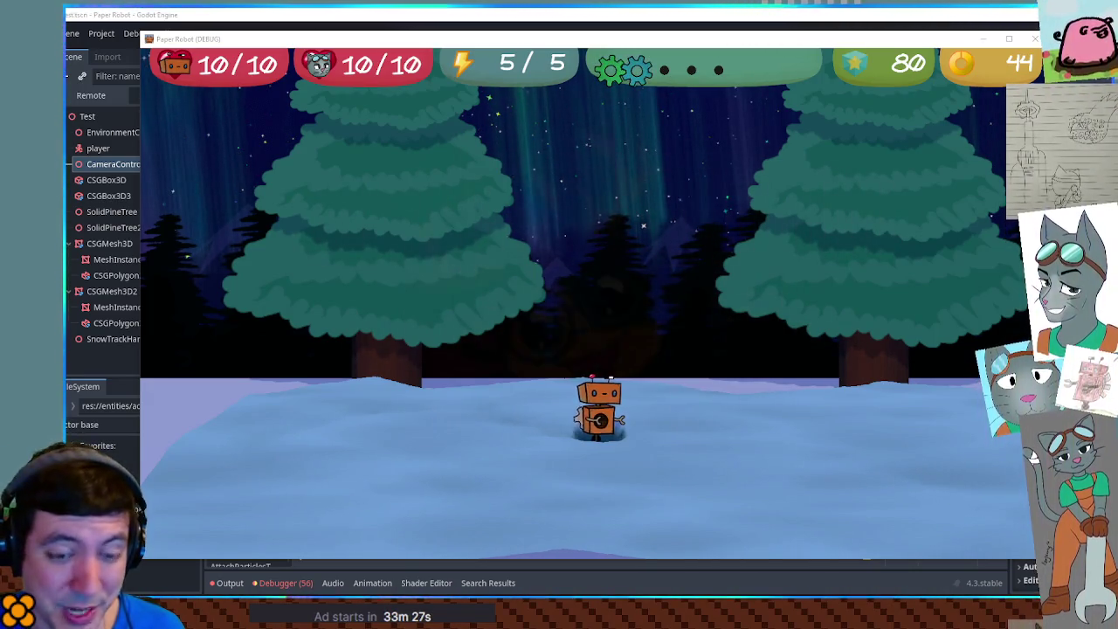
pyautogui.press('d')
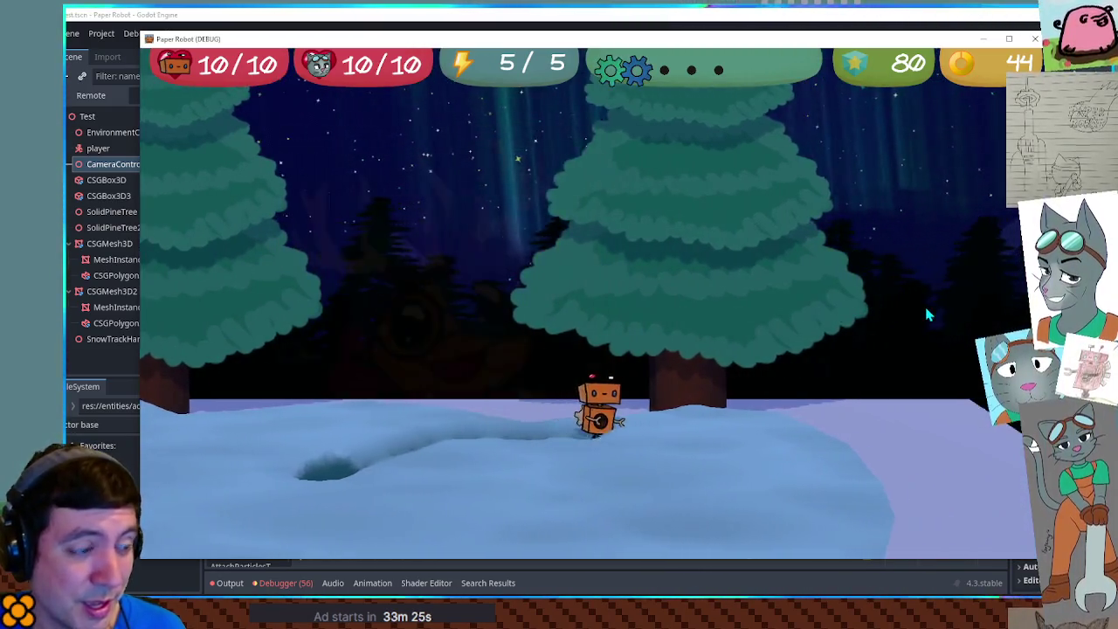
pyautogui.press('a')
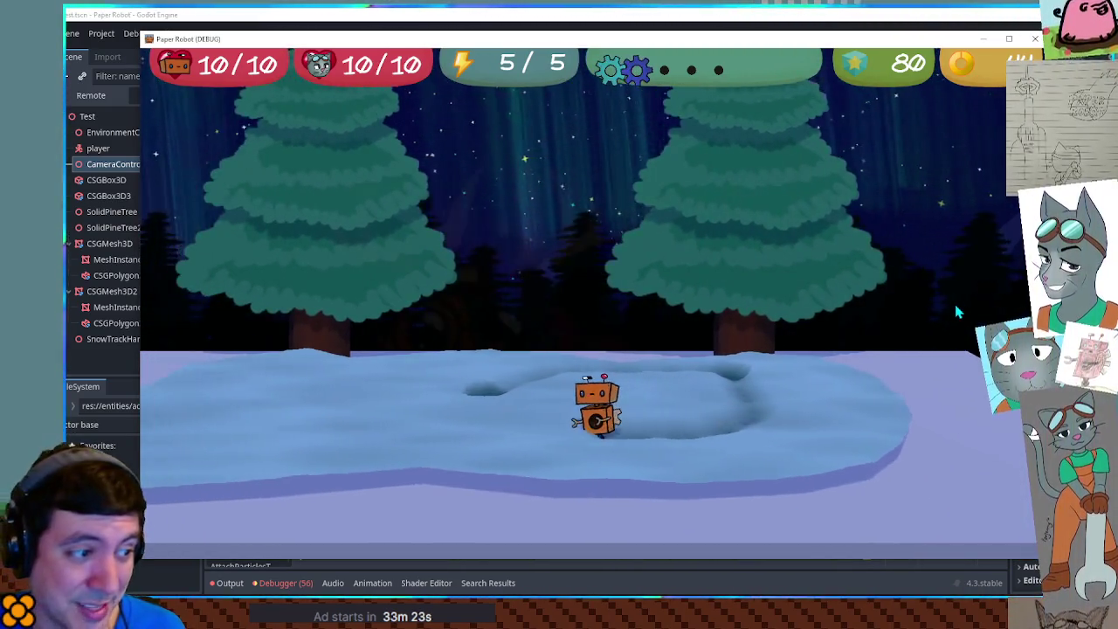
pyautogui.press('a')
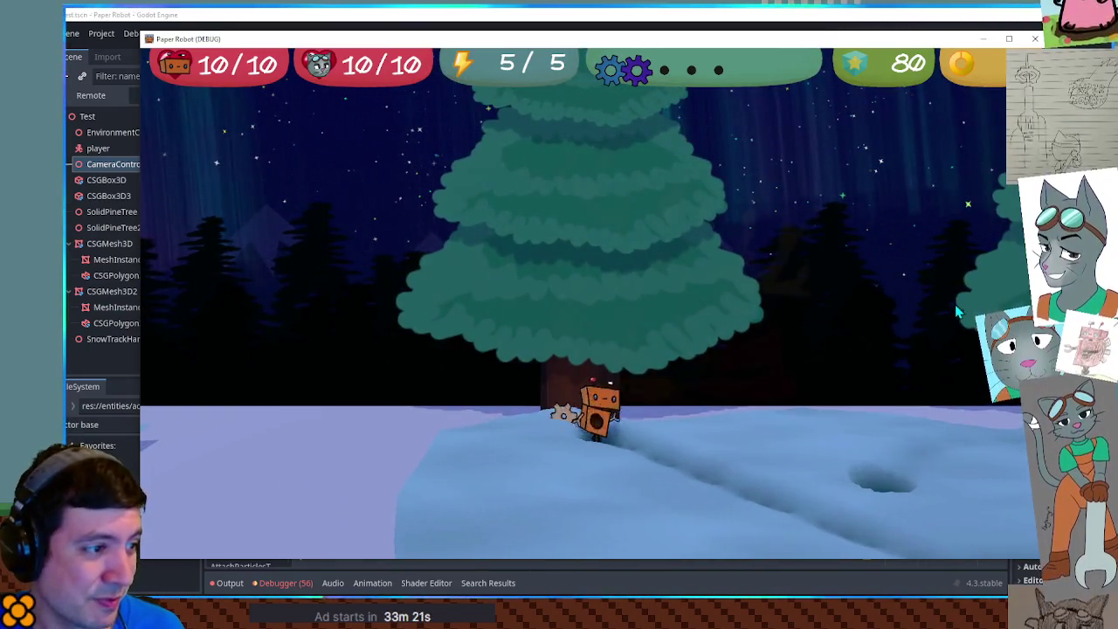
pyautogui.press('a')
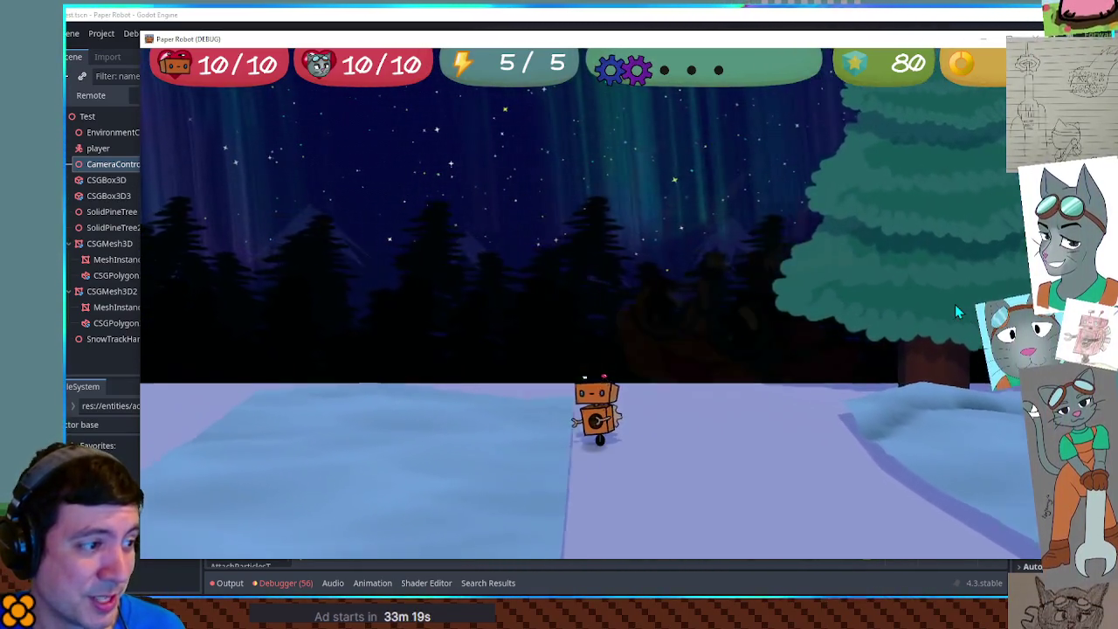
pyautogui.press('s')
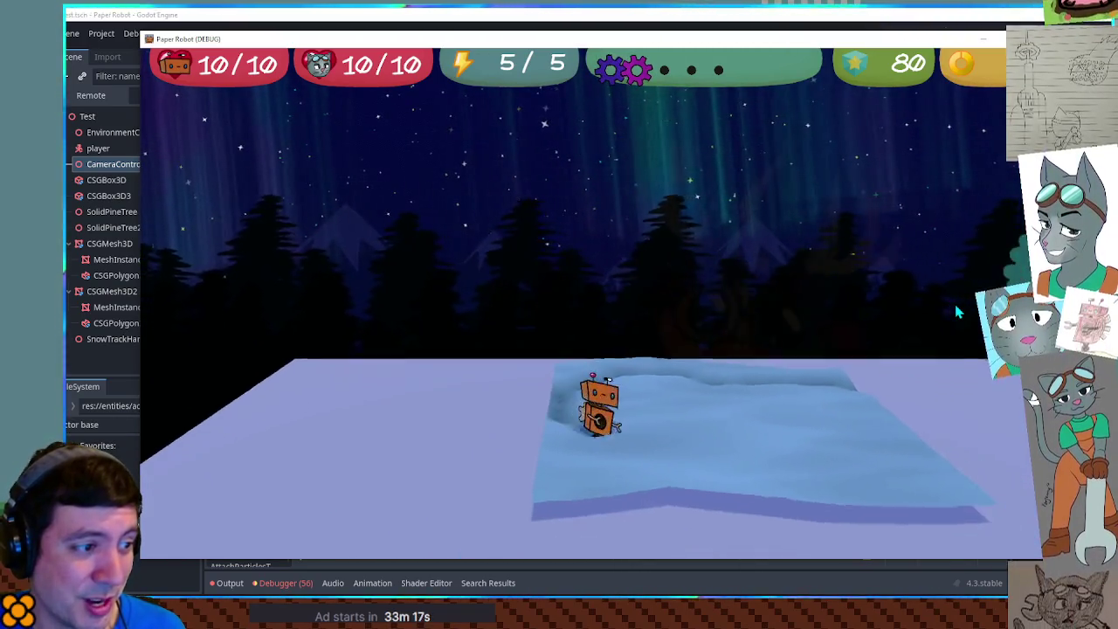
pyautogui.press('d')
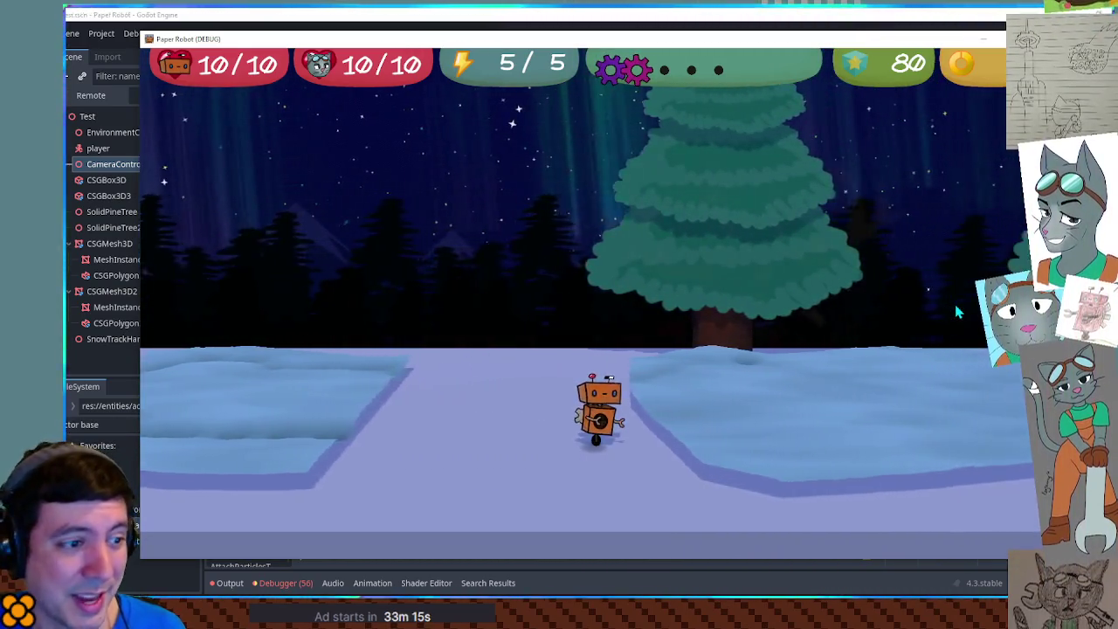
pyautogui.press('d')
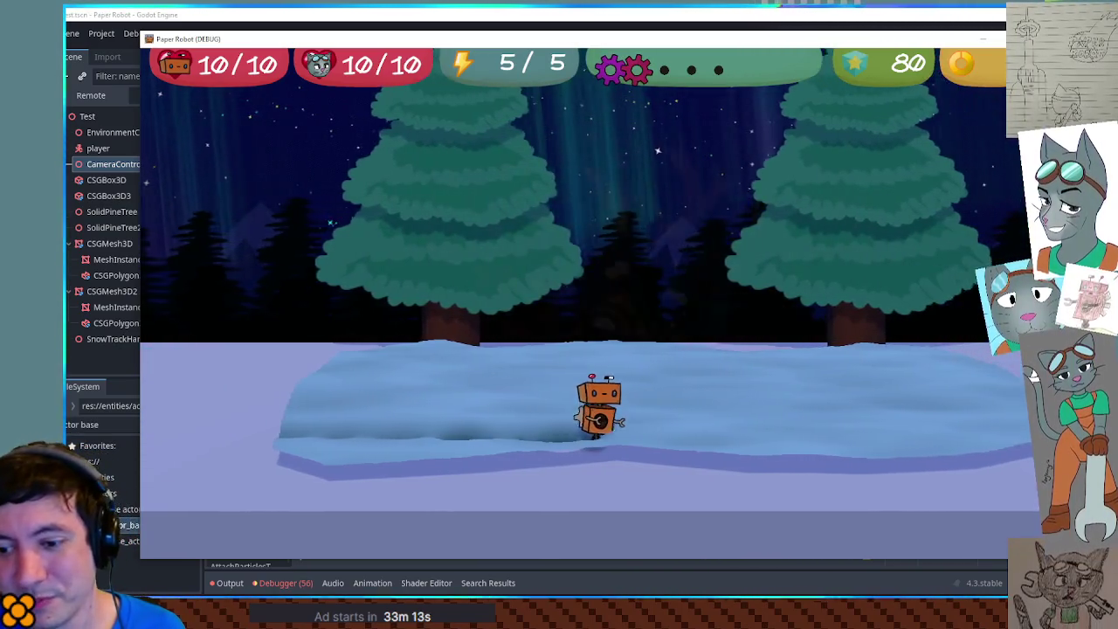
pyautogui.press('a')
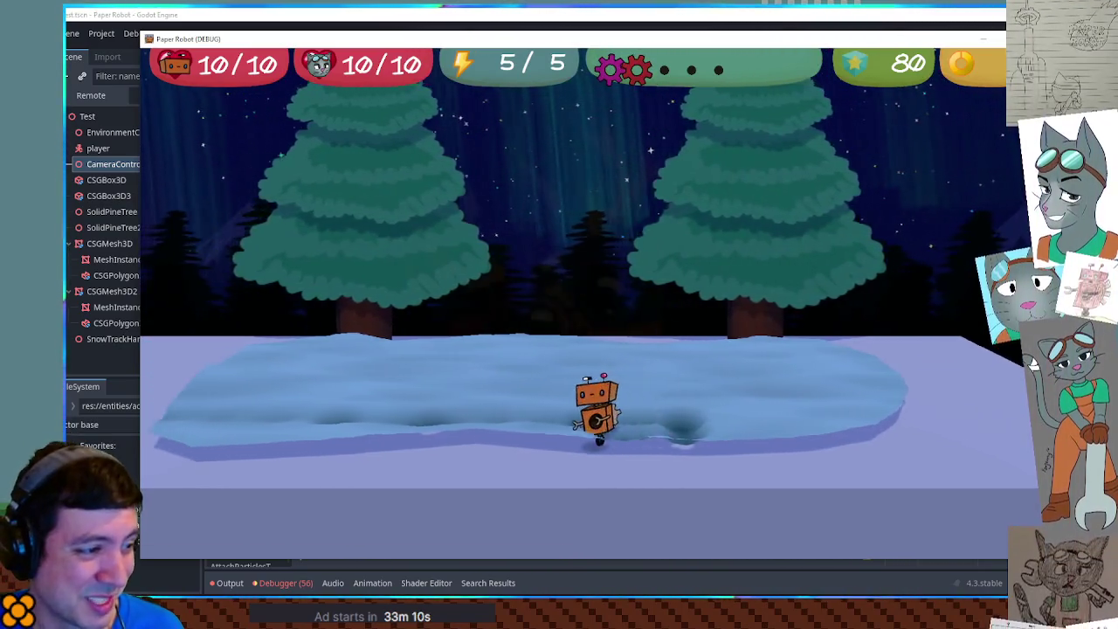
pyautogui.press('d')
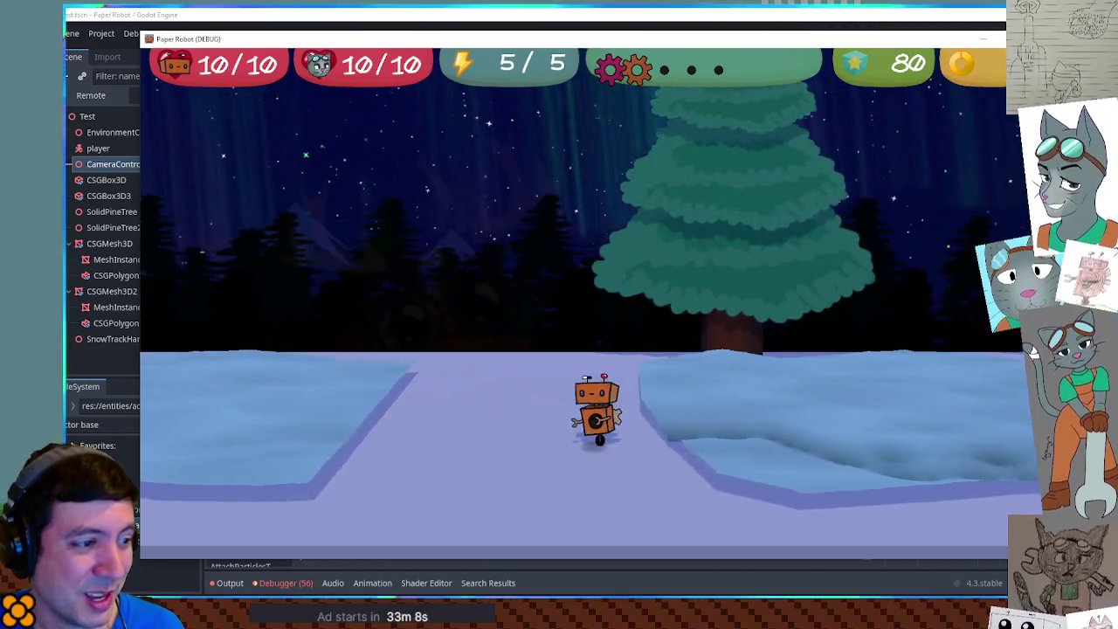
pyautogui.press('d')
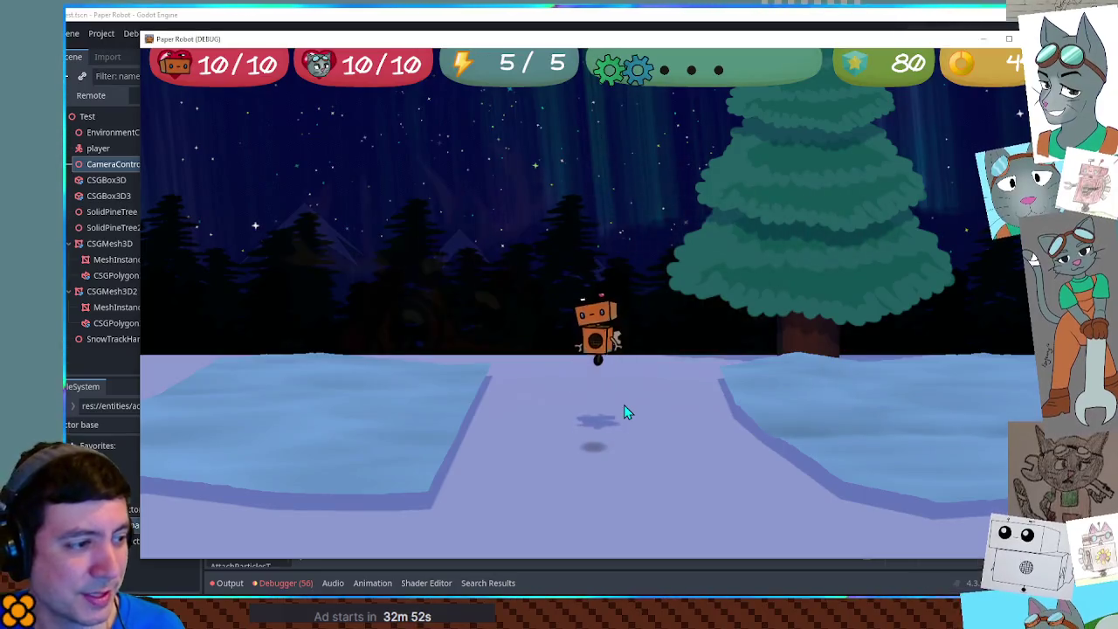
# Step: Make the robot jump twice, walk a ring in the snow bank, then stop the game with F8
pyautogui.press('space')
pyautogui.press('space')
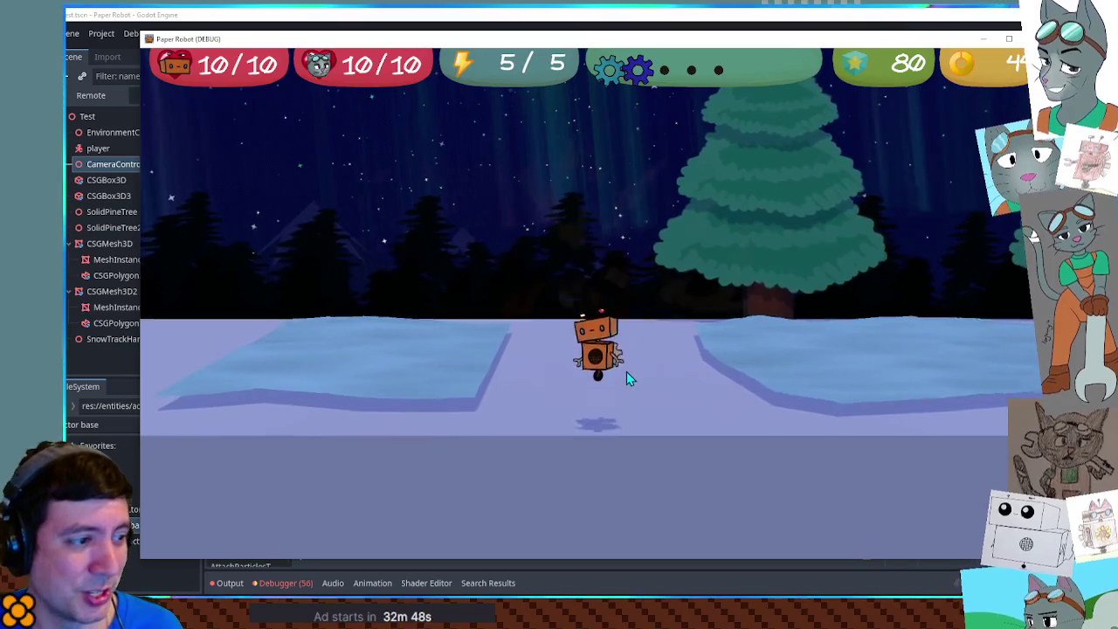
pyautogui.press('space')
pyautogui.press('space')
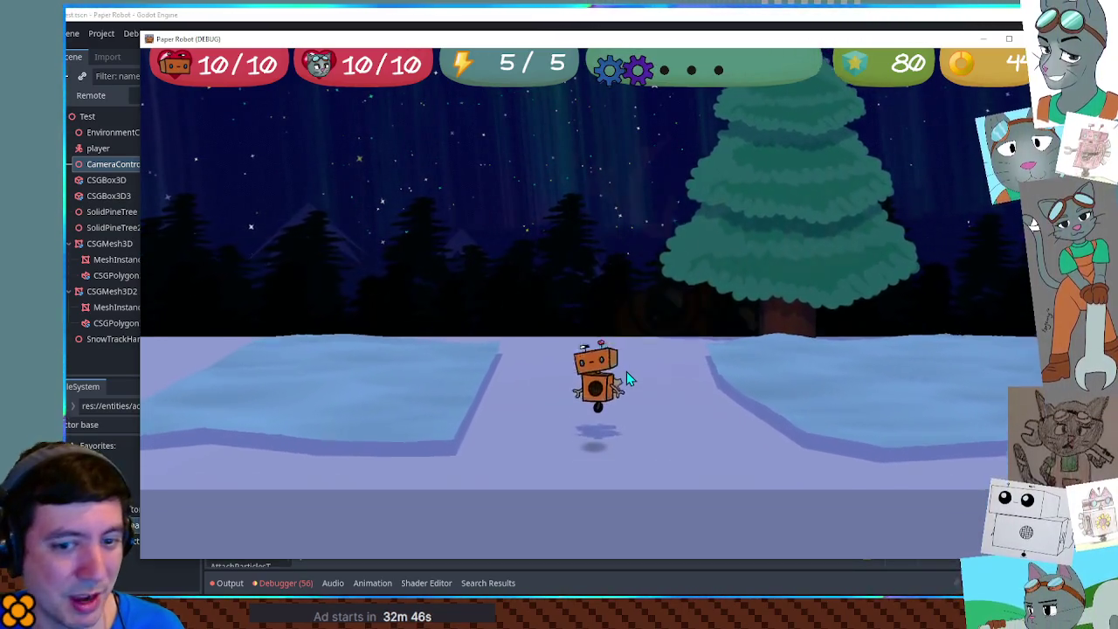
pyautogui.press('d')
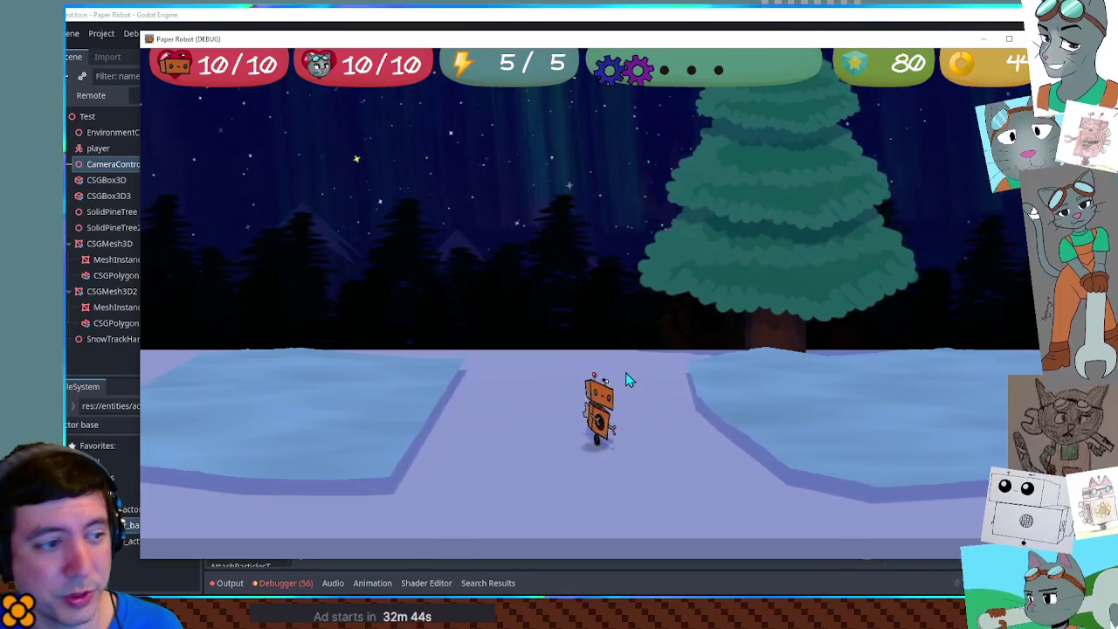
pyautogui.press('a')
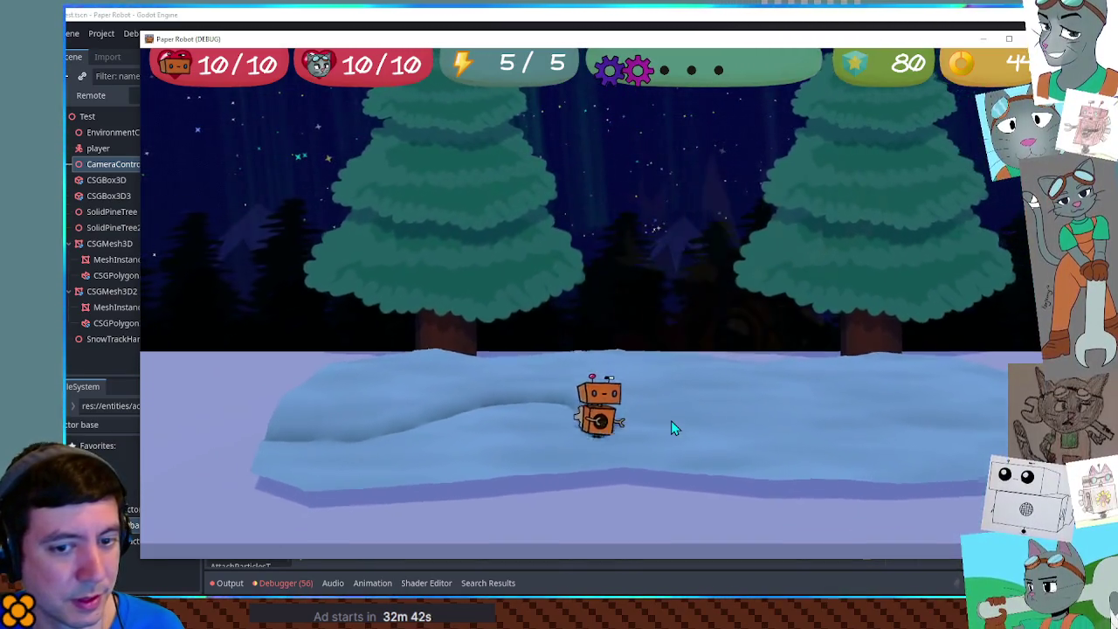
pyautogui.press('e')
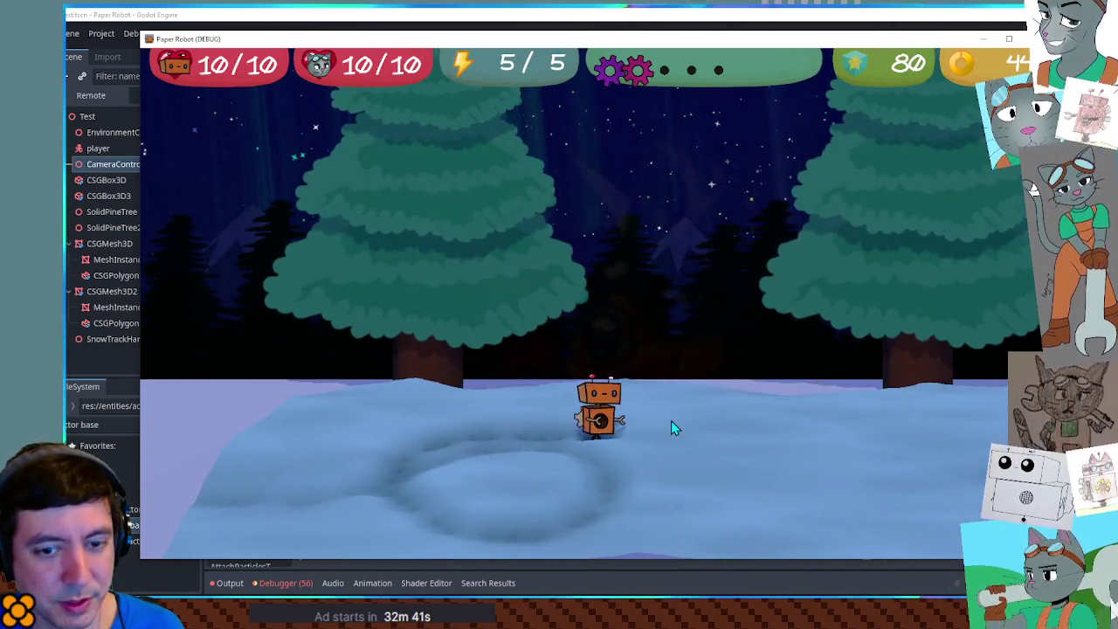
pyautogui.press('e')
pyautogui.press('e')
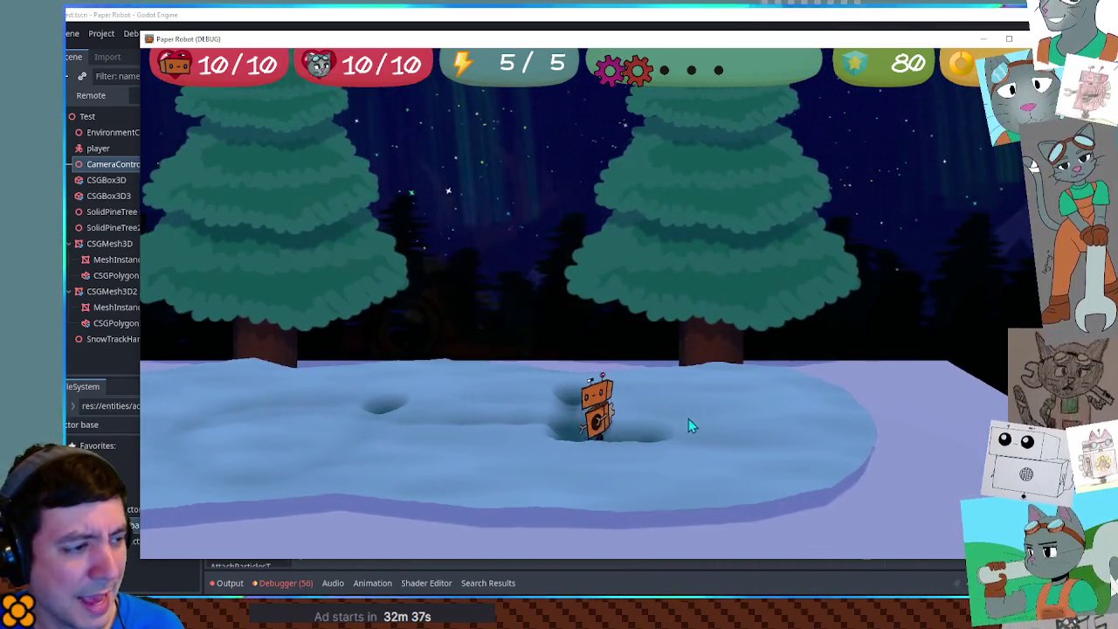
pyautogui.press('F8')
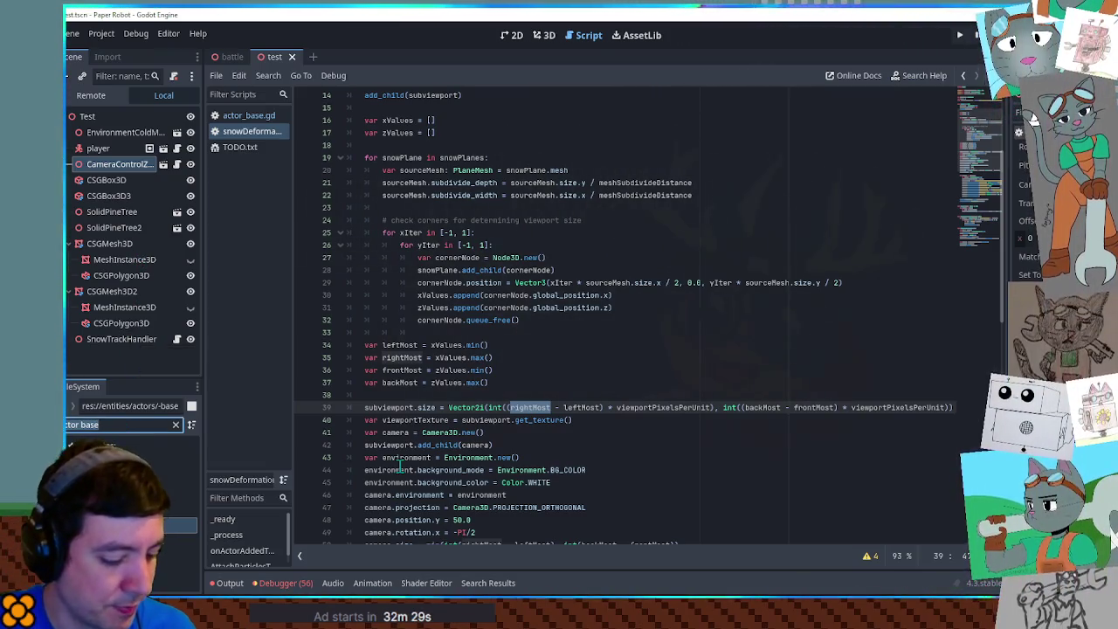
# Step: Replace the 'tracks' file filter with 'snow' and select albedo.png among the snow shader files
pyautogui.write('tracks')
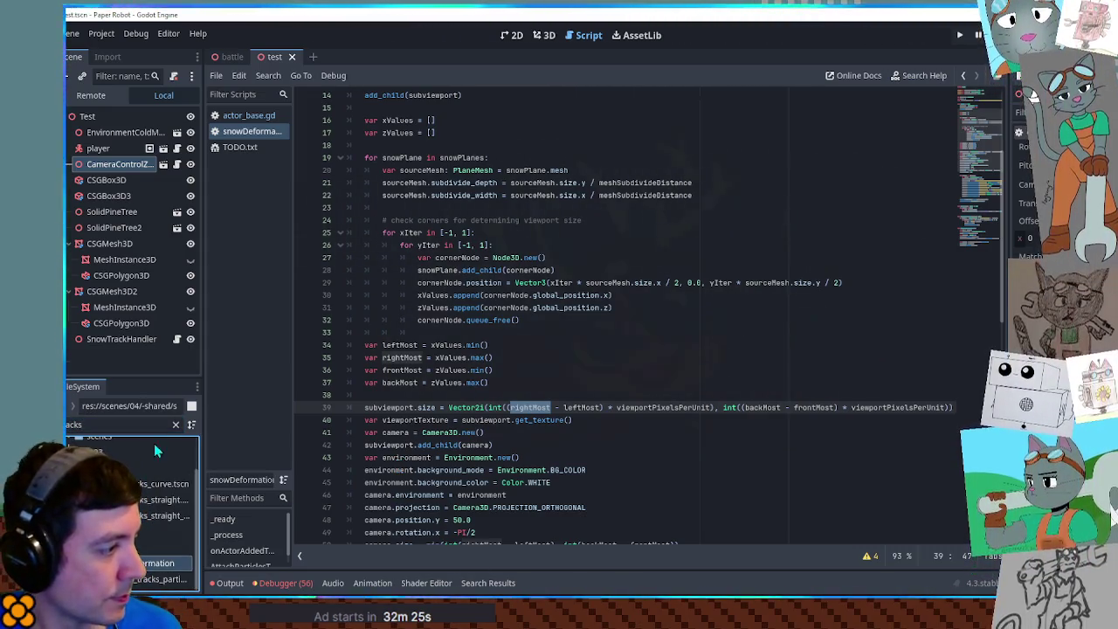
pyautogui.click(175, 425)
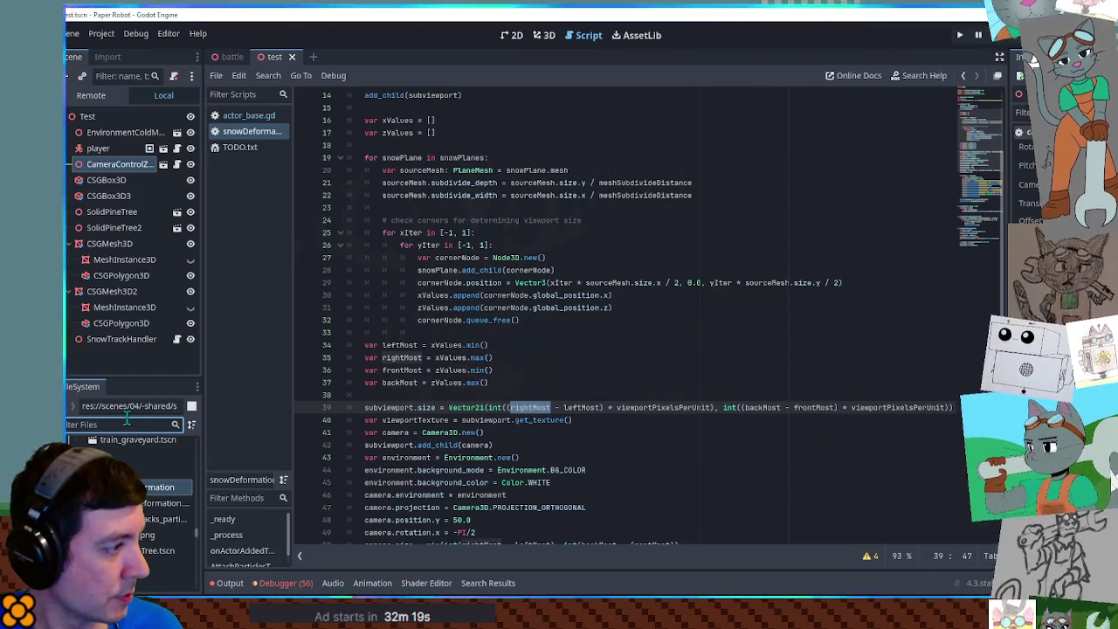
pyautogui.write('snow')
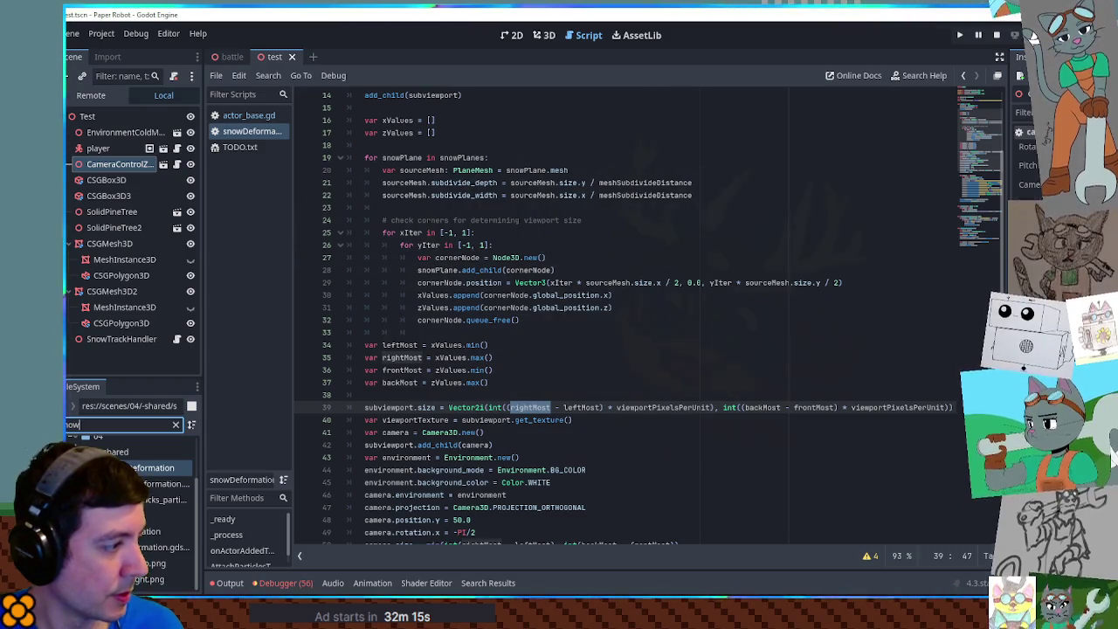
pyautogui.click(131, 564)
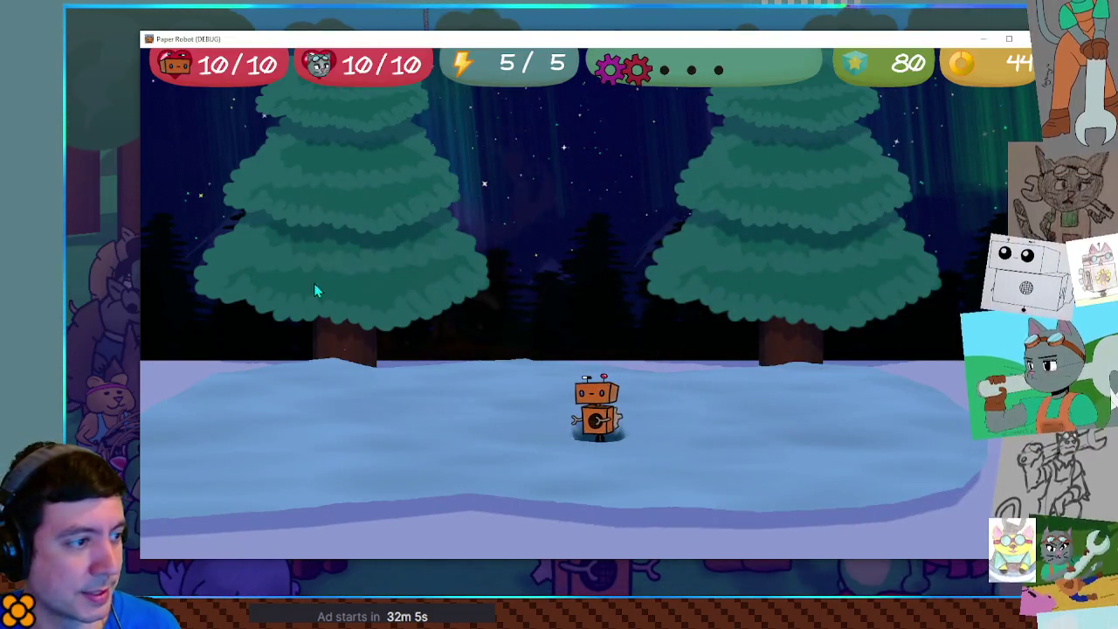
# Step: Walk the robot in a loop, then a long way left through the deep snow toward the ledge
pyautogui.press('w')
pyautogui.press('s')
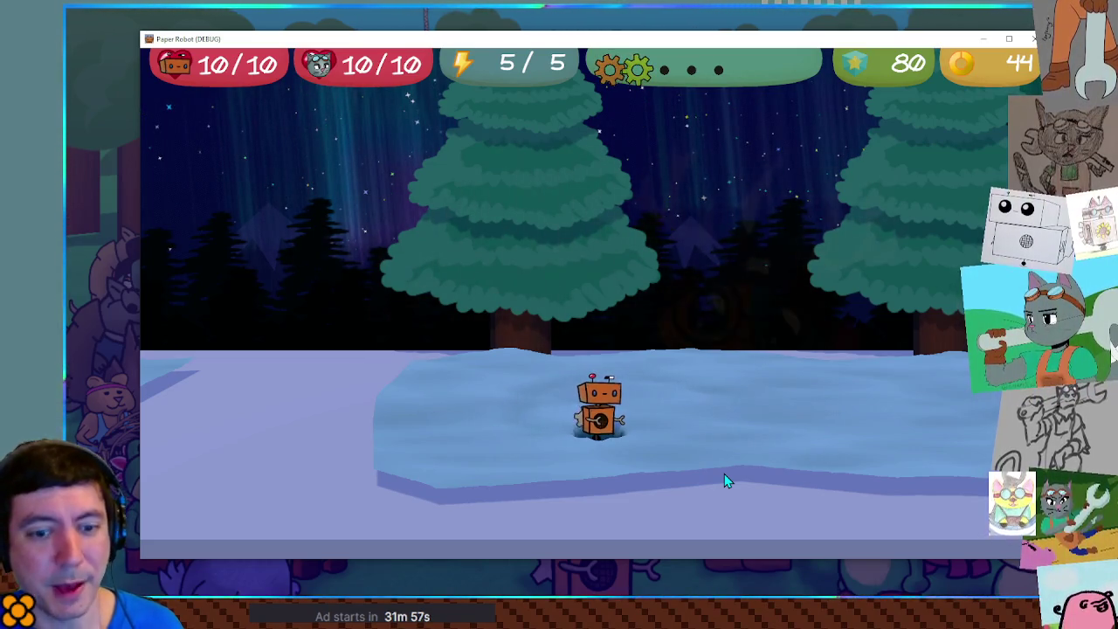
pyautogui.press('a')
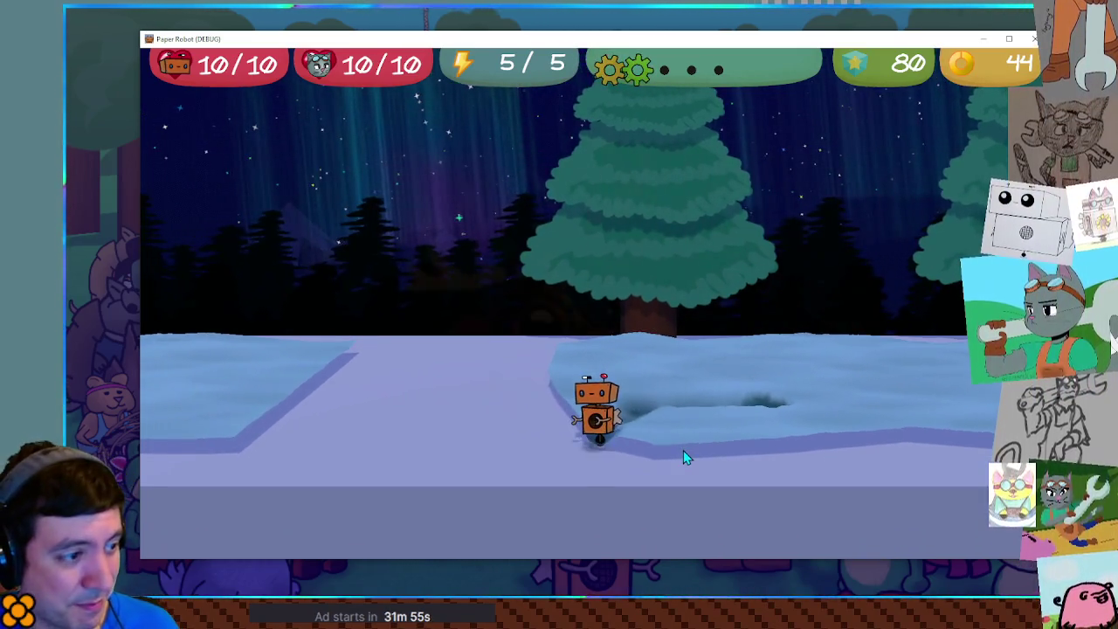
pyautogui.press('d')
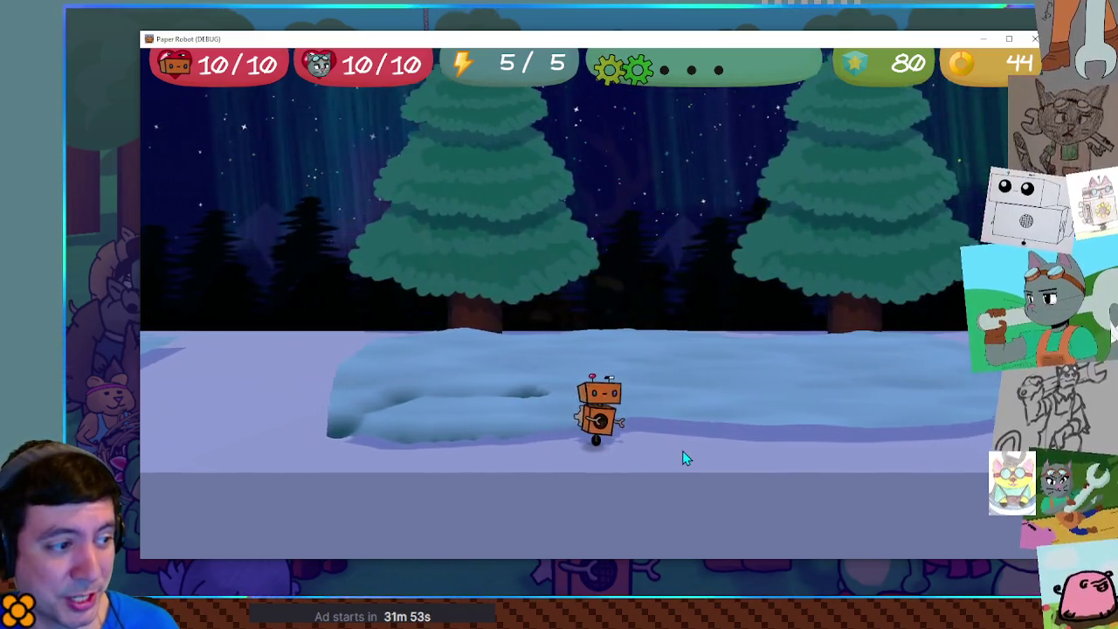
pyautogui.press('a')
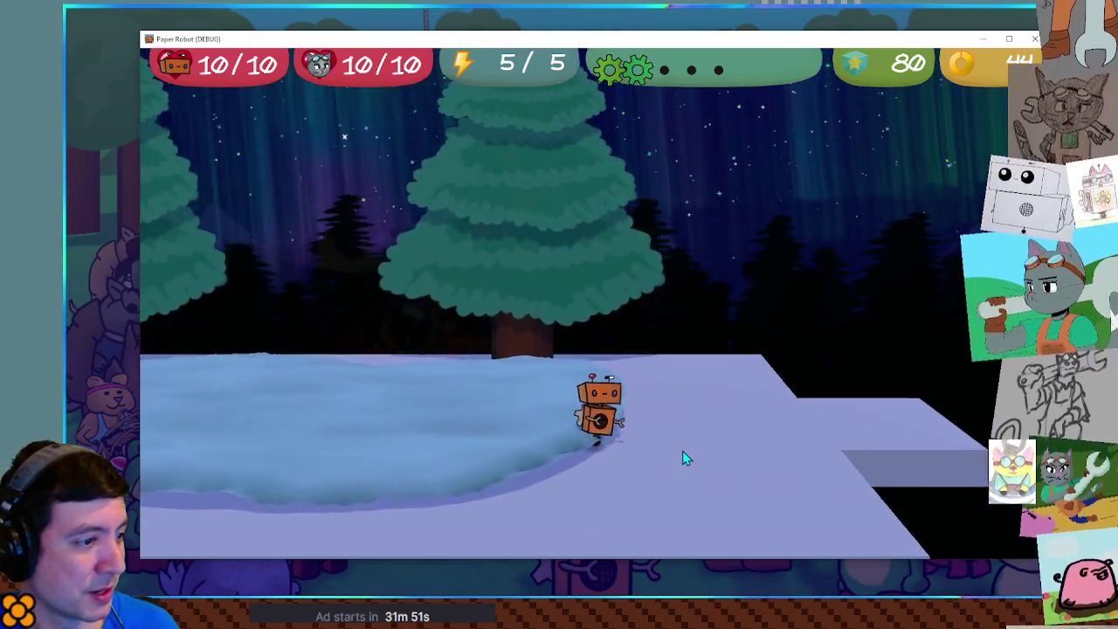
pyautogui.press('a')
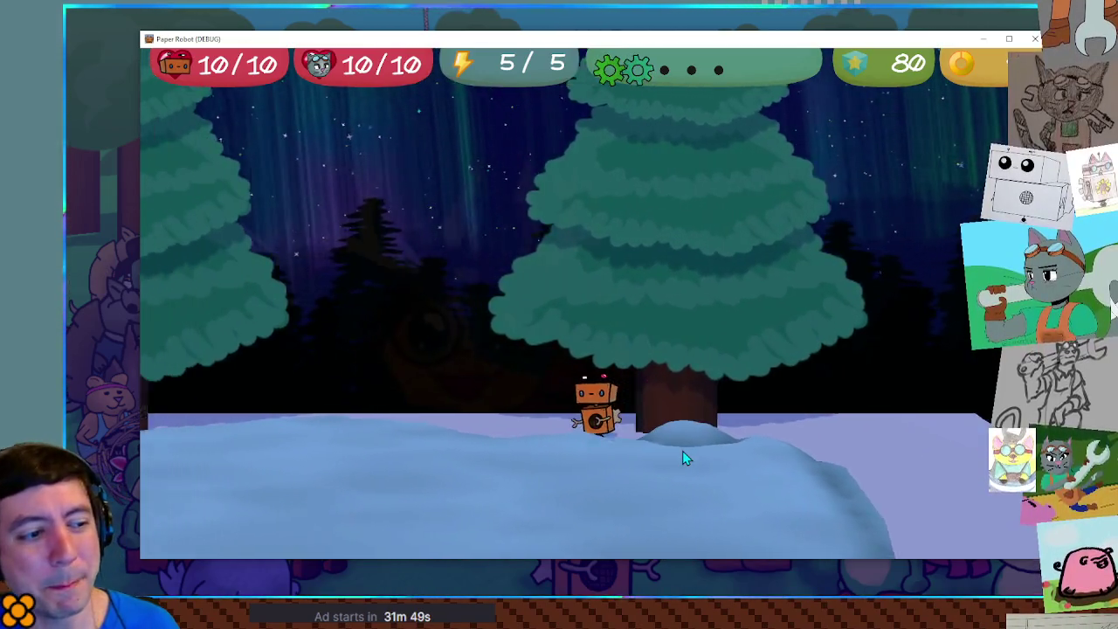
pyautogui.press('a')
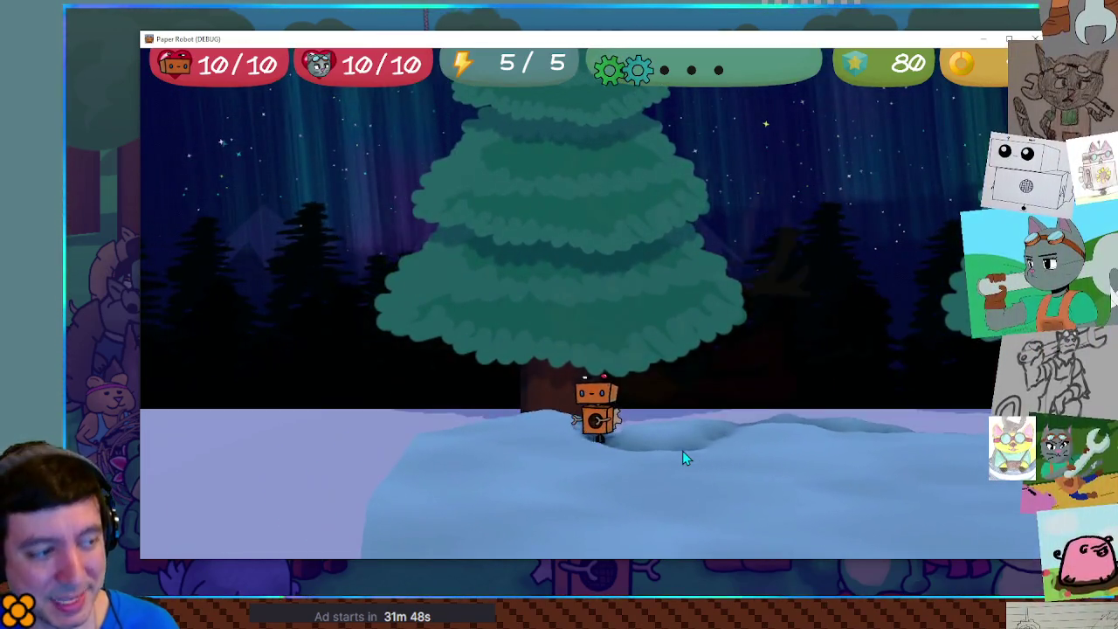
pyautogui.press('a')
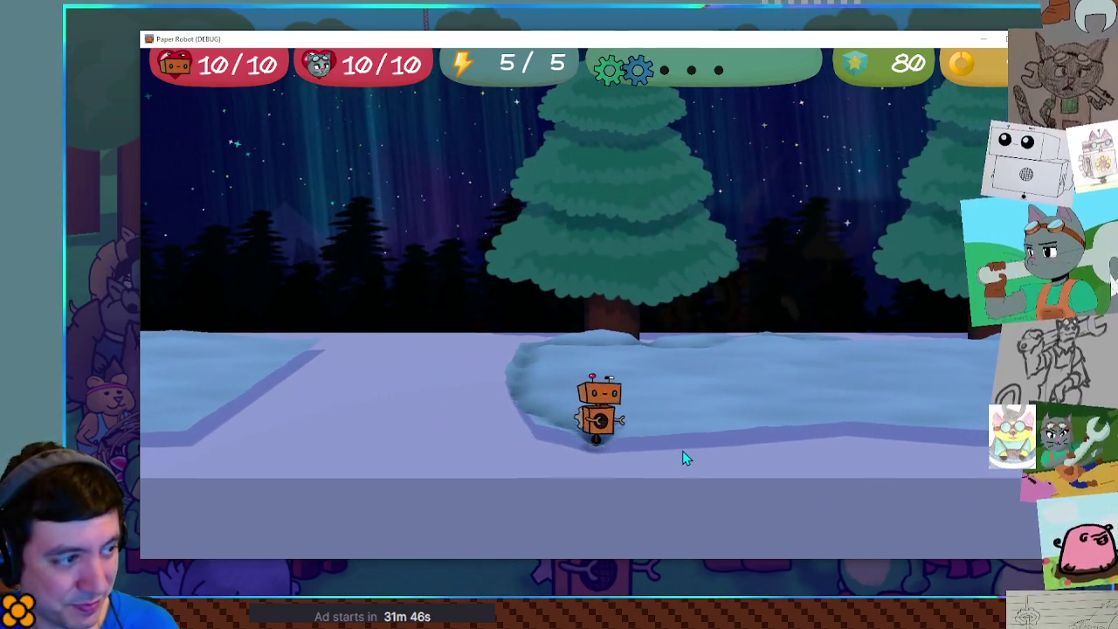
pyautogui.press('a')
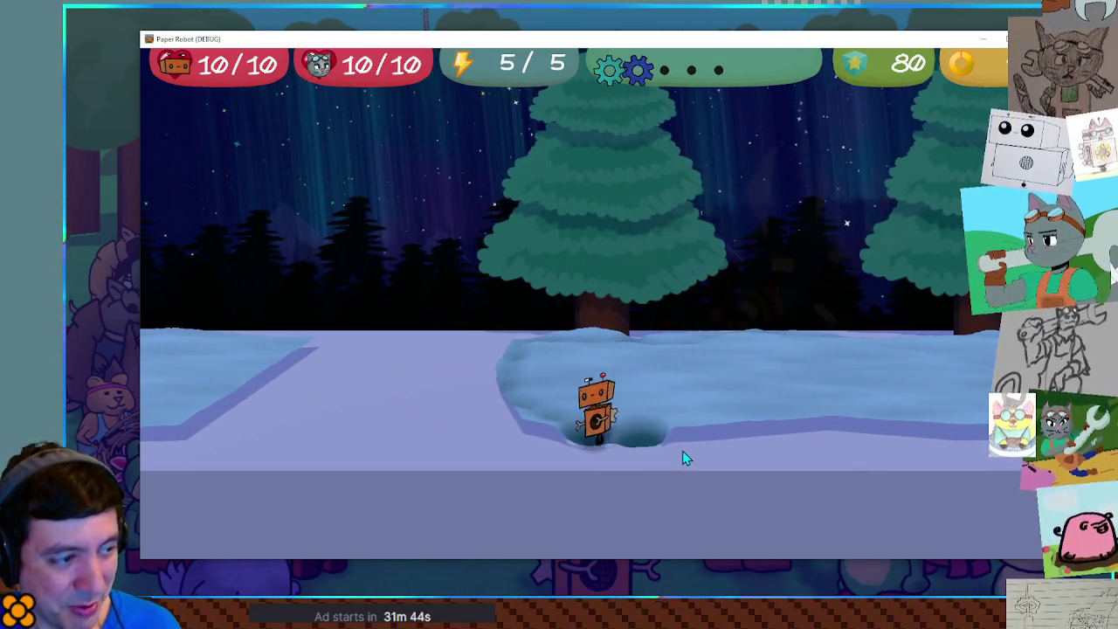
pyautogui.press('a')
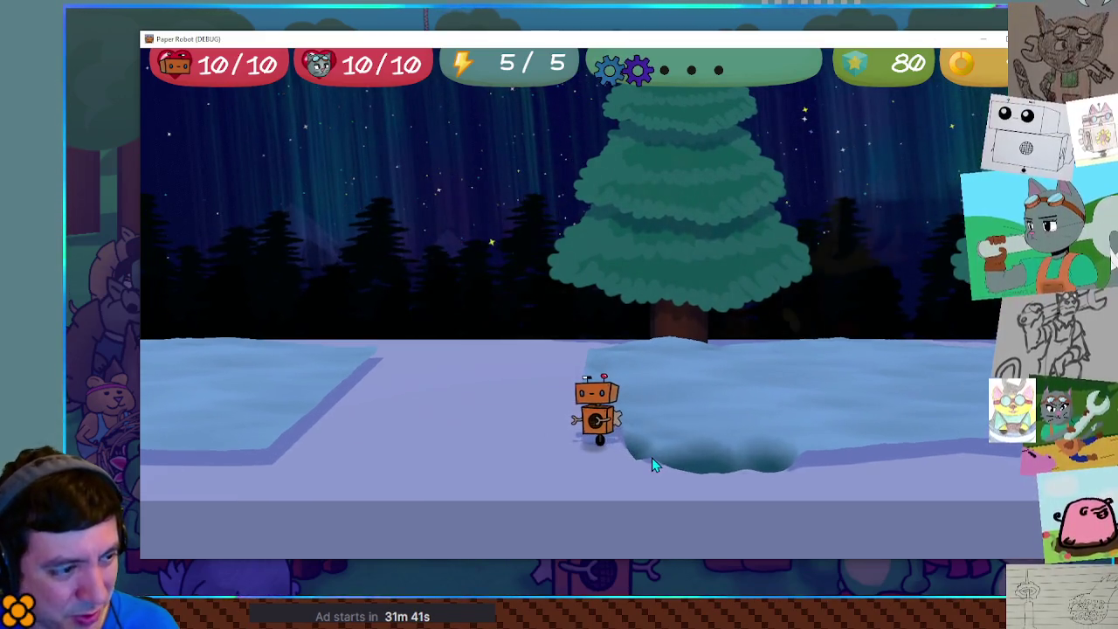
pyautogui.press('d')
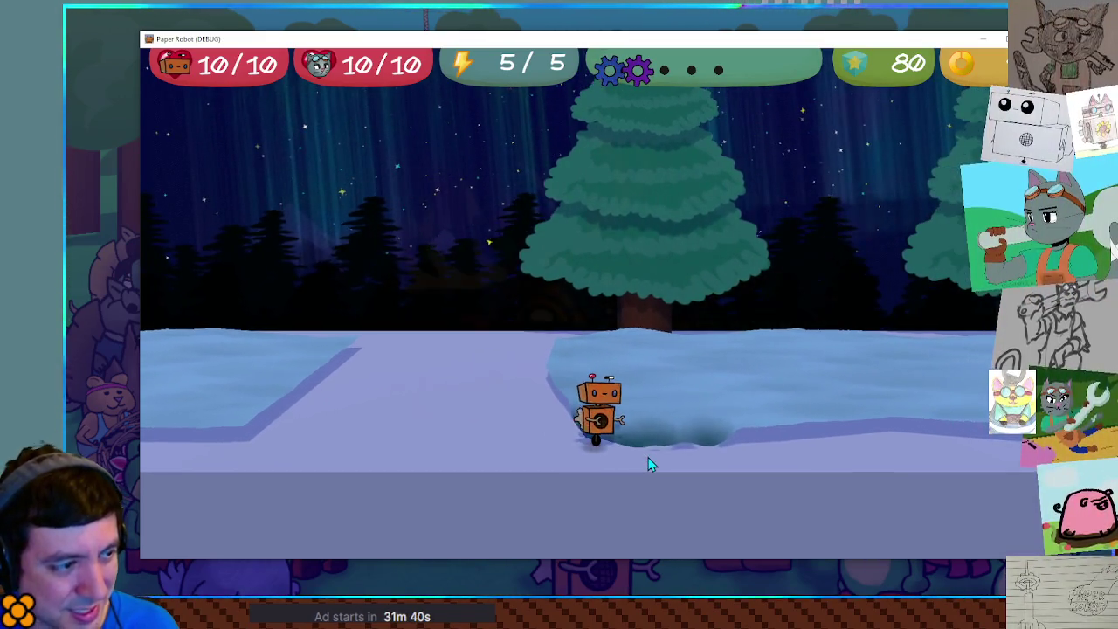
# Step: Swing the camera around, then walk the robot toward the camera and left across the snow patches
pyautogui.press('w')
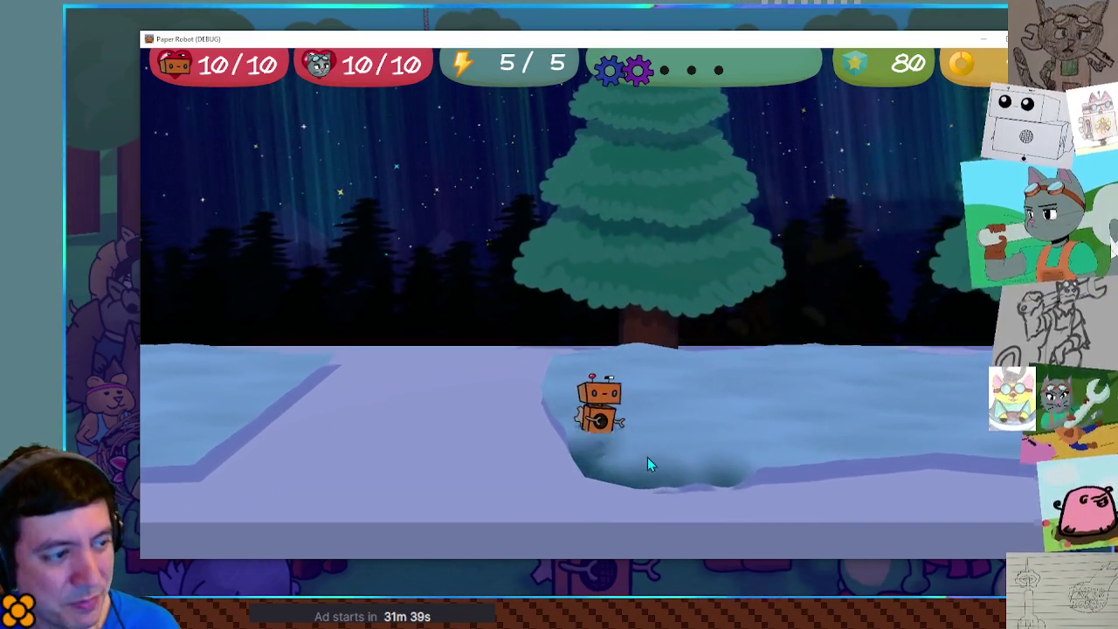
pyautogui.press('s')
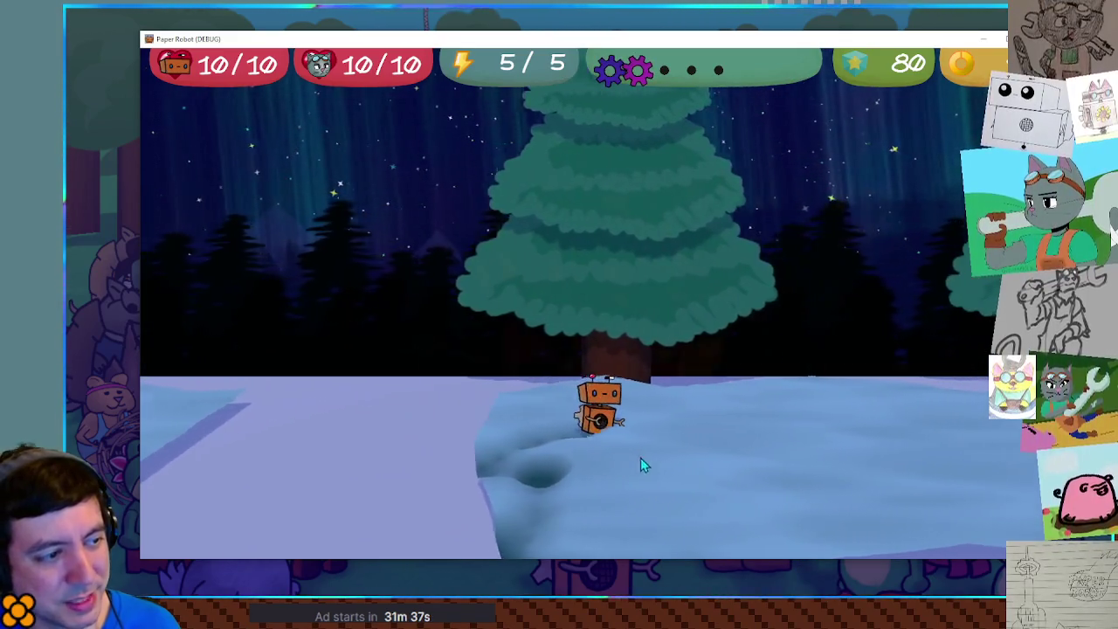
pyautogui.press('a')
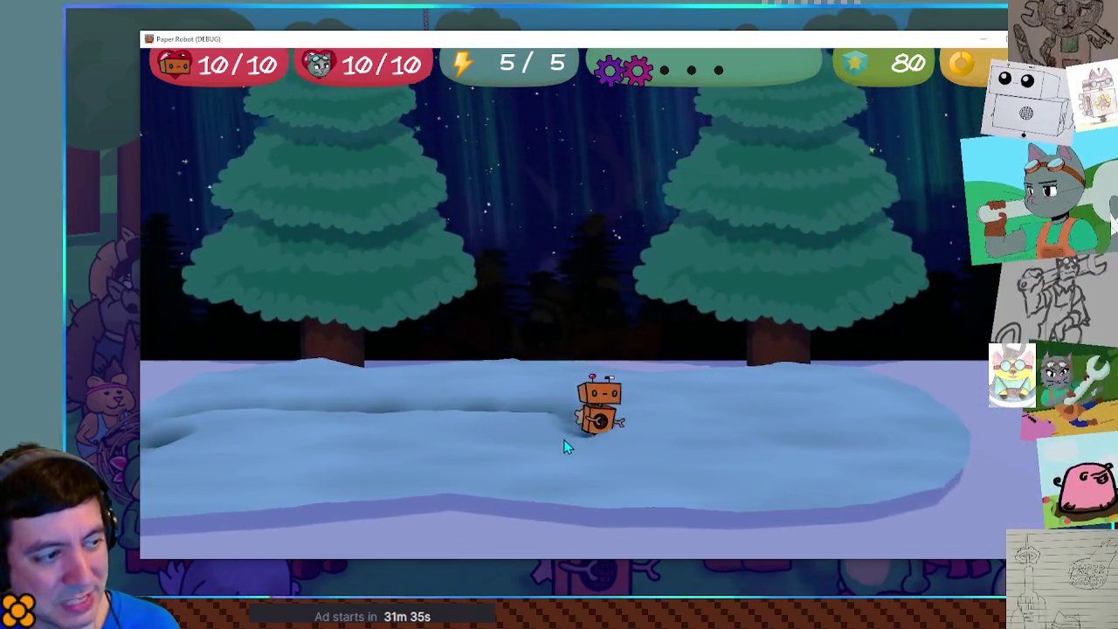
pyautogui.press('s')
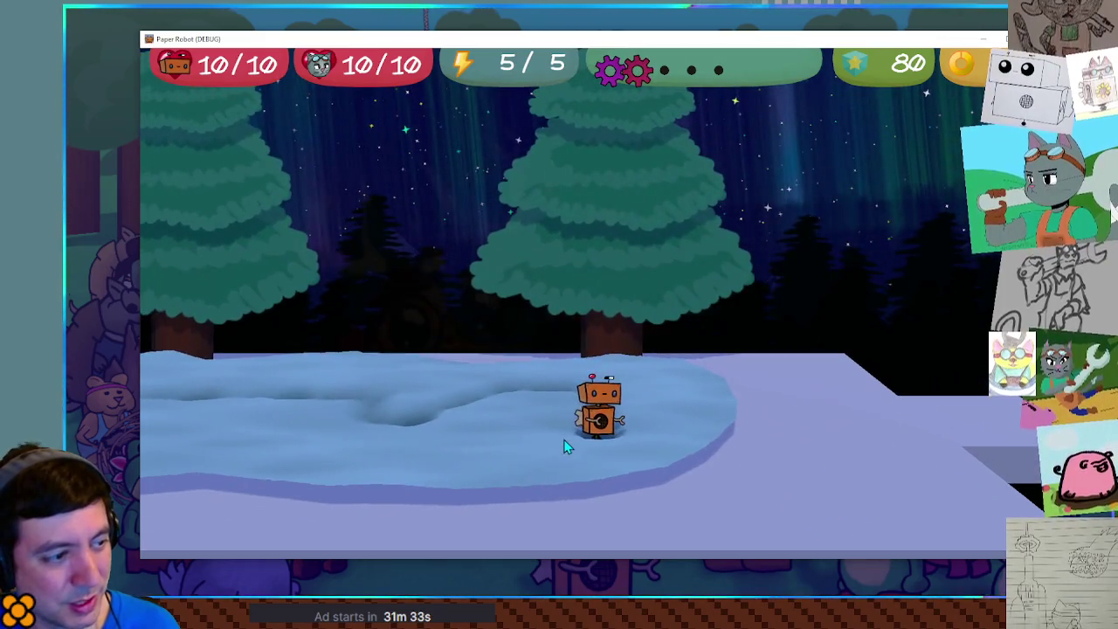
pyautogui.press('a')
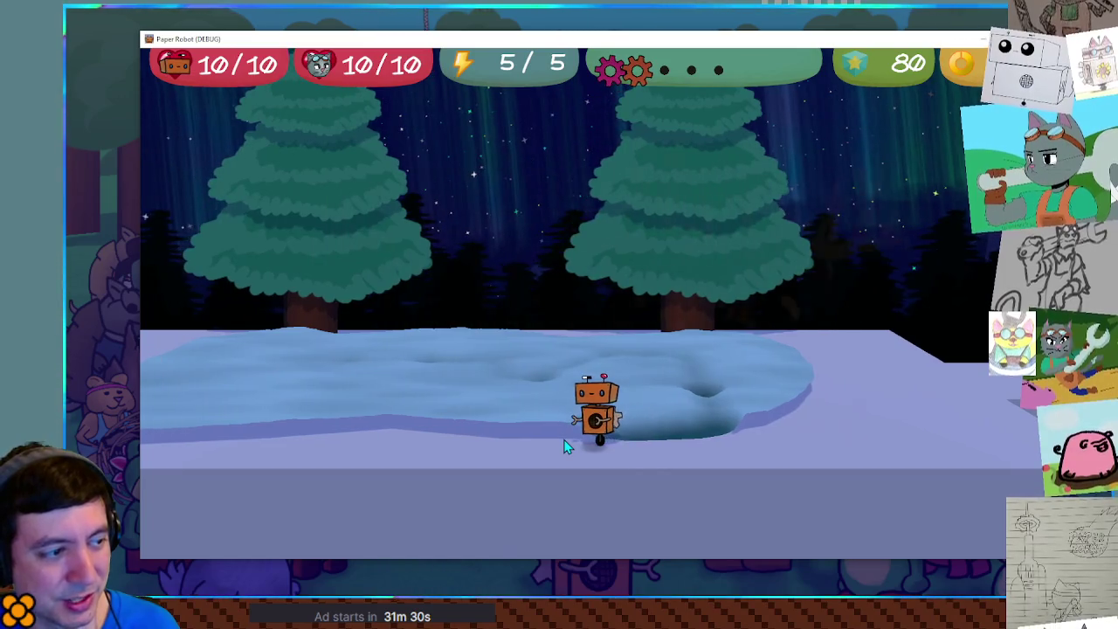
pyautogui.press('a')
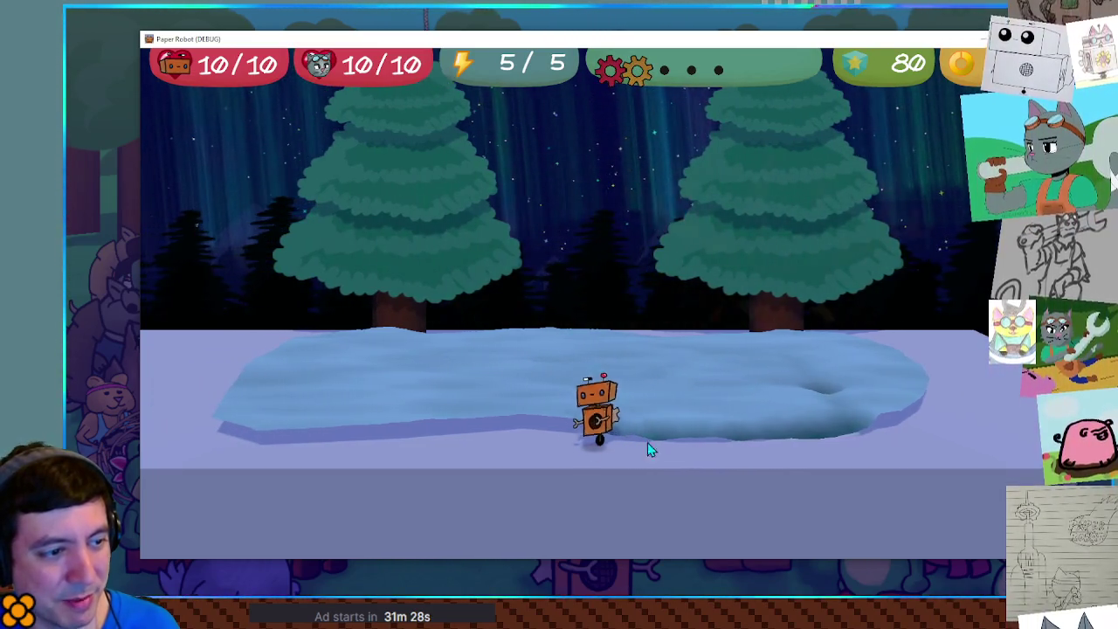
pyautogui.press('a')
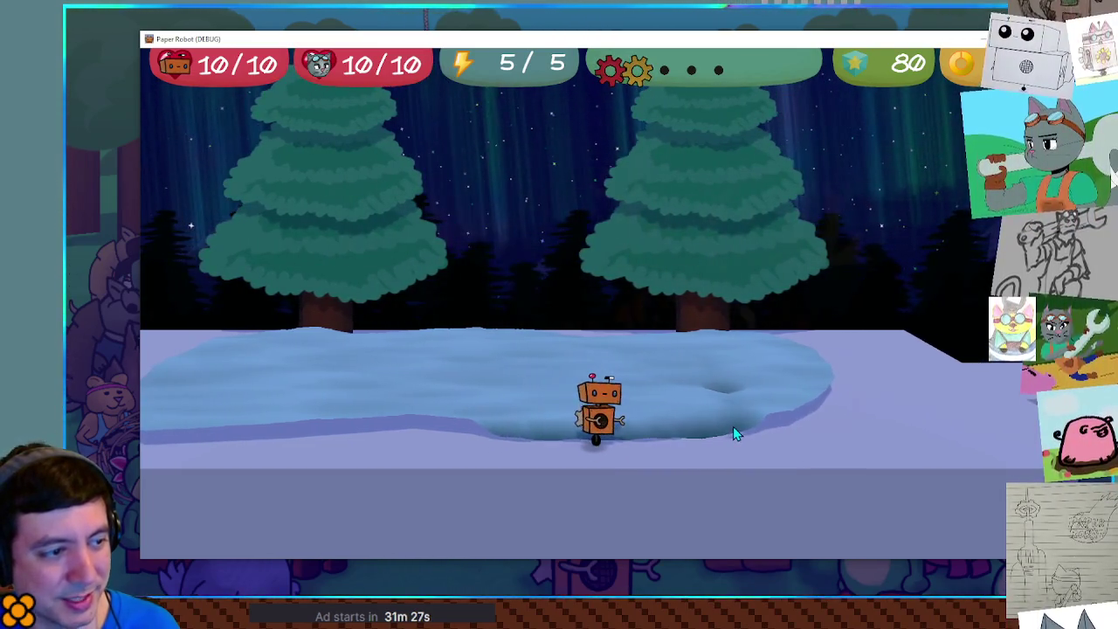
pyautogui.press('a')
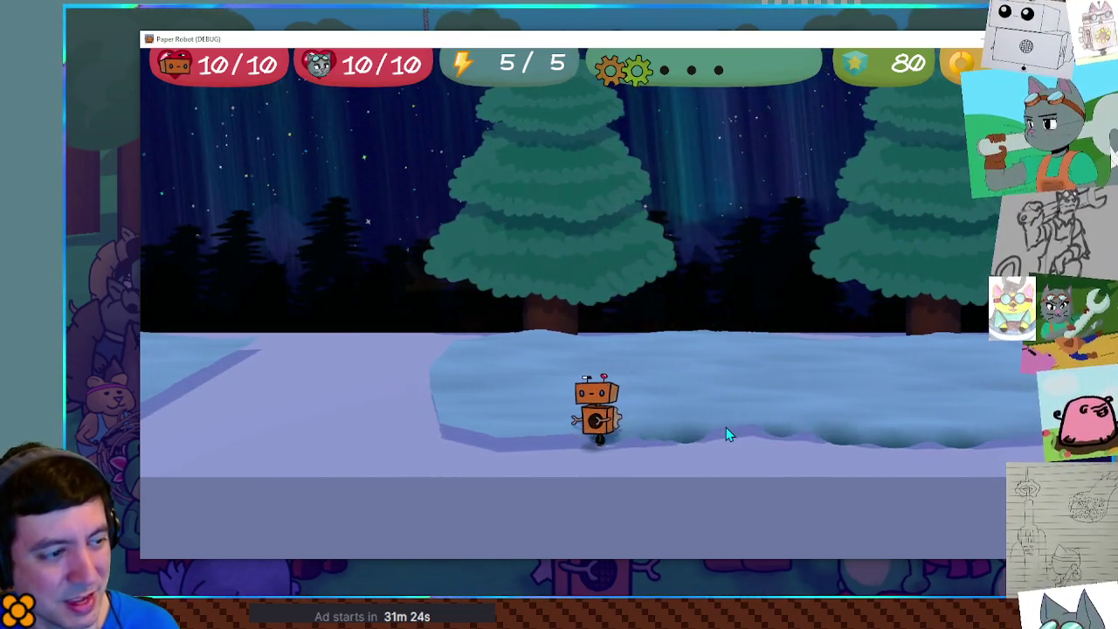
pyautogui.press('a')
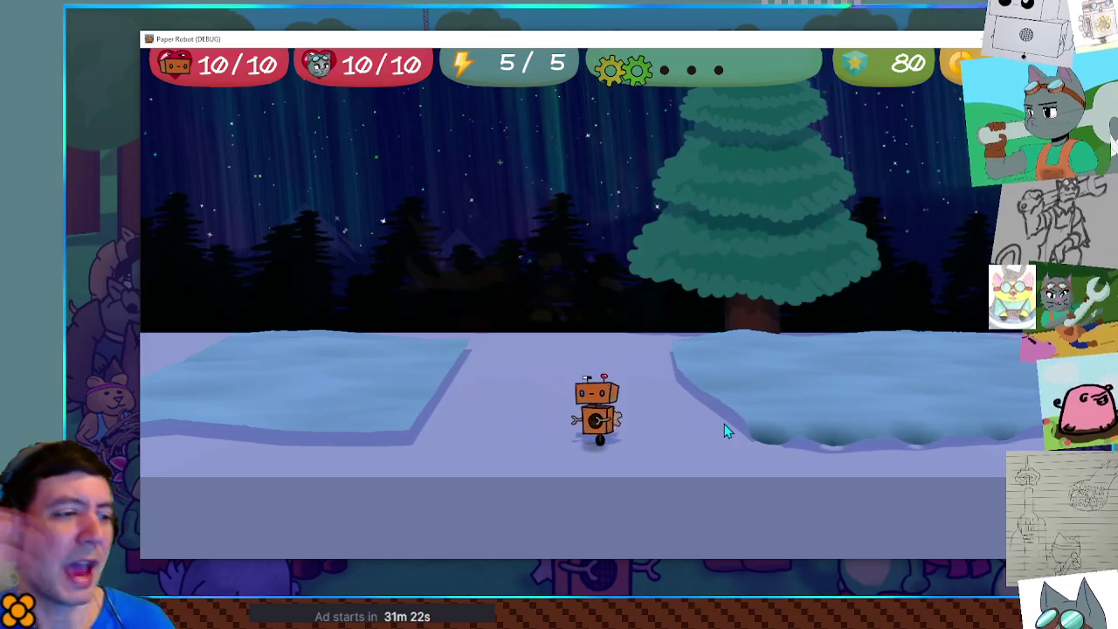
pyautogui.press('d')
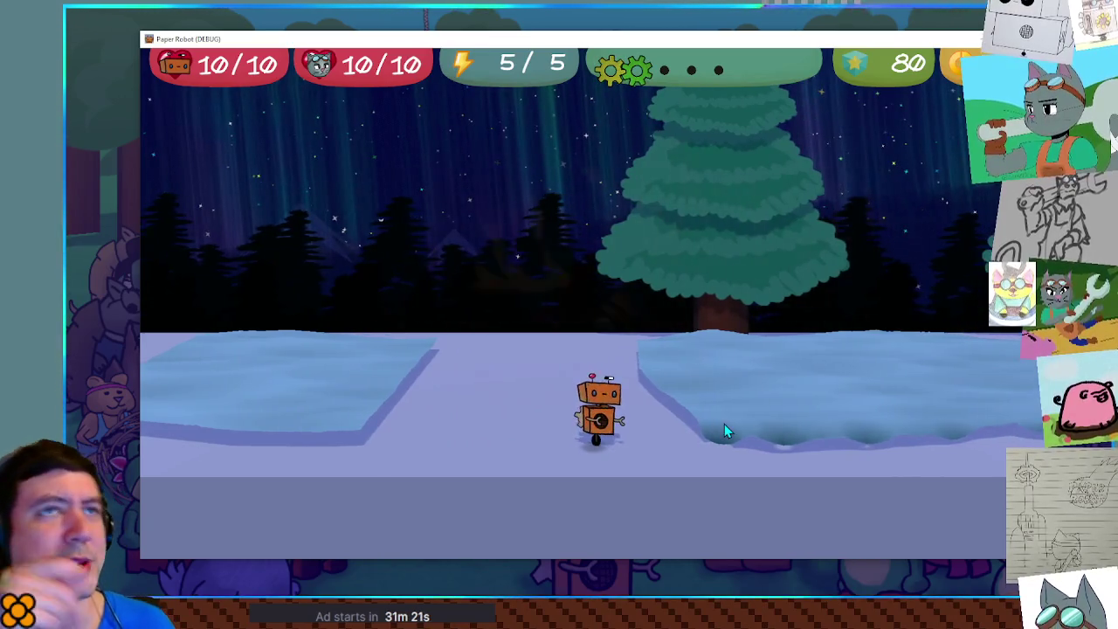
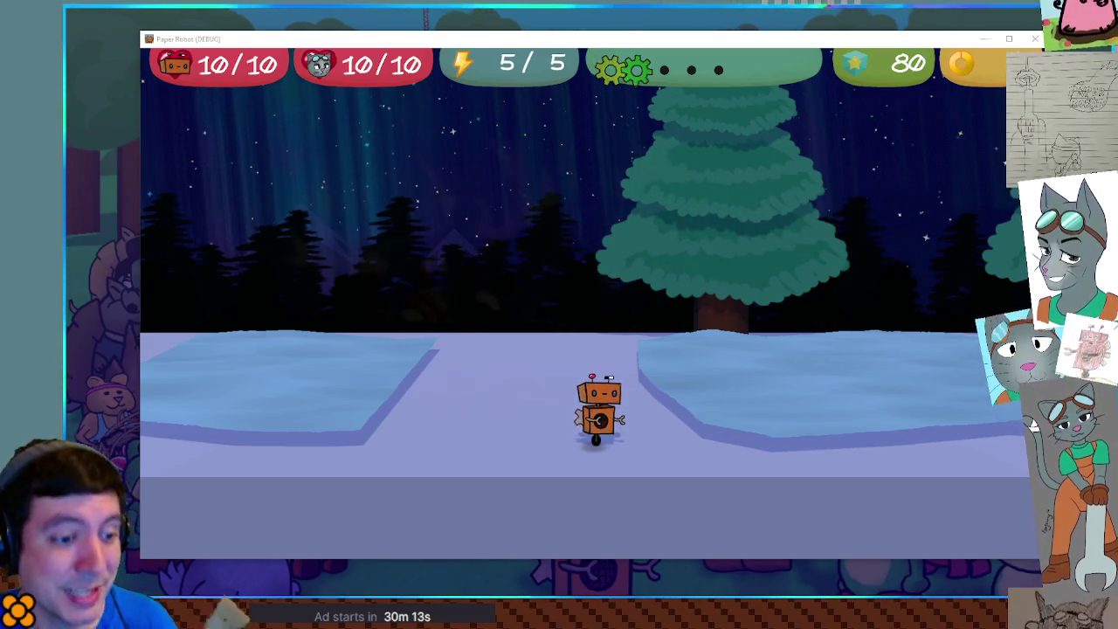
# Step: Close the running game window and switch to the 3D scene view
pyautogui.click(957, 580)
pyautogui.click(544, 35)
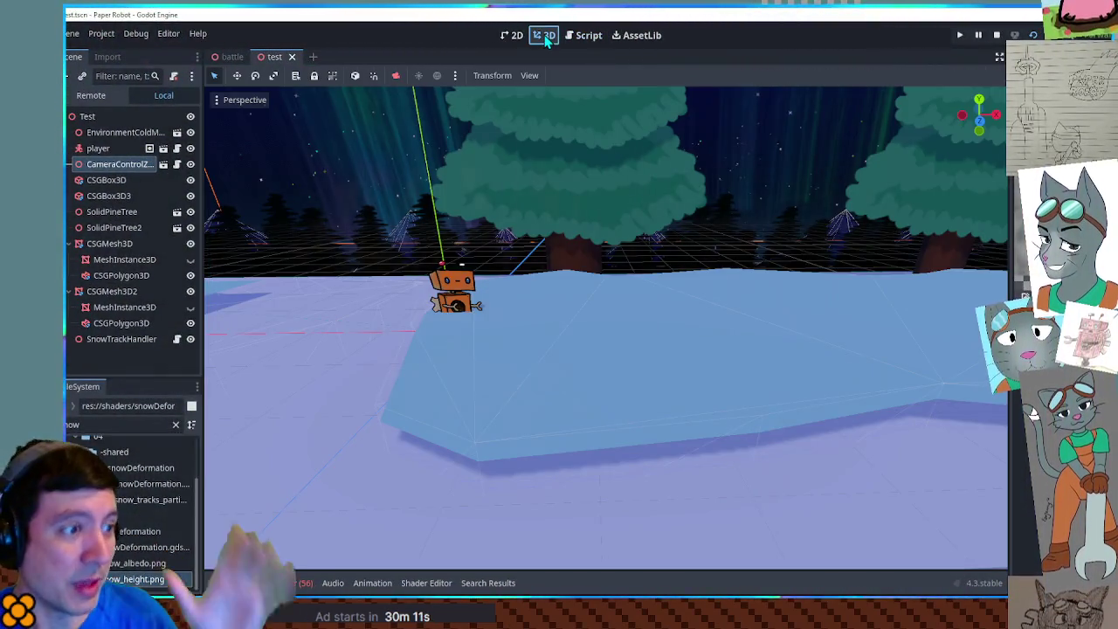
pyautogui.scroll(-5, 612, 149)
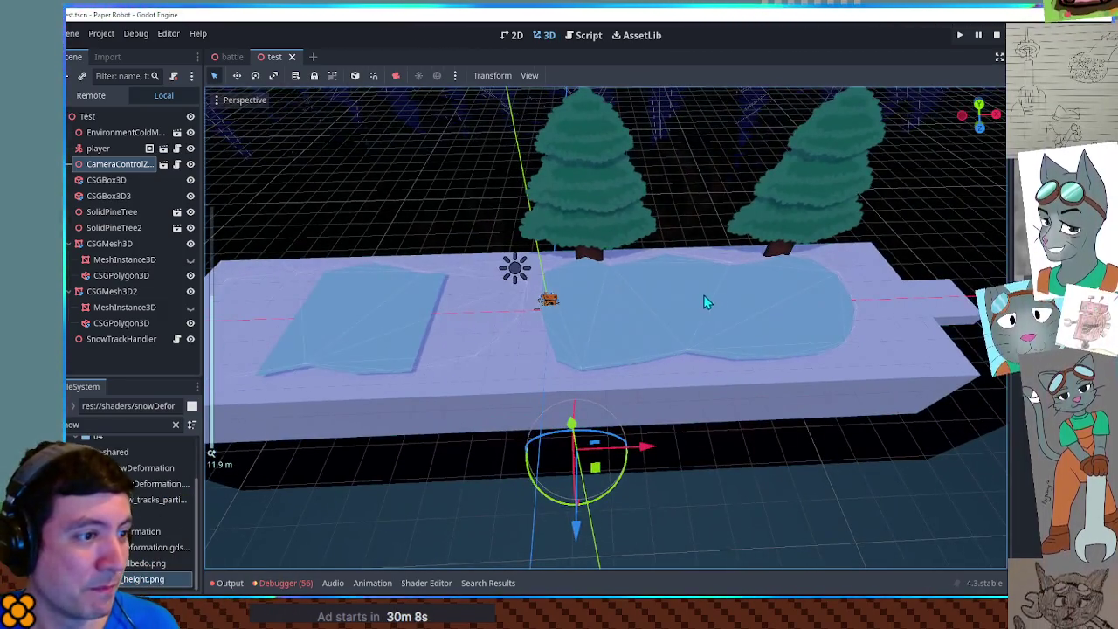
# Step: Select the right snow patch mesh, then the scene's root Test node
pyautogui.click(693, 294)
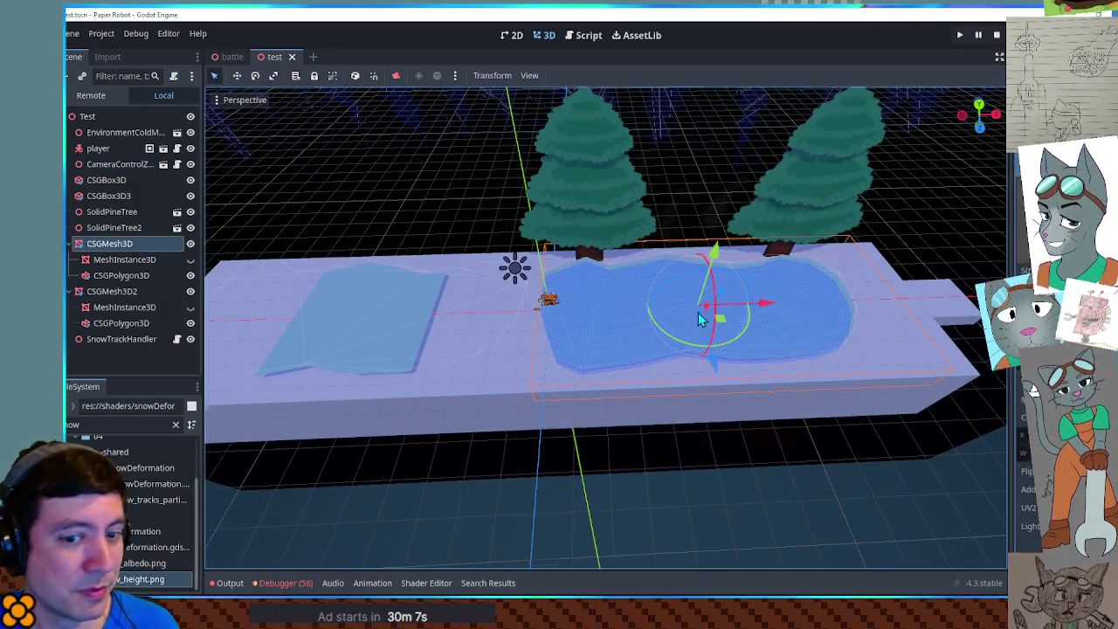
pyautogui.scroll(3, 695, 341)
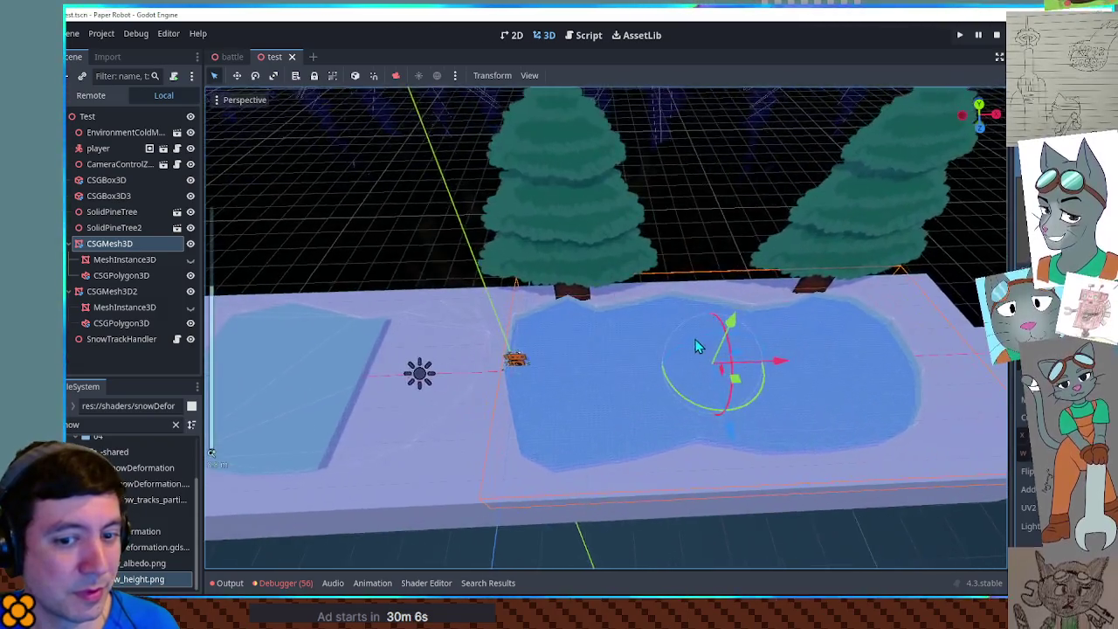
pyautogui.scroll(-2, 696, 358)
pyautogui.scroll(2, 699, 379)
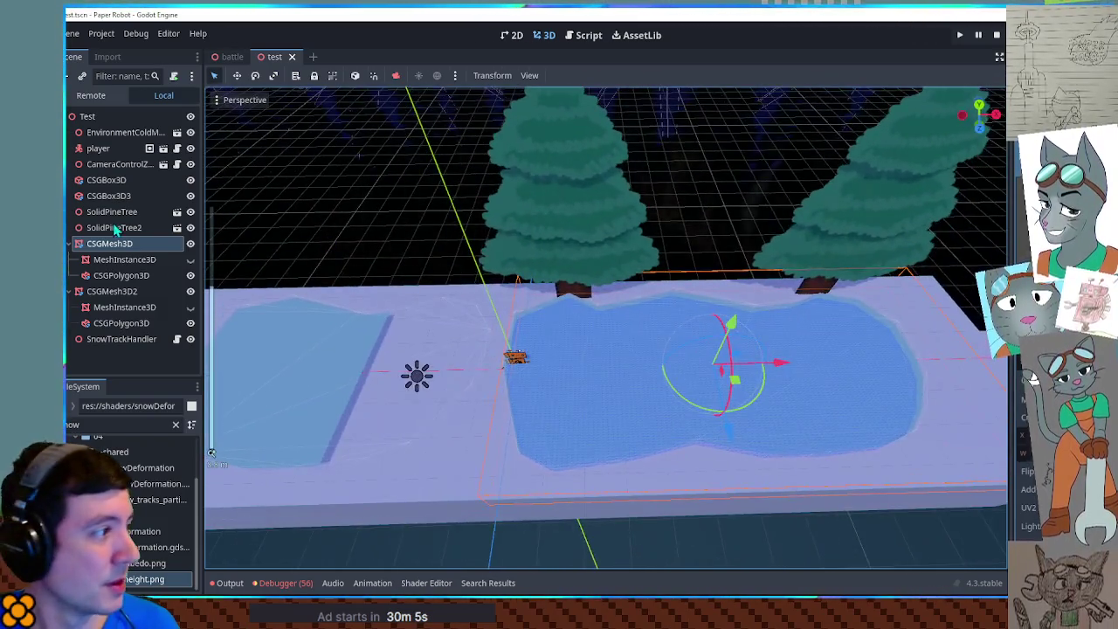
pyautogui.click(115, 118)
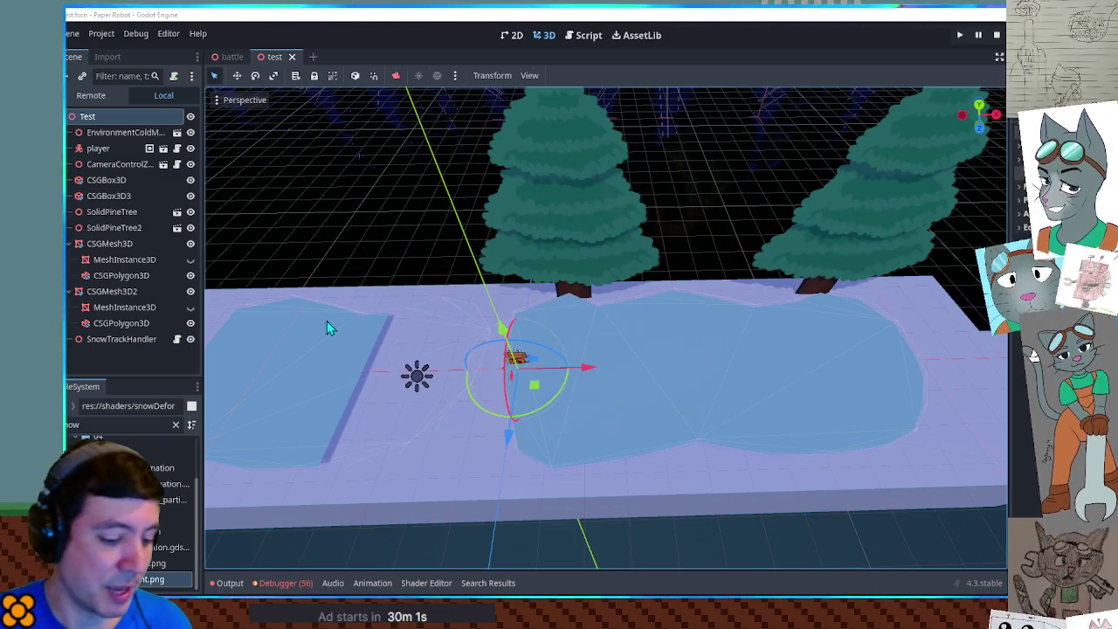
pyautogui.hotkey('ctrl', 'v')
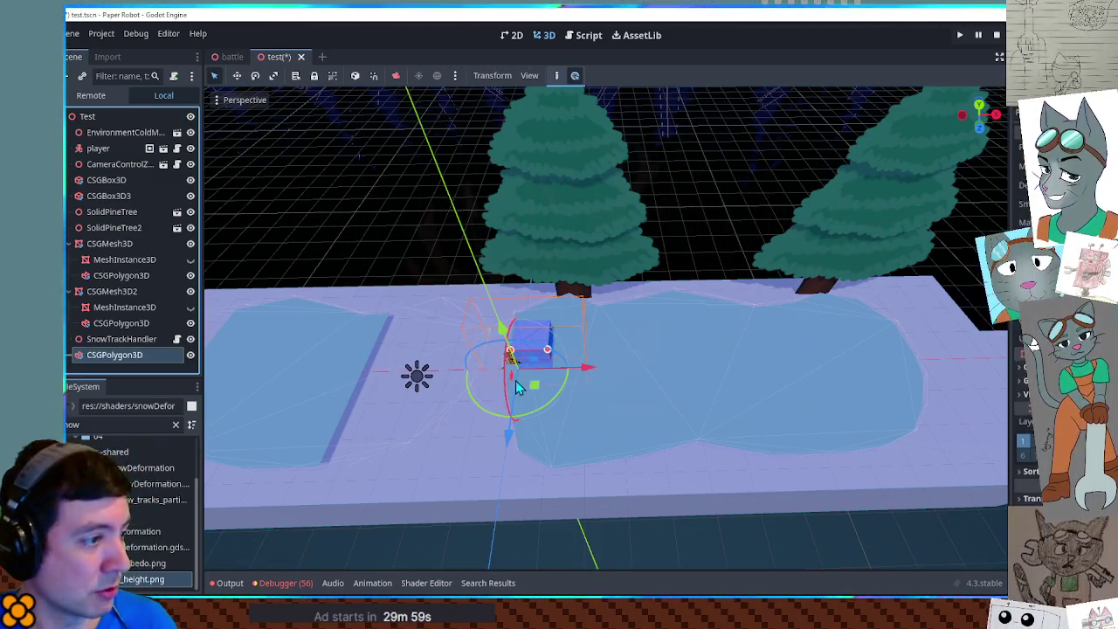
pyautogui.moveTo(513, 324); pyautogui.dragTo(504, 339)
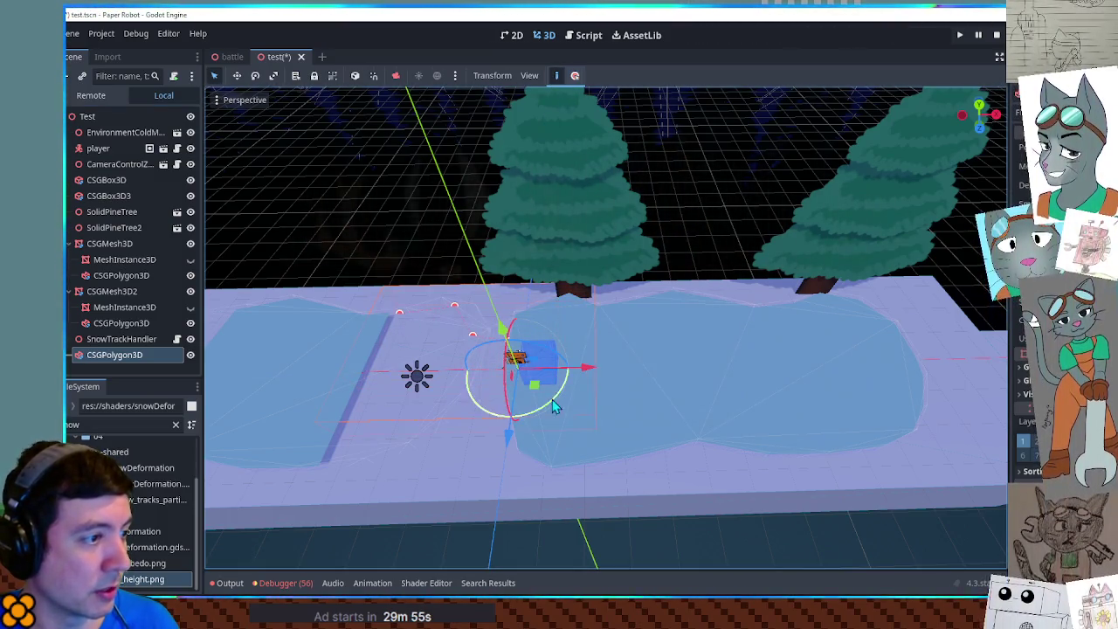
pyautogui.hotkey('ctrl', 'z')
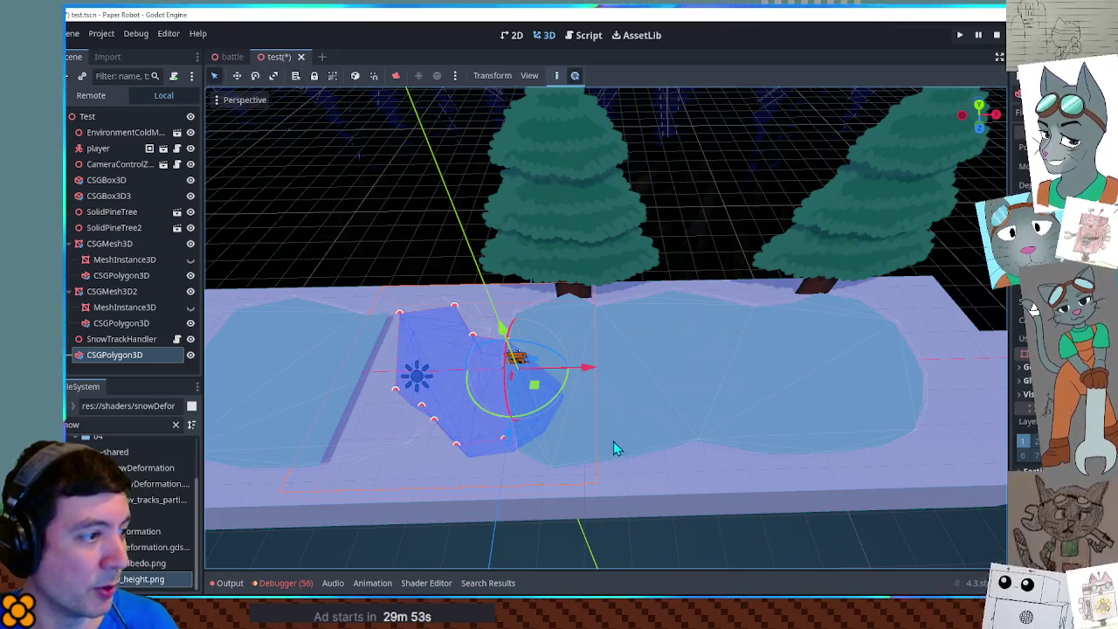
pyautogui.click(700, 540)
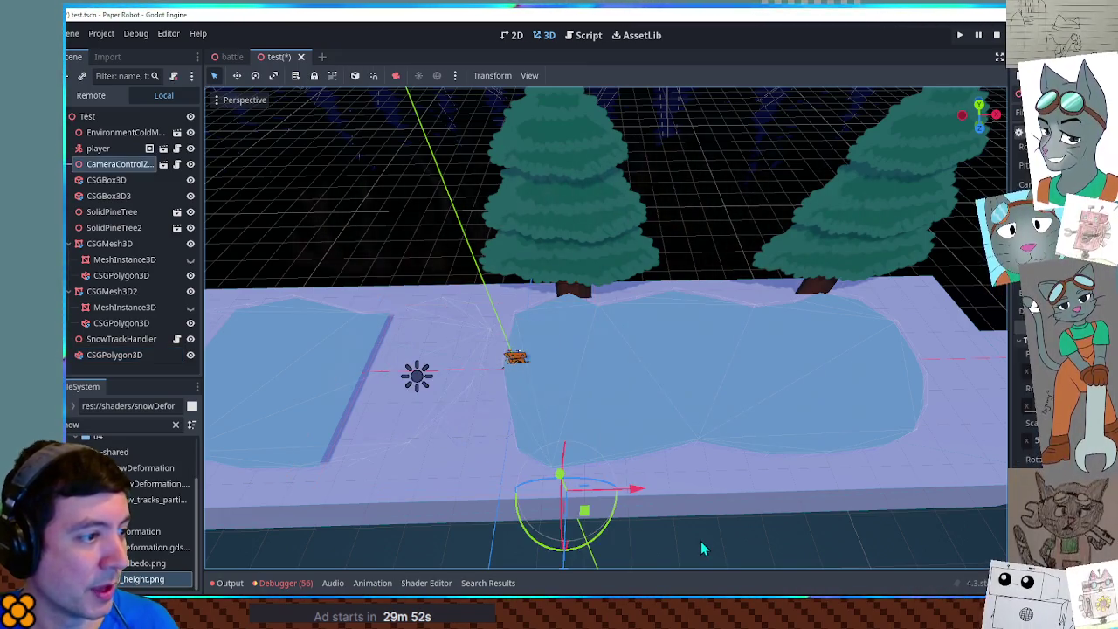
pyautogui.click(115, 355)
pyautogui.moveTo(499, 325); pyautogui.dragTo(504, 324)
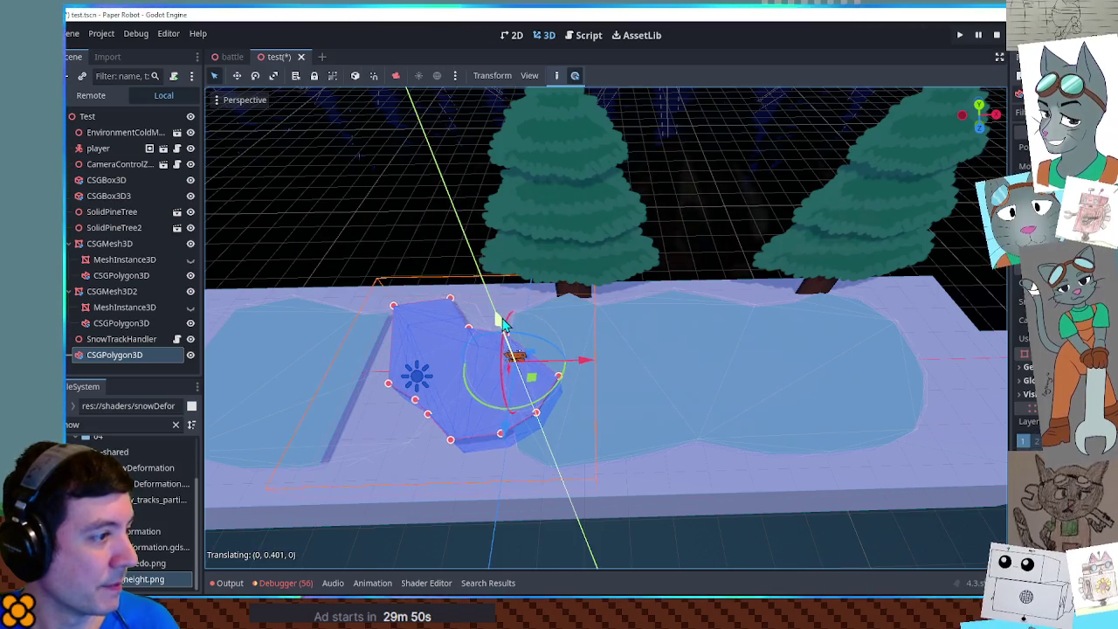
pyautogui.click(737, 541)
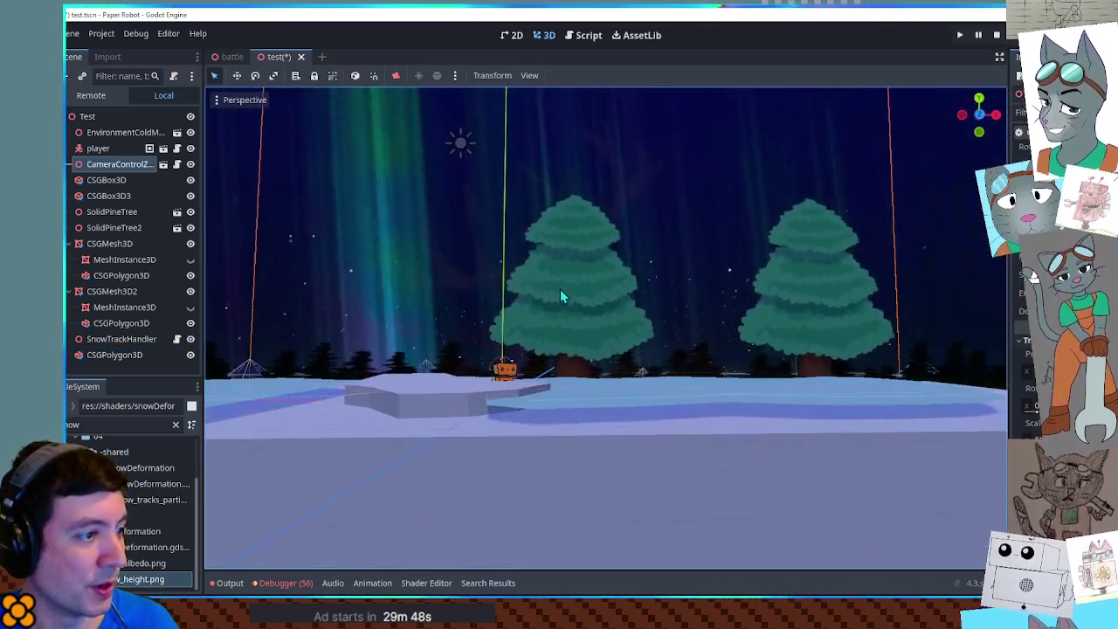
pyautogui.moveTo(560, 291); pyautogui.dragTo(565, 360)
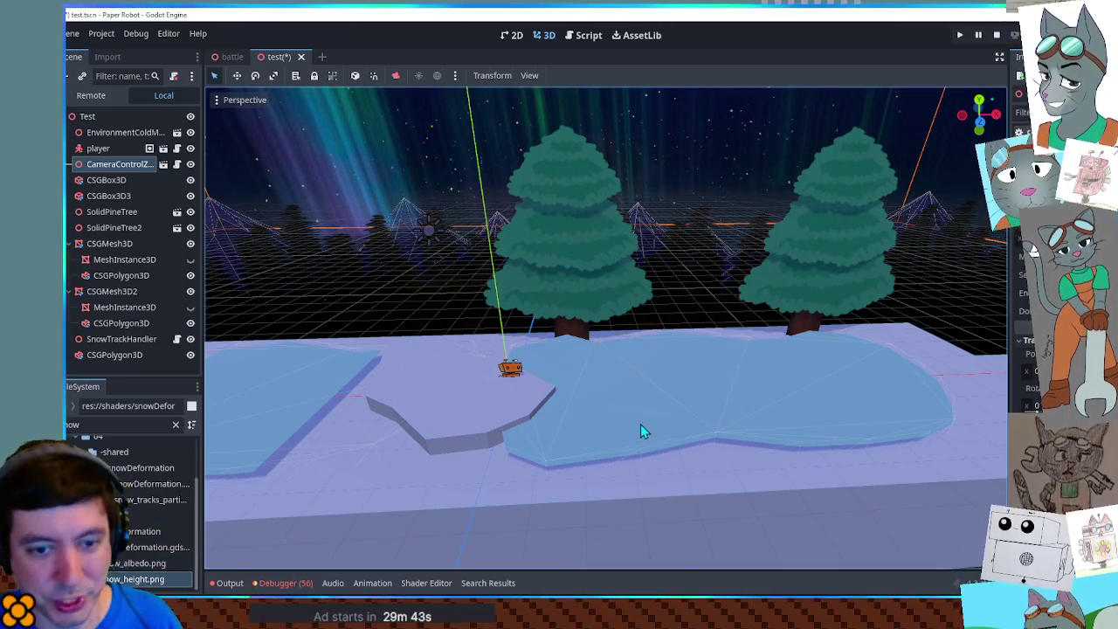
pyautogui.click(131, 354)
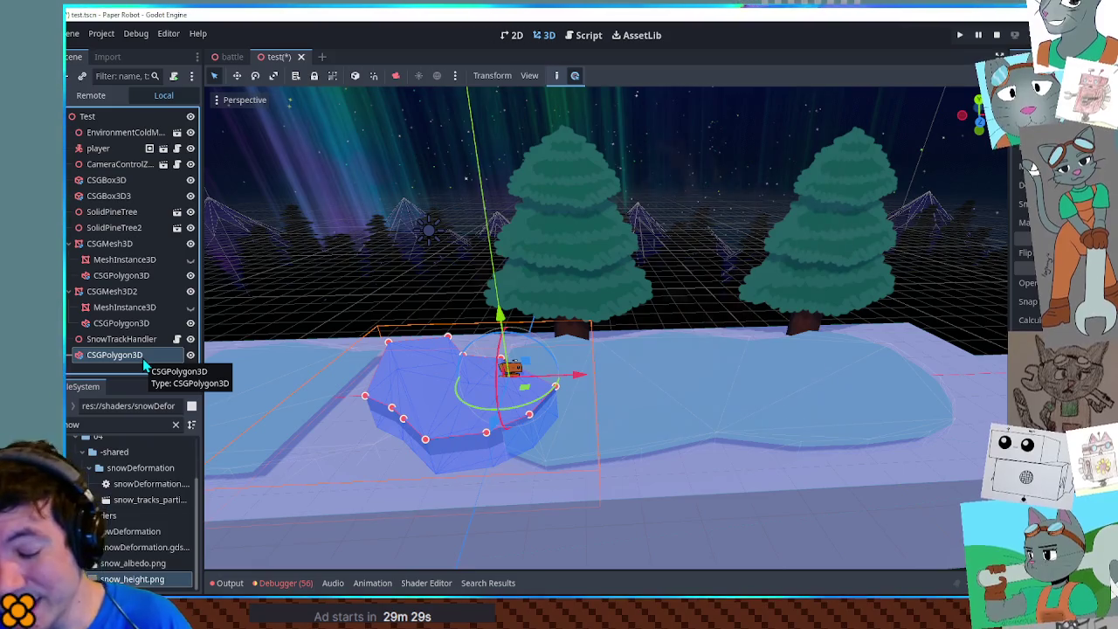
pyautogui.press('Delete')
pyautogui.press('Return')
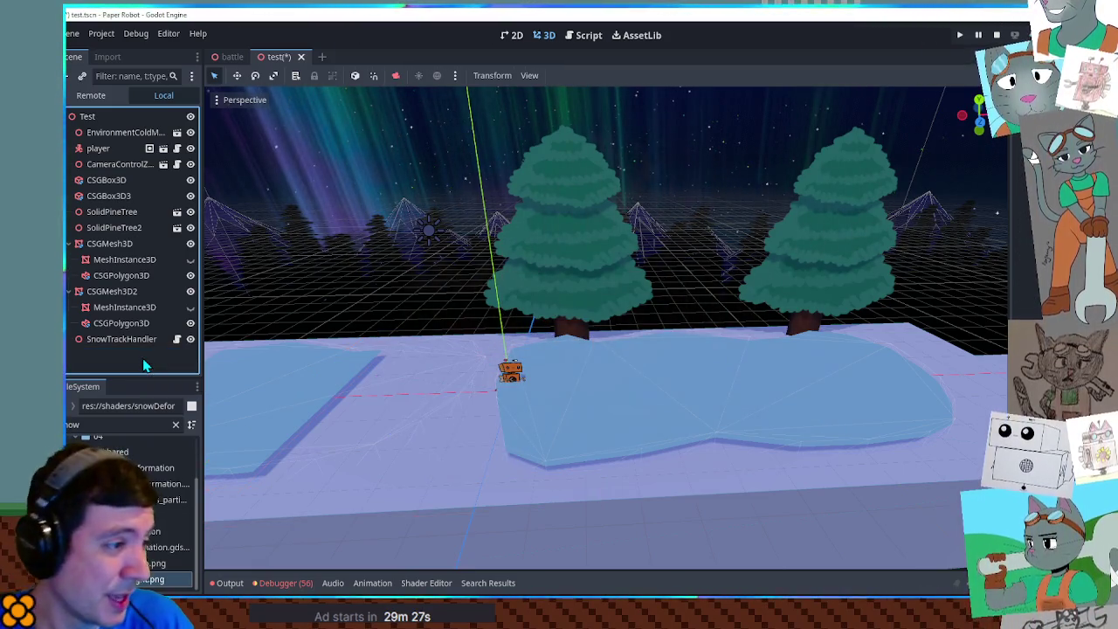
pyautogui.scroll(-5, 373, 184)
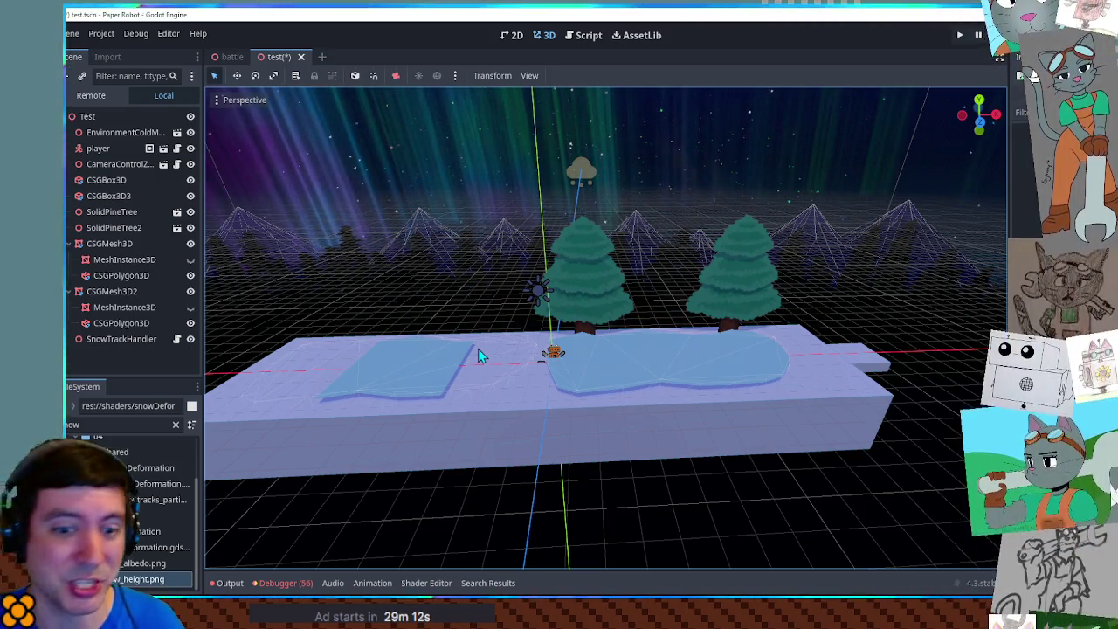
# Step: Drag one corner of the right snow patch's CSGPolygon3D outline outward
pyautogui.scroll(5, 576, 402)
pyautogui.click(624, 429)
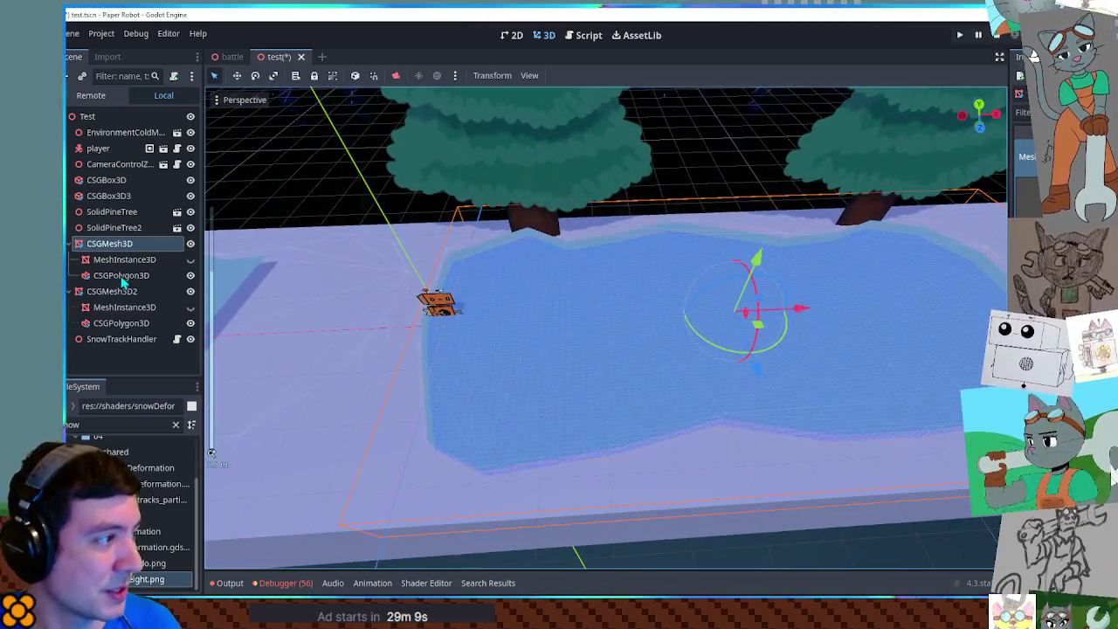
pyautogui.click(122, 275)
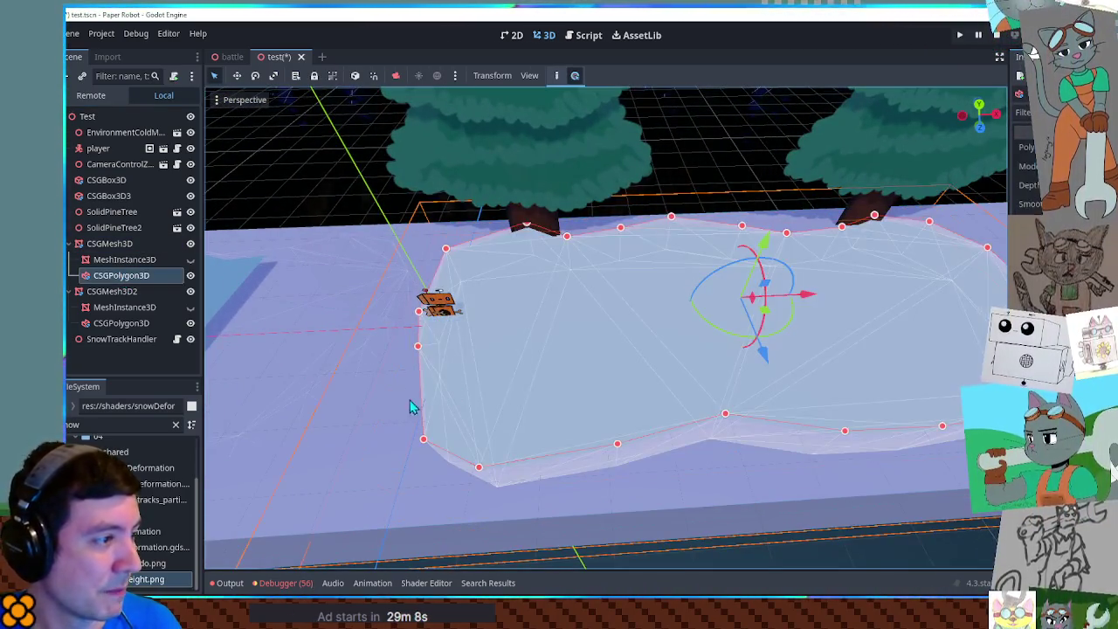
pyautogui.moveTo(418, 346); pyautogui.dragTo(475, 336)
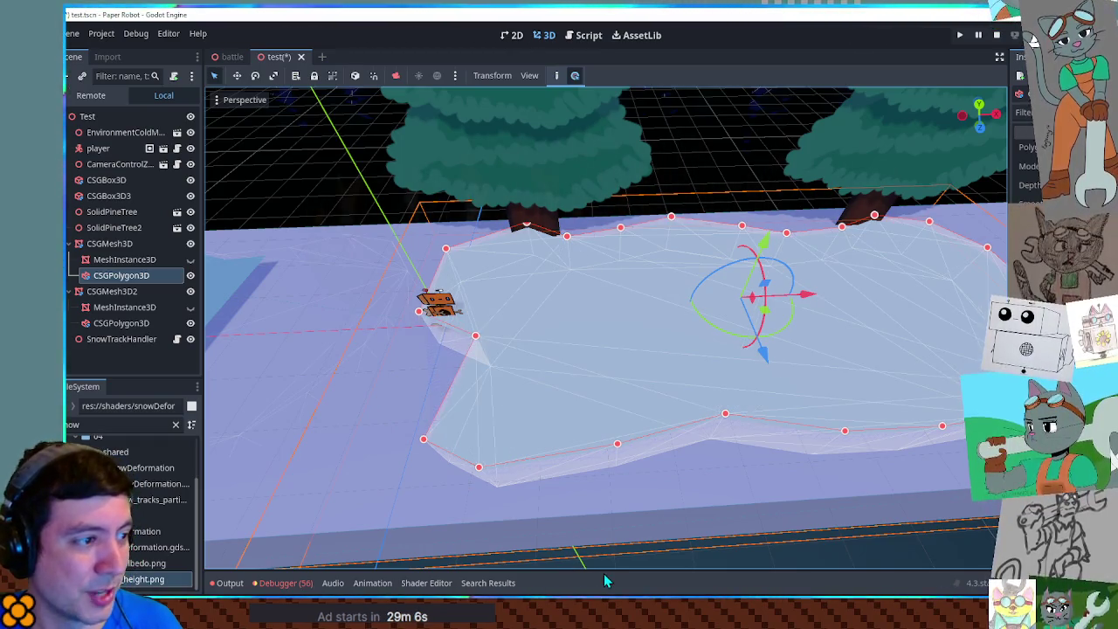
pyautogui.click(881, 551)
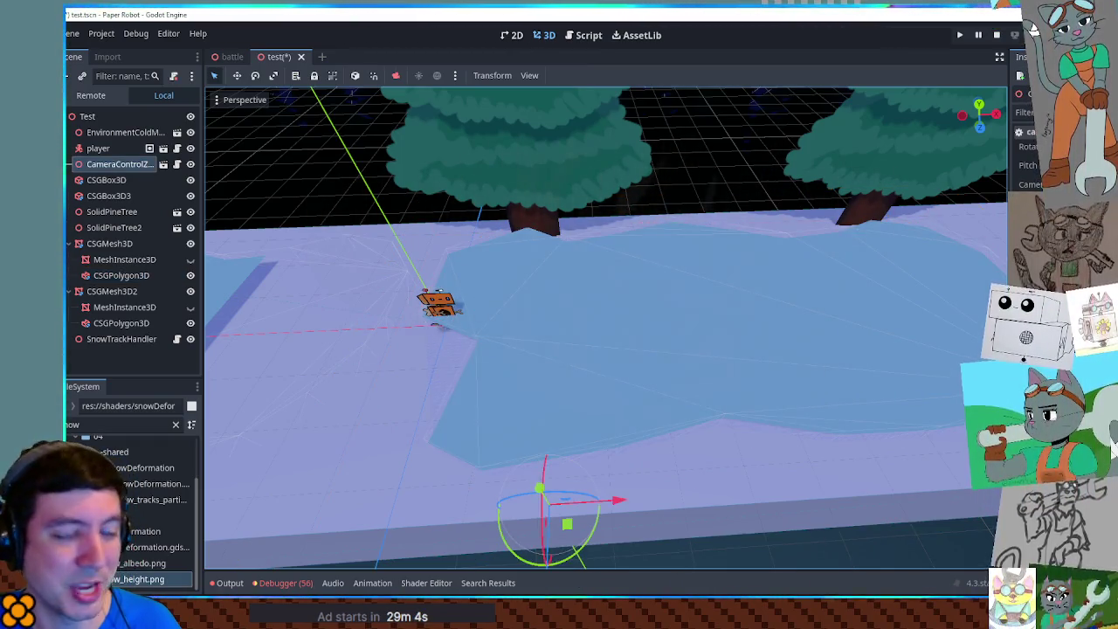
# Step: Add three points along the snow polygon's left edge and save the scene
pyautogui.click(519, 349)
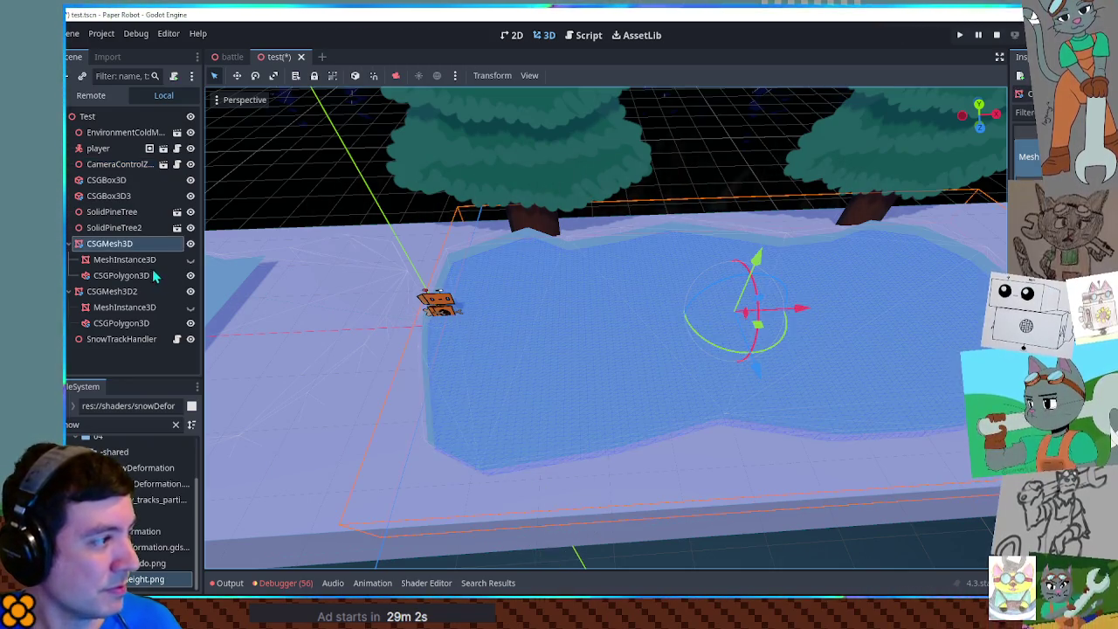
pyautogui.click(160, 275)
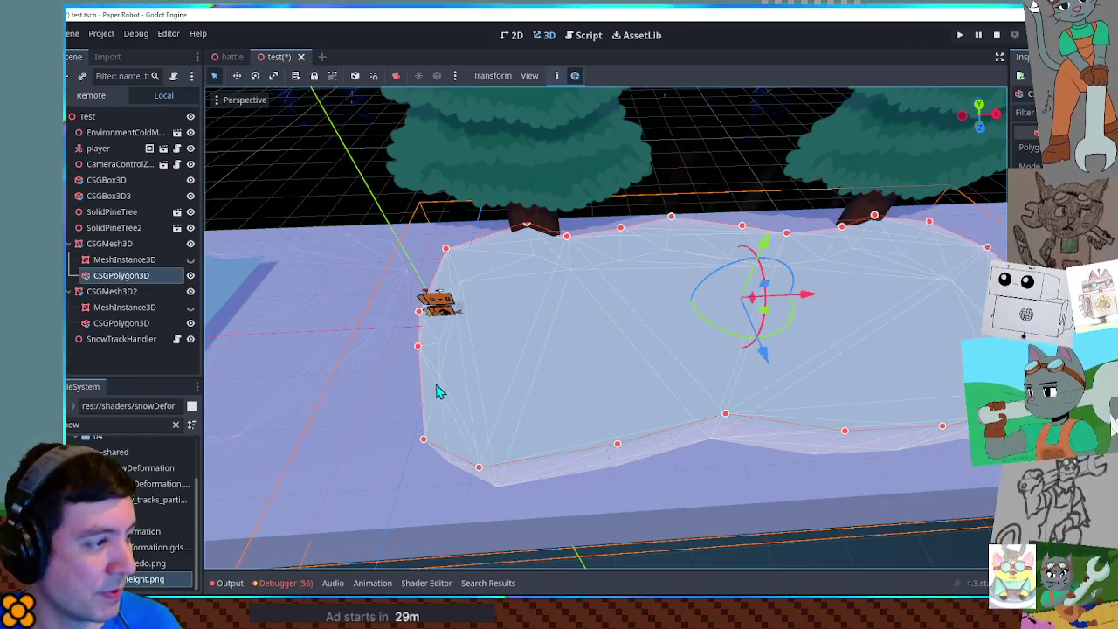
pyautogui.click(456, 377)
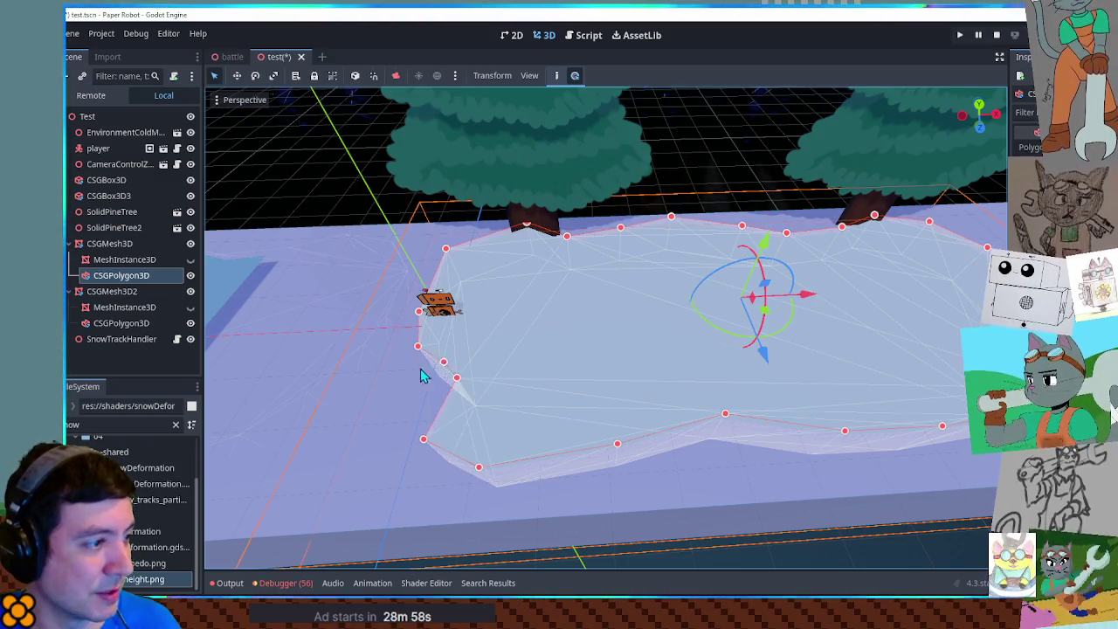
pyautogui.click(406, 373)
pyautogui.click(417, 395)
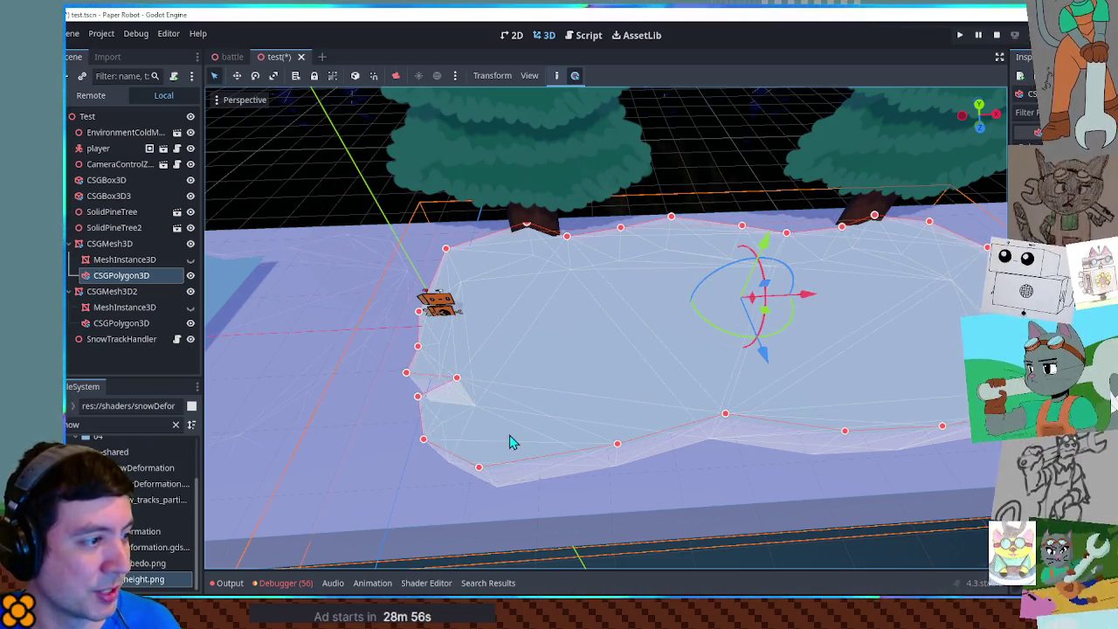
pyautogui.click(853, 554)
pyautogui.scroll(2, 771, 372)
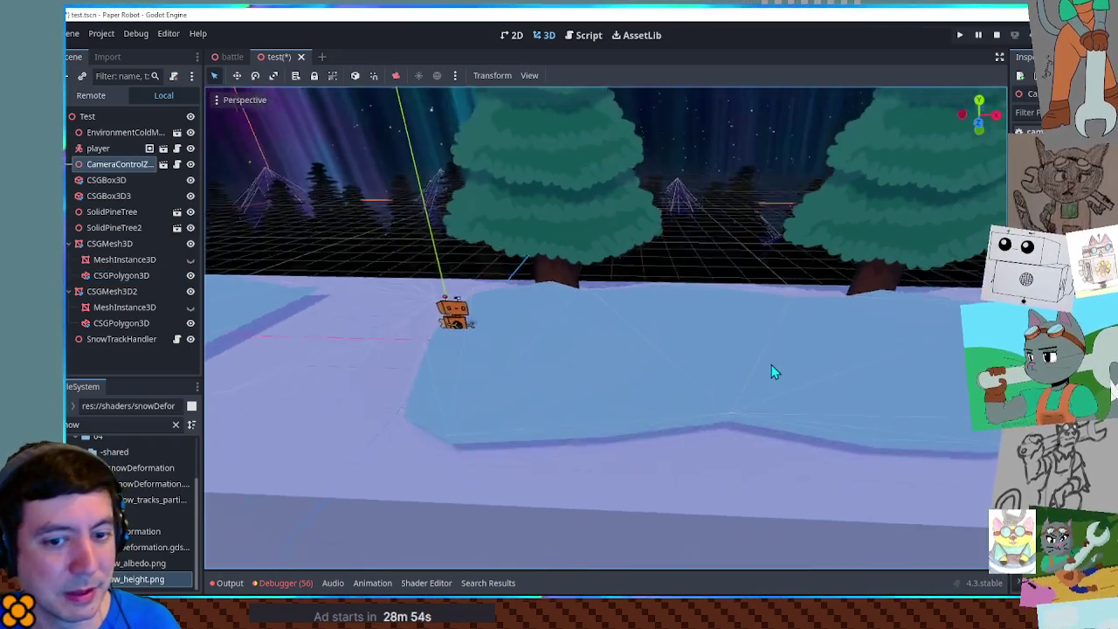
pyautogui.scroll(-2, 769, 367)
pyautogui.hotkey('ctrl', 's')
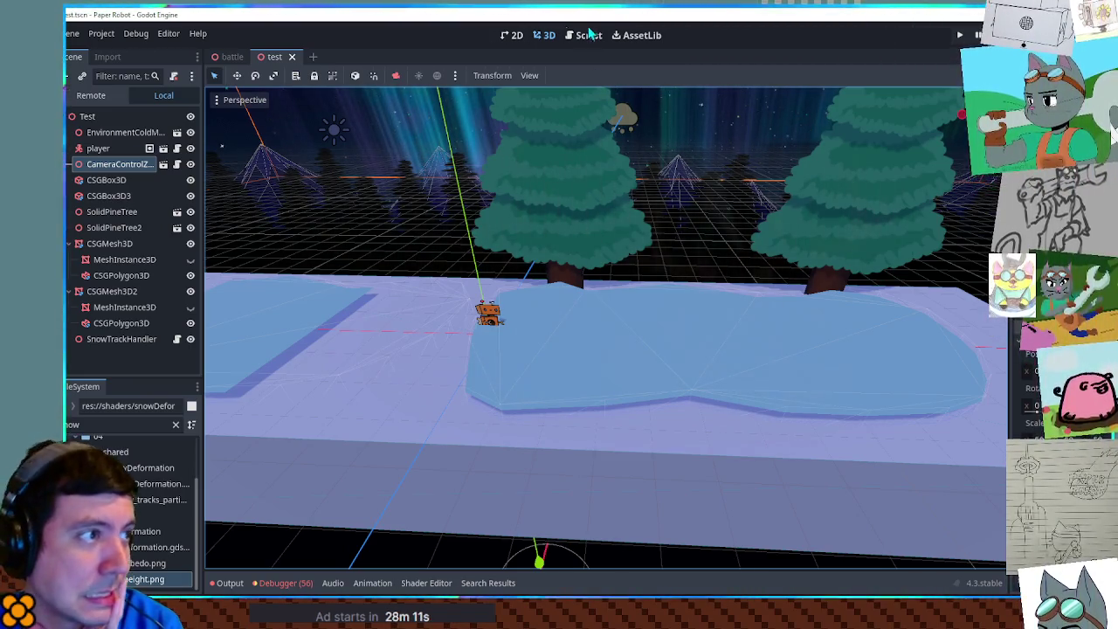
# Step: Open snowDeformation.gdshader and inspect its code, selecting uv1_triplanar_pos on line 19
pyautogui.click(435, 582)
pyautogui.click(615, 490)
pyautogui.scroll(3, 611, 487)
pyautogui.scroll(2, 450, 473)
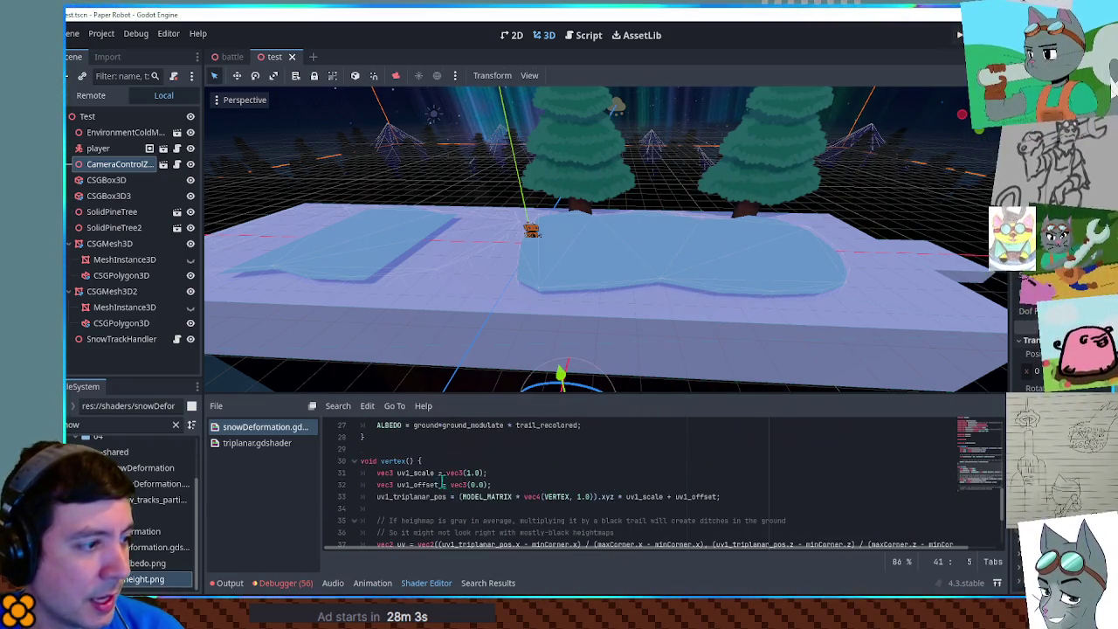
pyautogui.scroll(-2, 352, 472)
pyautogui.scroll(5, 352, 472)
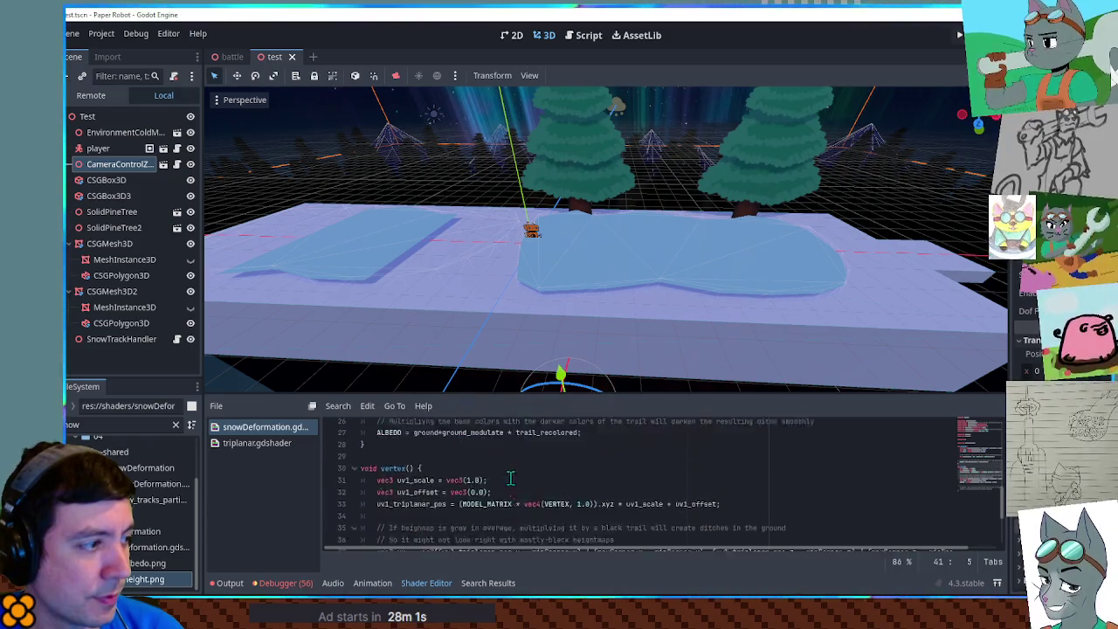
pyautogui.scroll(2, 535, 460)
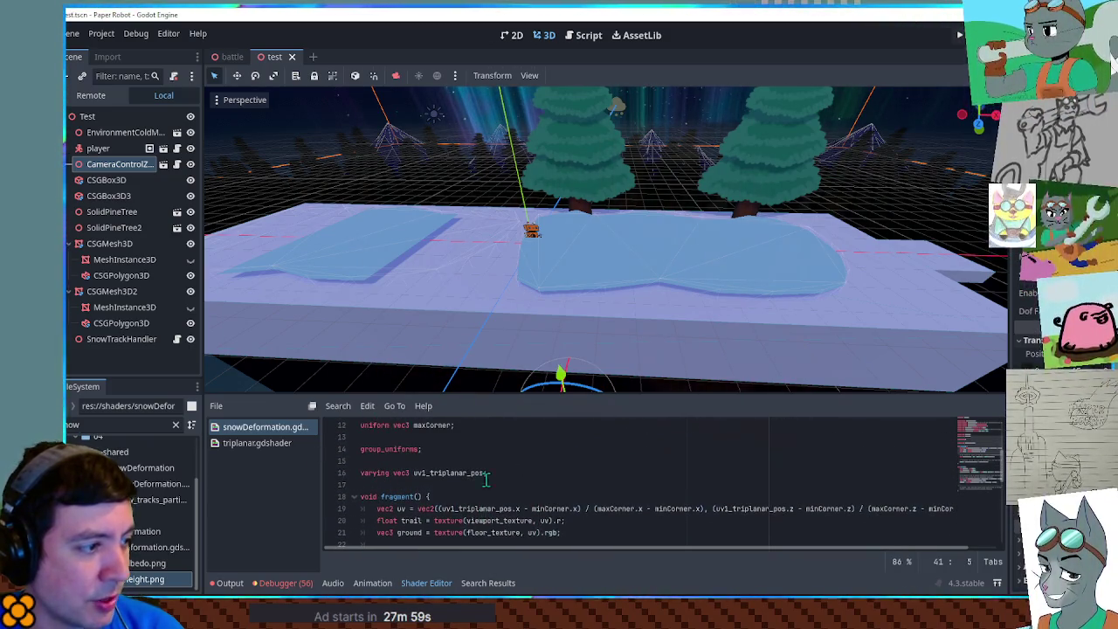
pyautogui.doubleClick(465, 509)
pyautogui.scroll(-2, 464, 500)
pyautogui.scroll(-4, 466, 502)
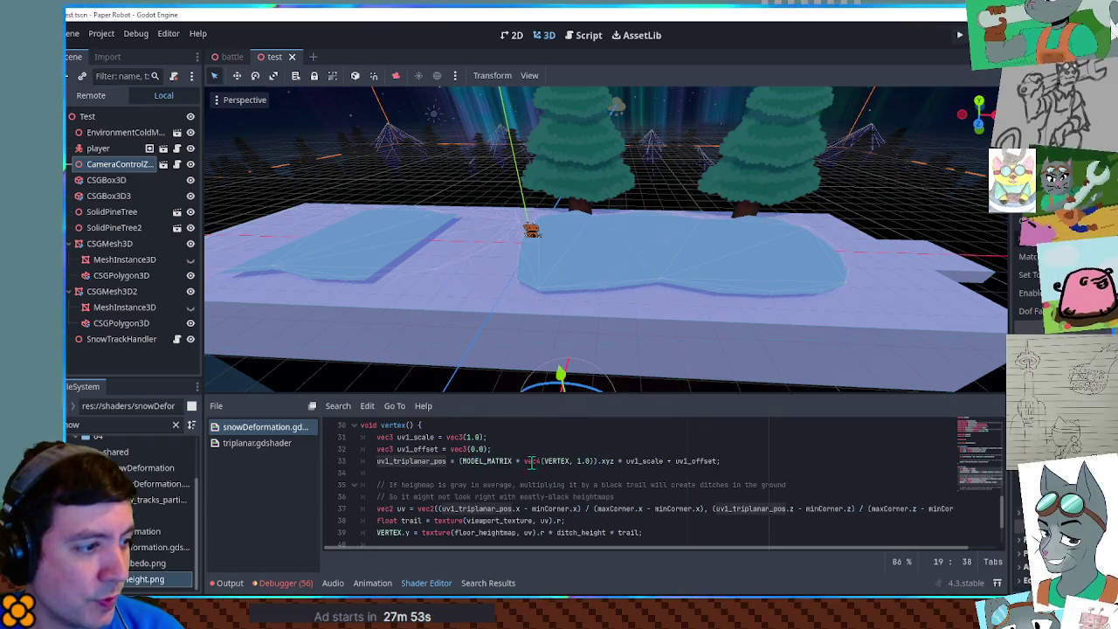
pyautogui.scroll(2, 578, 472)
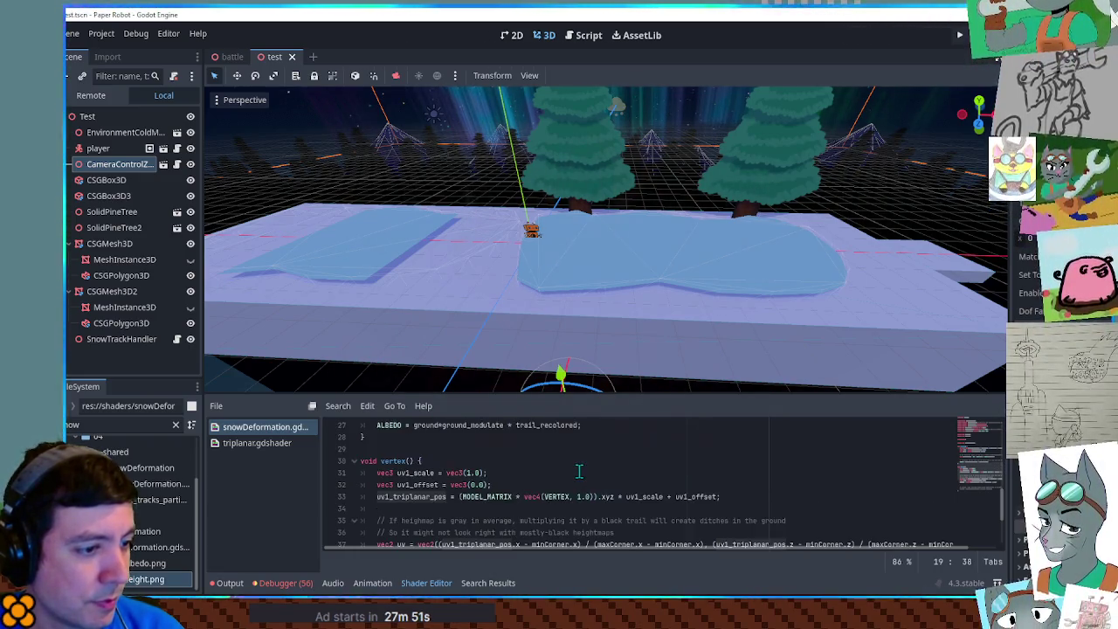
# Step: Insert a new empty line after line 40 in the shader's vertex function
pyautogui.moveTo(637, 400); pyautogui.dragTo(635, 358)
pyautogui.scroll(2, 628, 420)
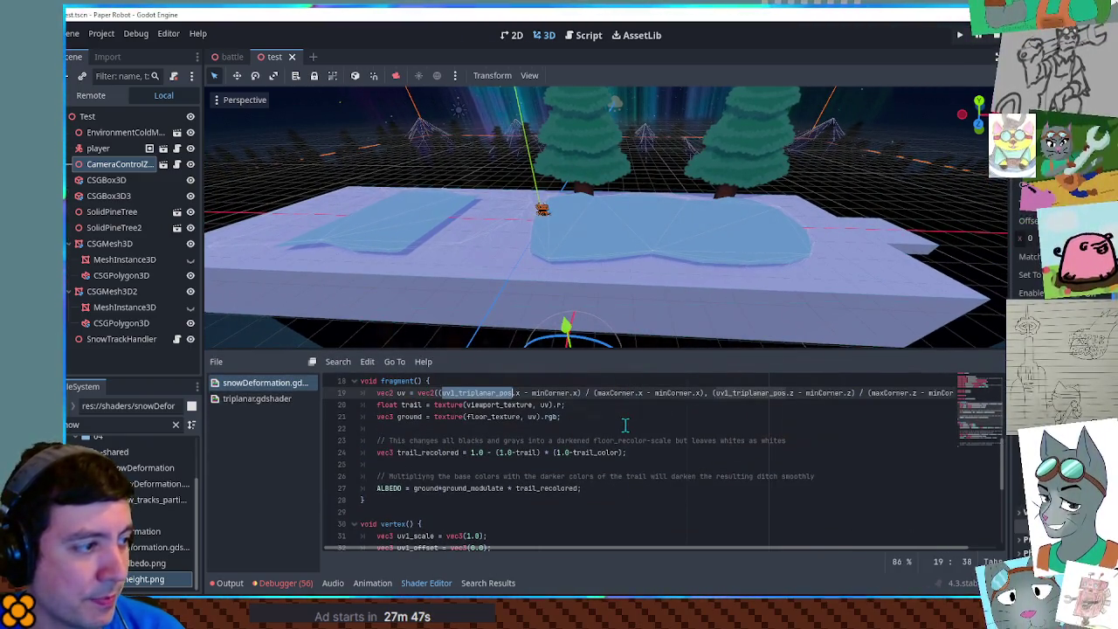
pyautogui.scroll(-4, 629, 420)
pyautogui.click(673, 488)
pyautogui.click(730, 504)
pyautogui.press('Return')
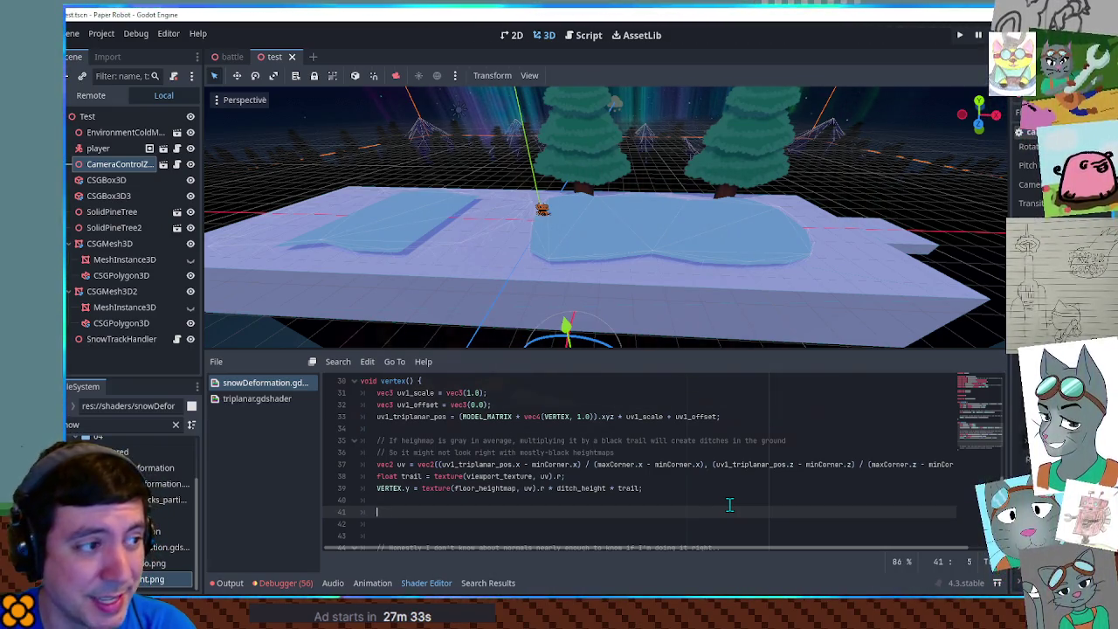
pyautogui.scroll(5, 536, 226)
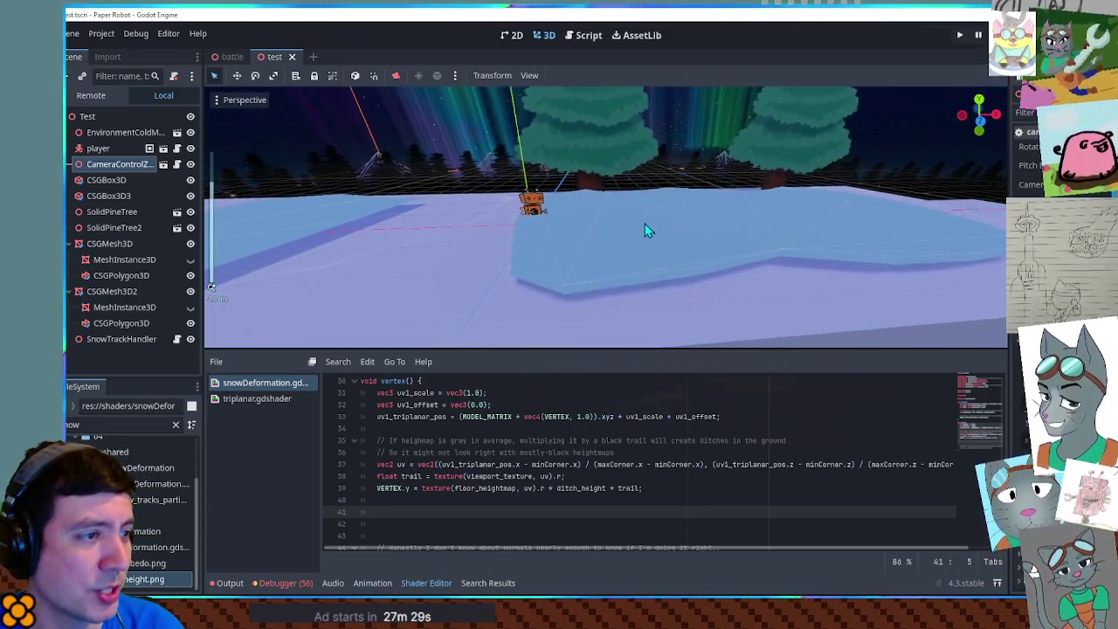
pyautogui.scroll(3, 643, 230)
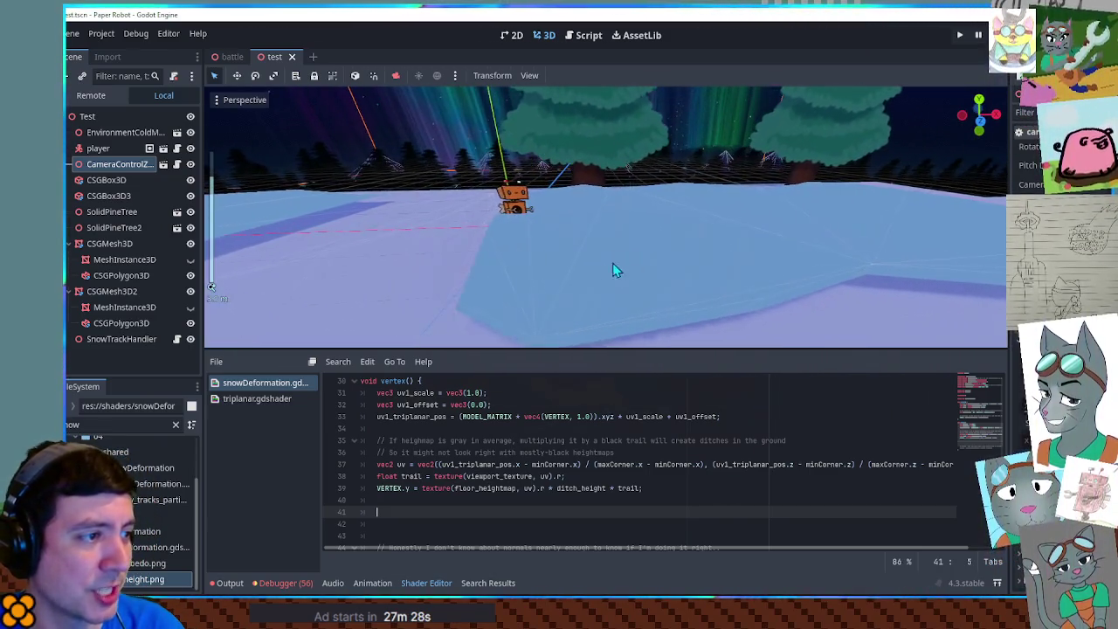
pyautogui.moveTo(625, 291)
pyautogui.mouseDown()
pyautogui.moveTo(595, 270)
pyautogui.moveTo(608, 289)
pyautogui.mouseUp()
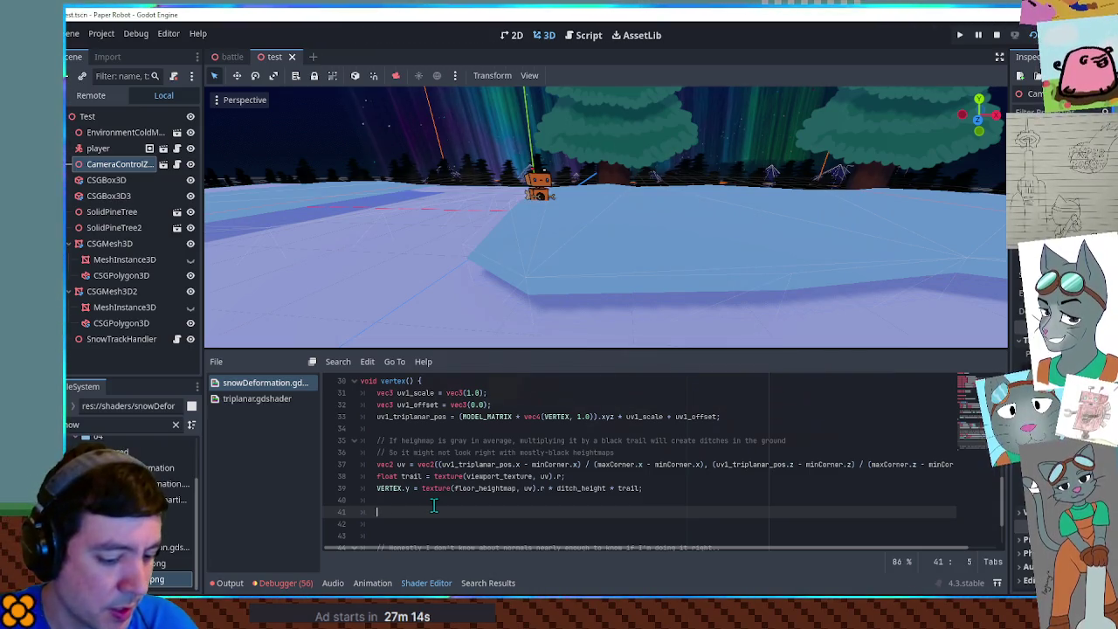
# Step: Type VERTEX.y and add a 'distFromEdge = UV.y' line above it
pyautogui.write('VERT')
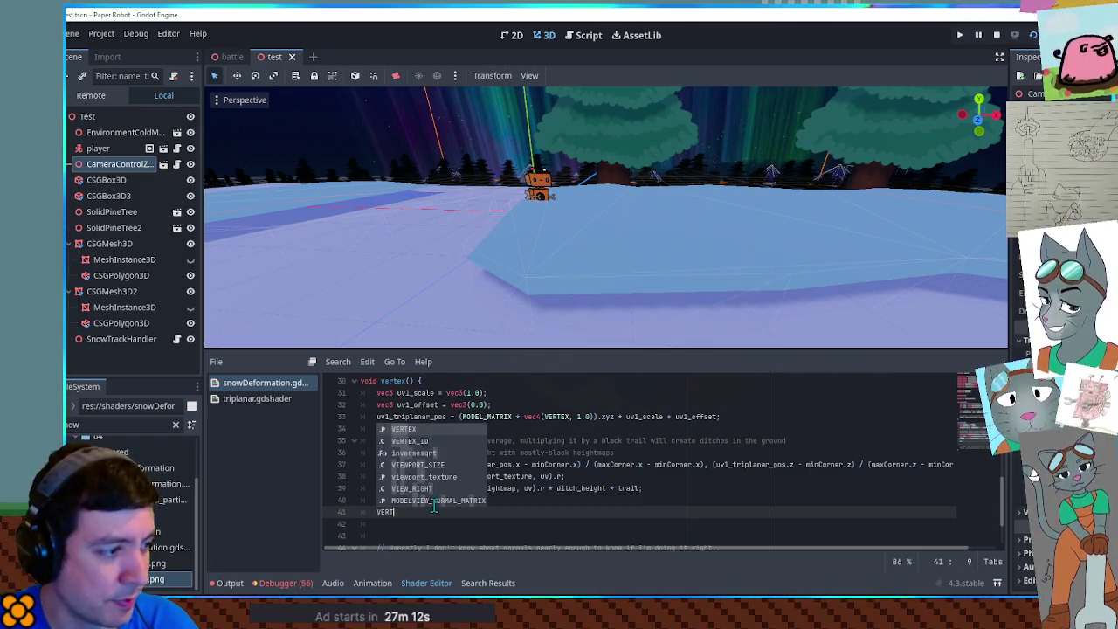
pyautogui.write('EX.y')
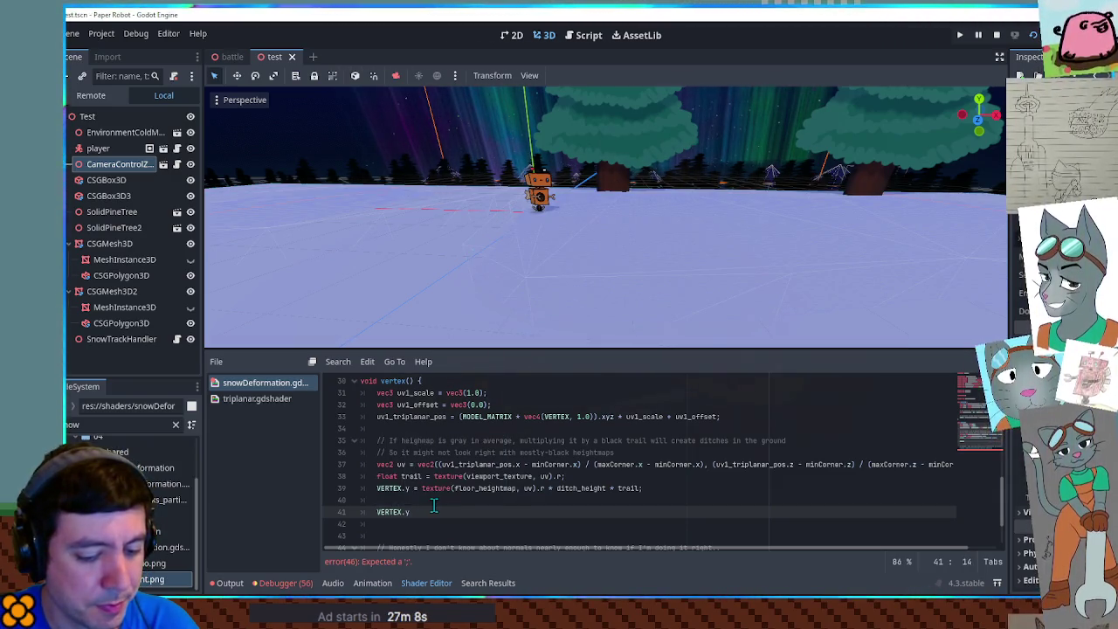
pyautogui.press('Up')
pyautogui.press('Return')
pyautogui.write('distFromEdge')
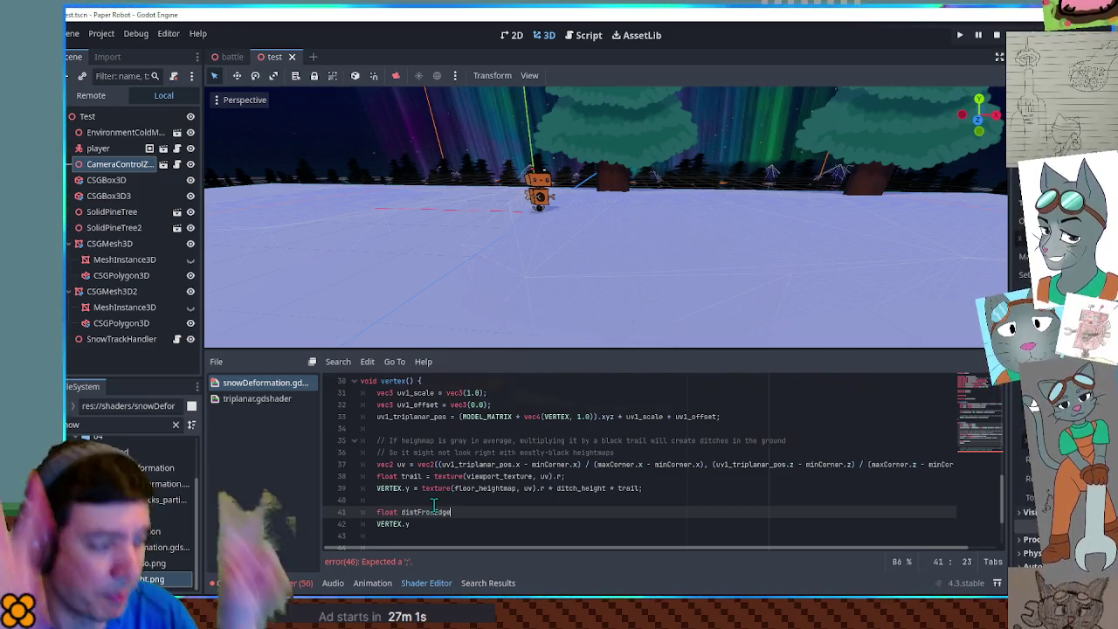
pyautogui.write(' = ')
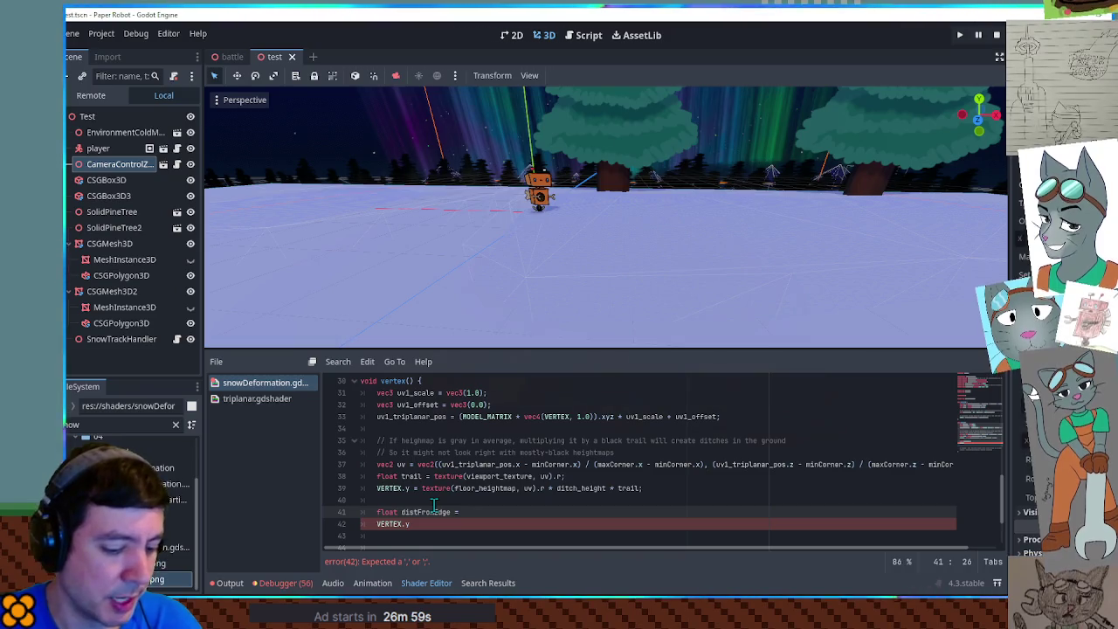
pyautogui.write('UV.y')
pyautogui.press('Escape')
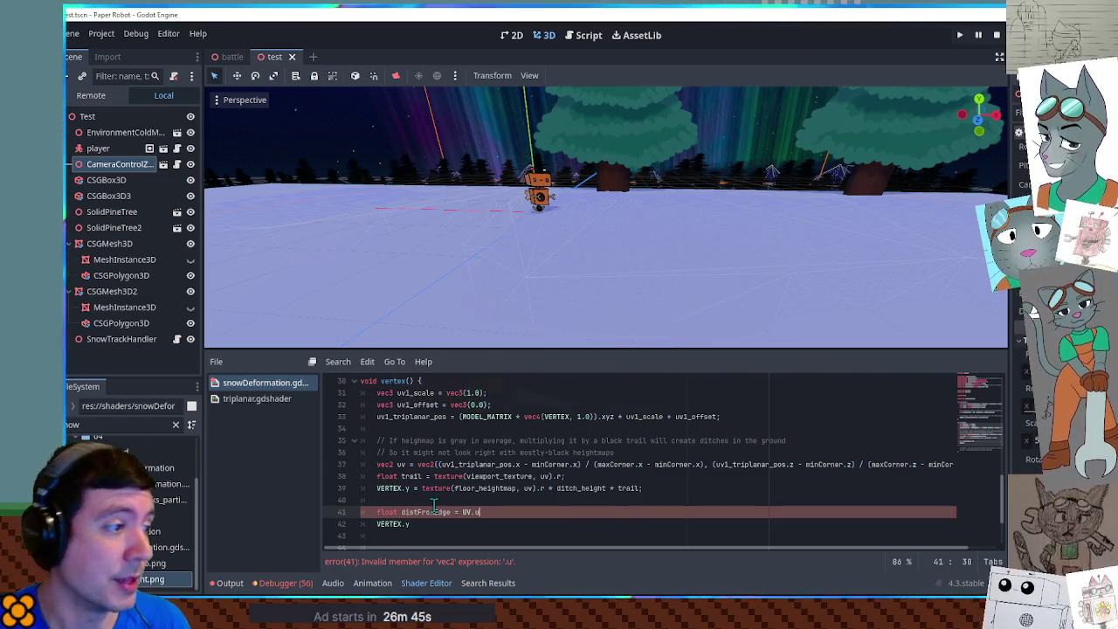
# Step: Revise the UV component on line 41's unfinished distFromEdge line
pyautogui.scroll(8, 434, 505)
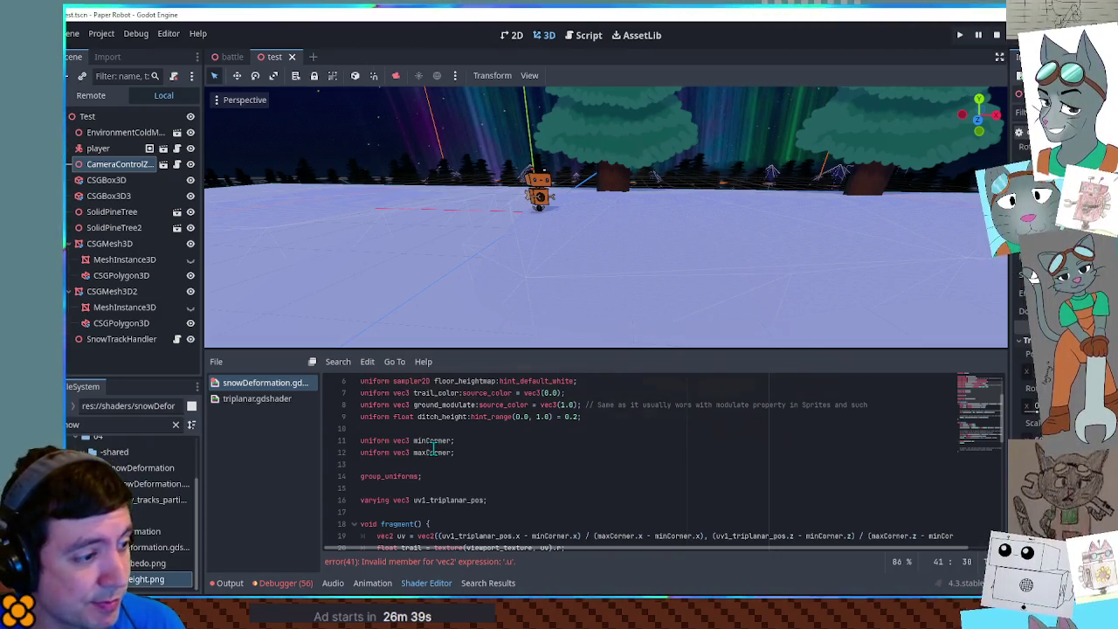
pyautogui.scroll(-2, 434, 452)
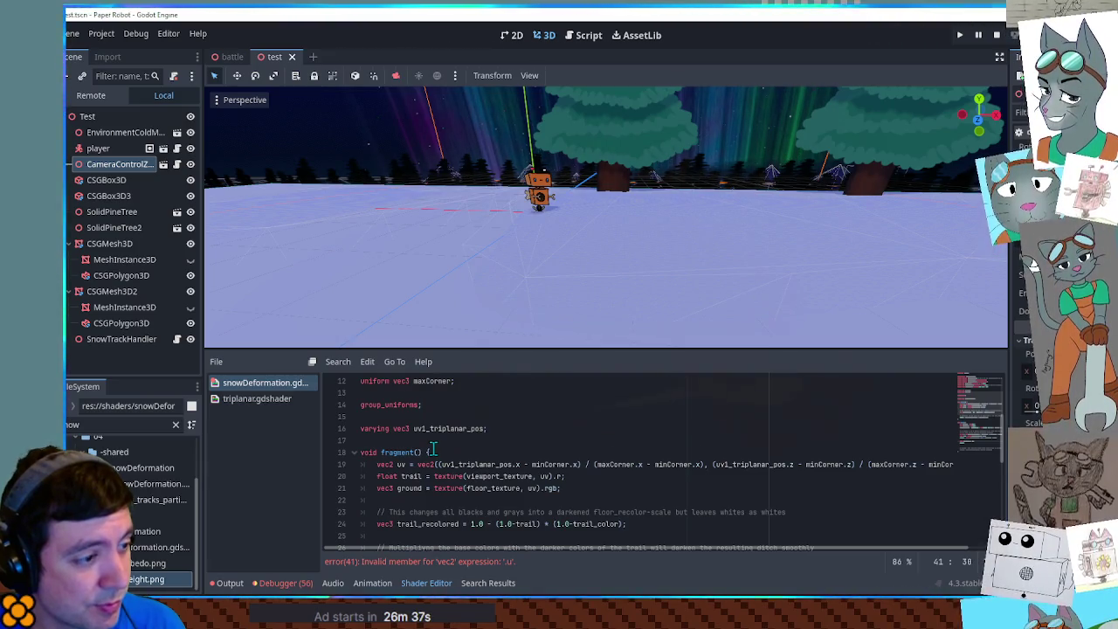
pyautogui.scroll(-6, 432, 448)
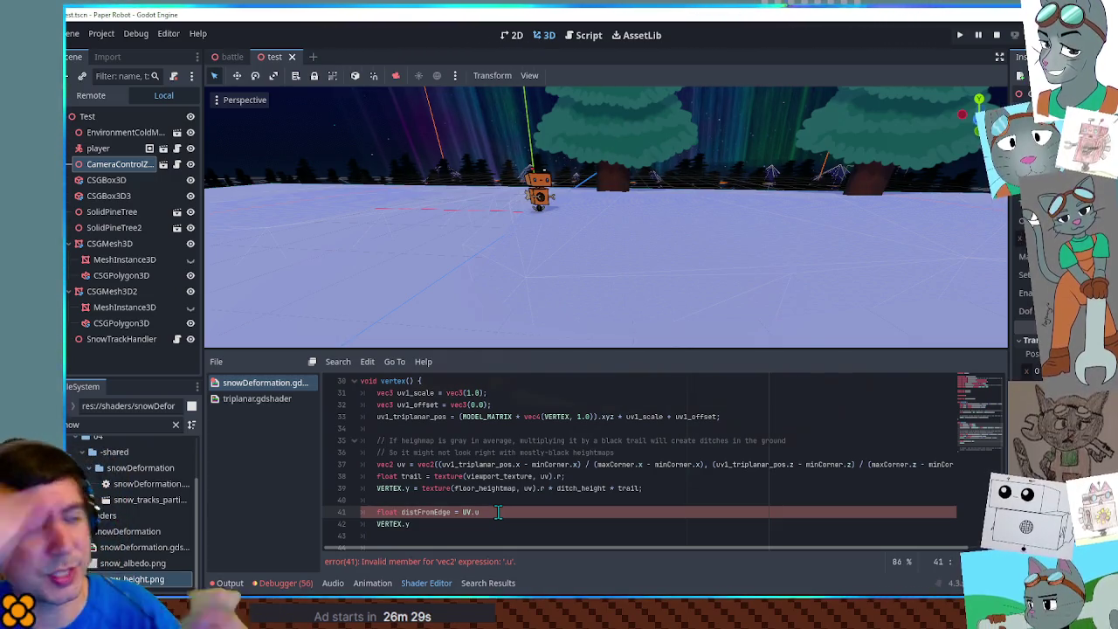
pyautogui.press('Left')
pyautogui.press('Left')
pyautogui.press('Left')
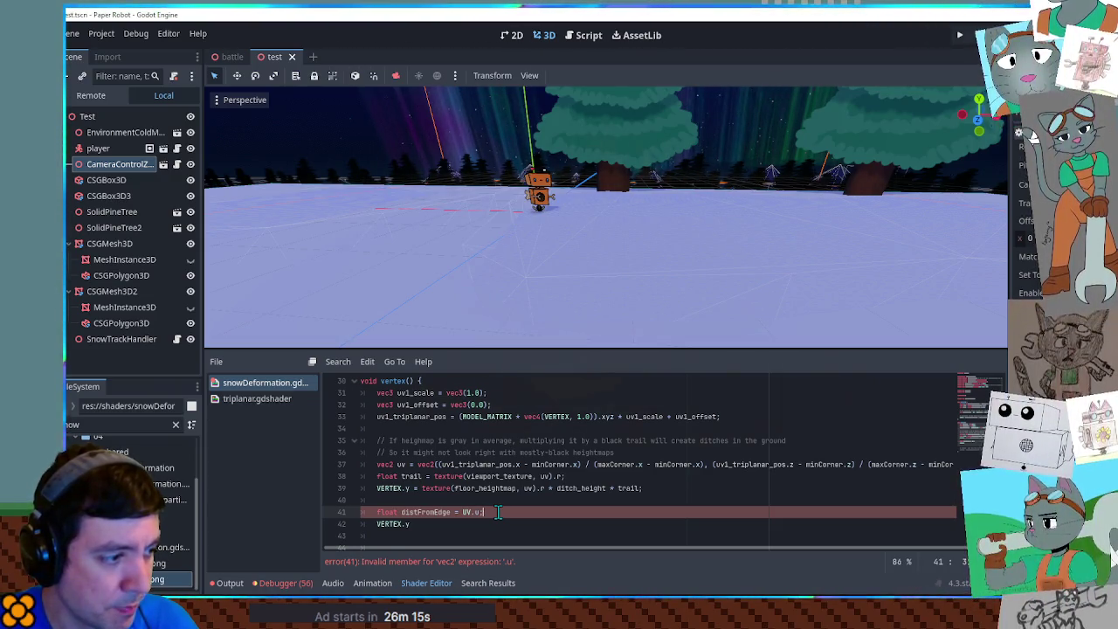
pyautogui.press('Left')
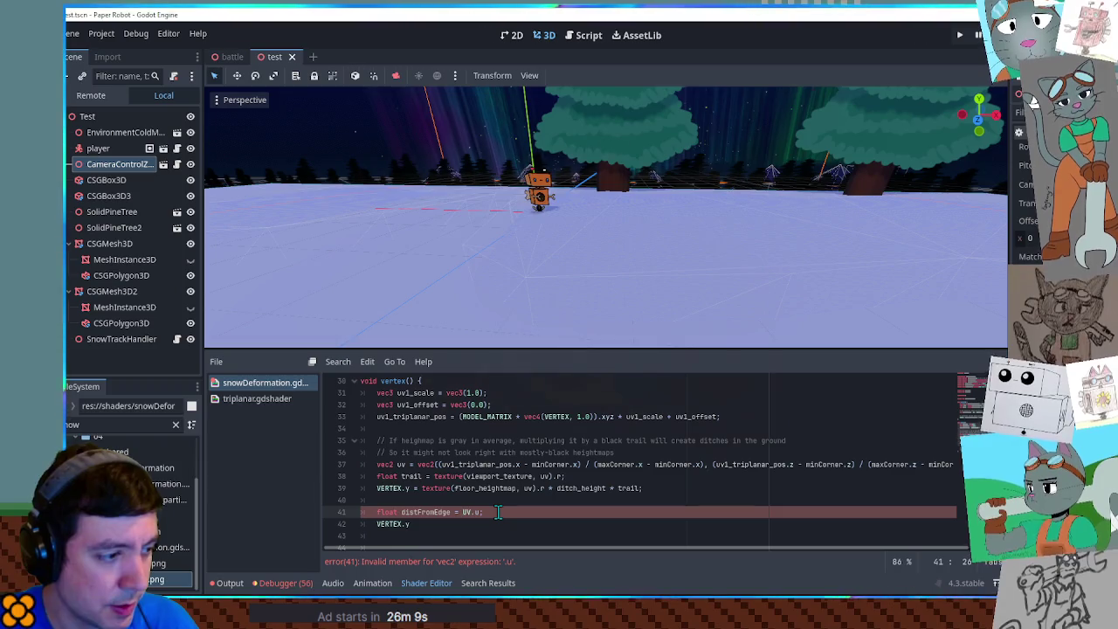
pyautogui.write('a')
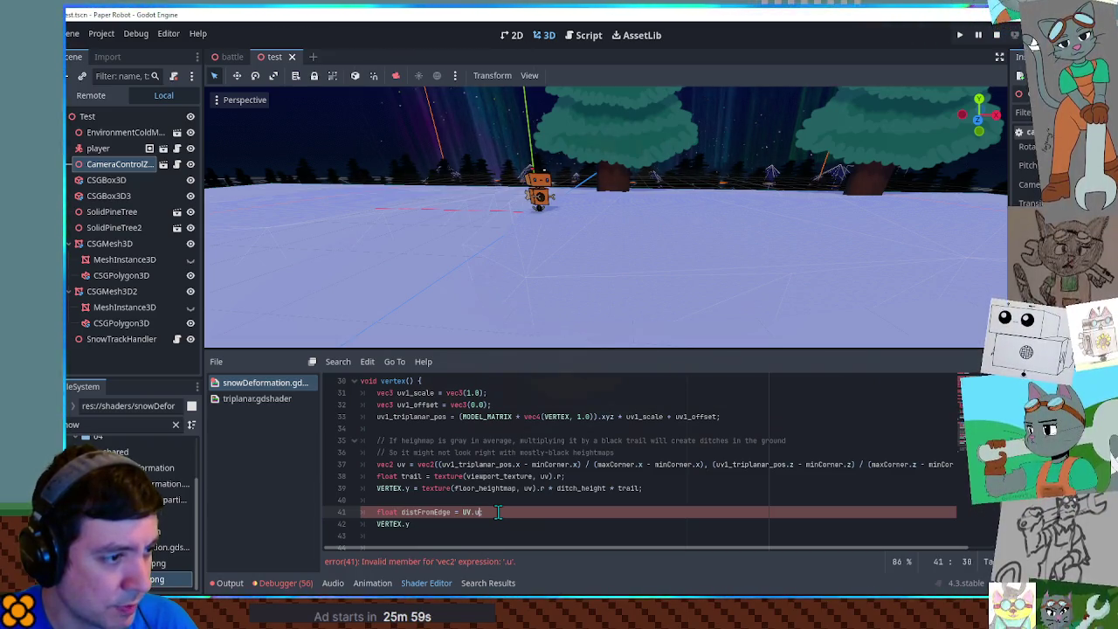
pyautogui.click(271, 401)
# Step: Search triplanar.gdshader for 'uv.' to see how it uses UV components
pyautogui.scroll(-5, 714, 434)
pyautogui.click(714, 434)
pyautogui.scroll(-4, 715, 434)
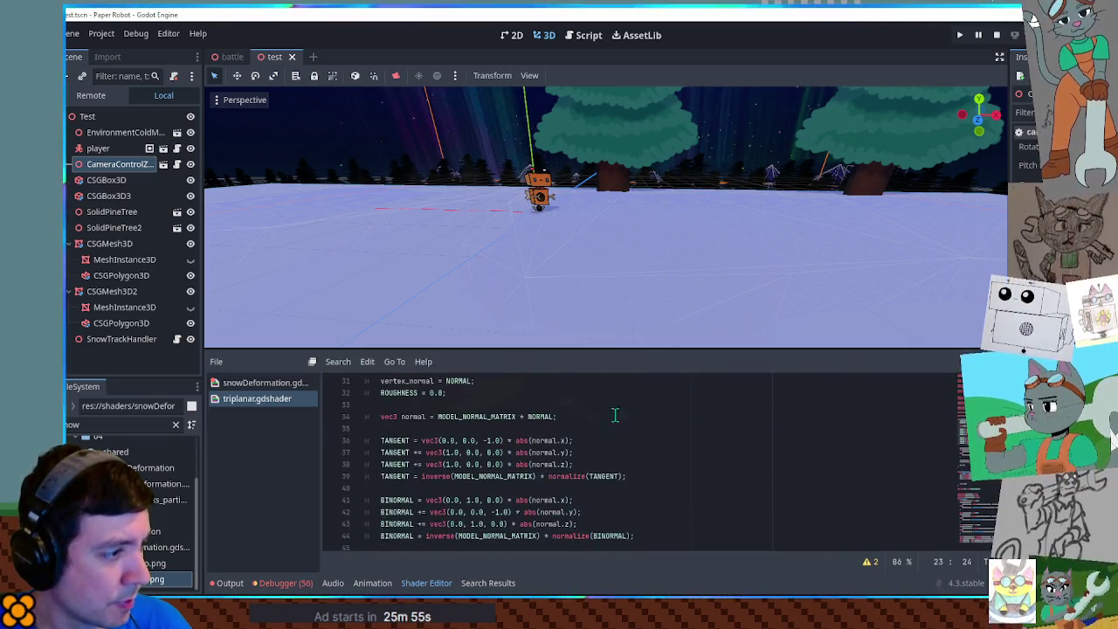
pyautogui.scroll(-2, 494, 425)
pyautogui.click(703, 440)
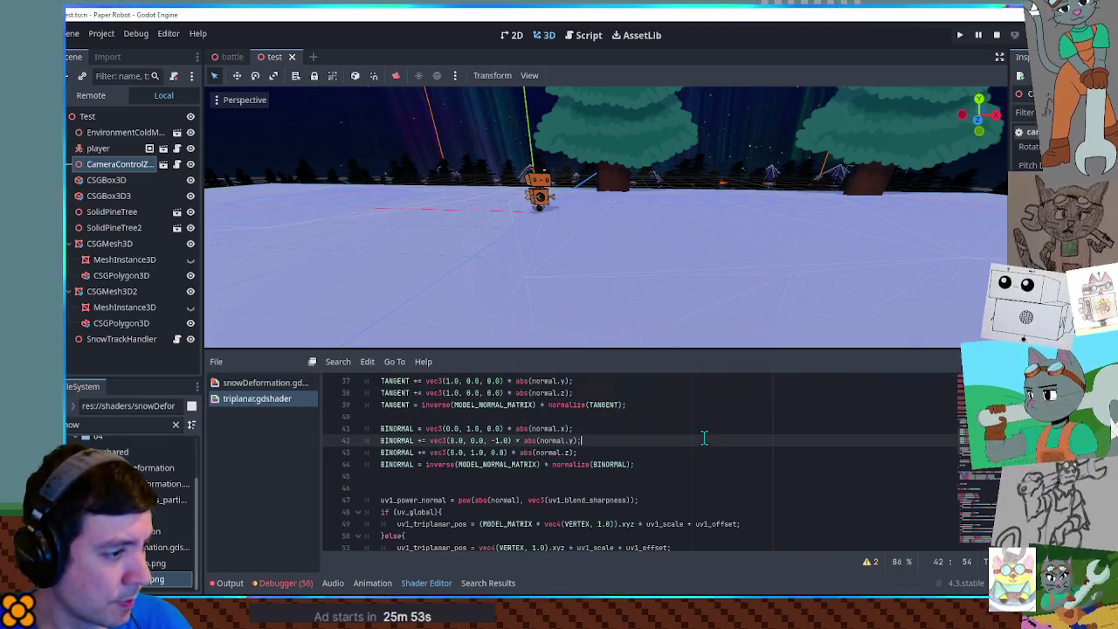
pyautogui.hotkey('ctrl', 'f')
pyautogui.write('uv.')
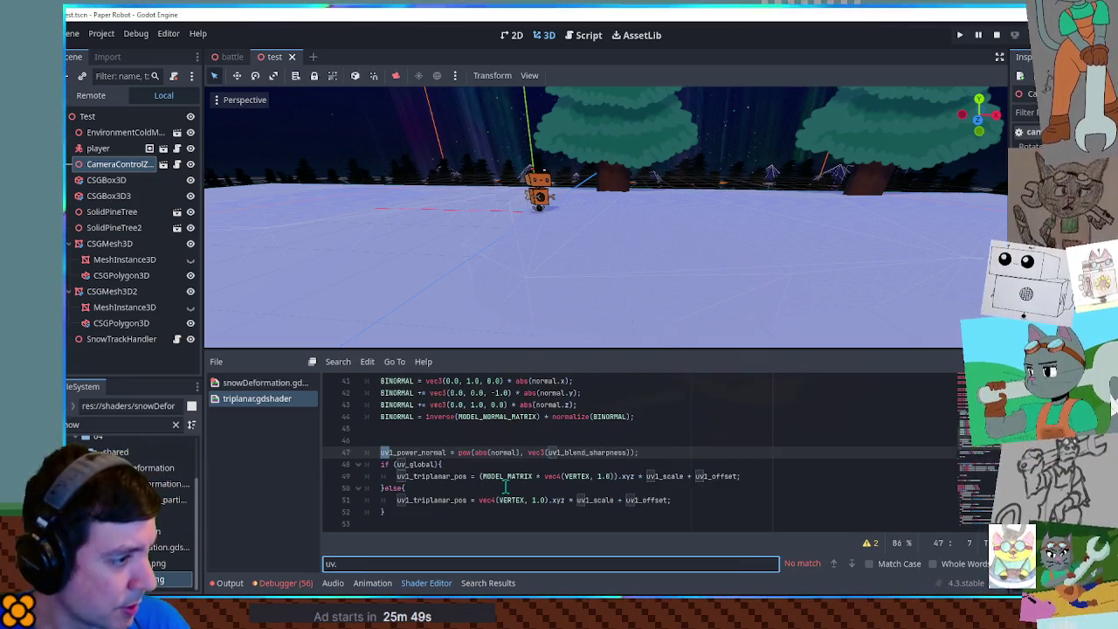
pyautogui.press('BackSpace')
pyautogui.press('BackSpace')
pyautogui.press('BackSpace')
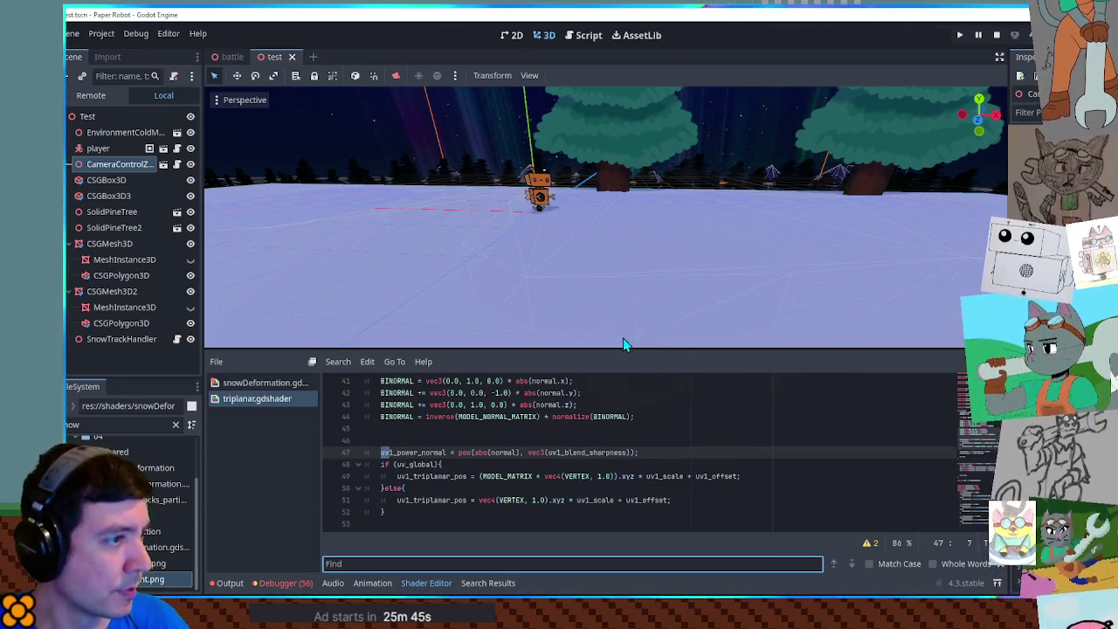
# Step: Find 'uv.' across all project gdshader files, then reopen snowDeformation.gdshader
pyautogui.click(583, 37)
pyautogui.hotkey('ctrl', 'shift', 'f')
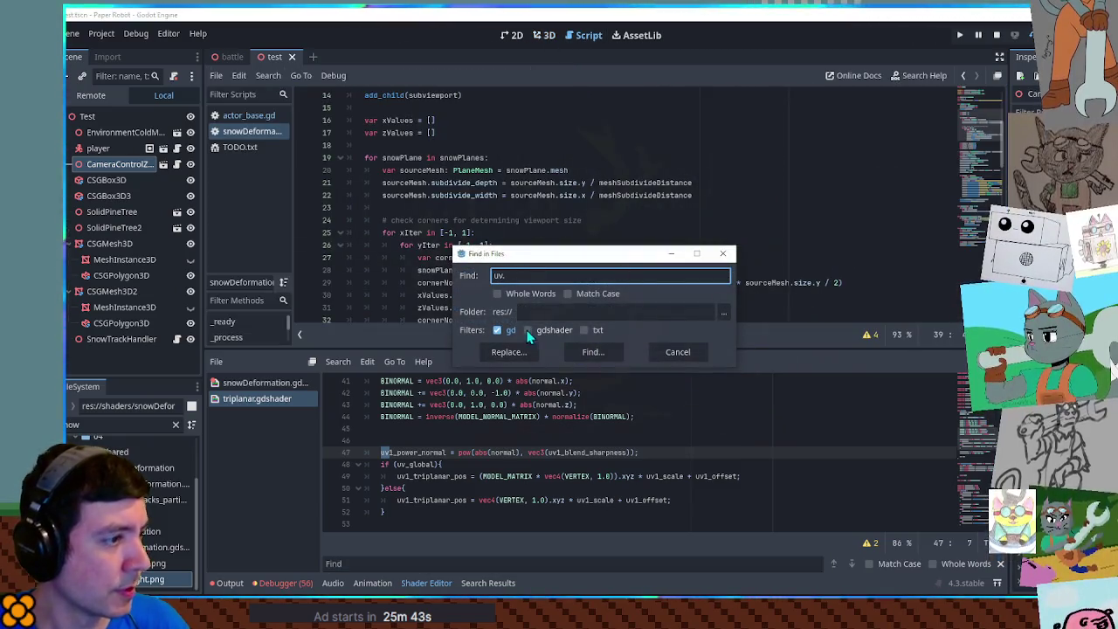
pyautogui.click(535, 329)
pyautogui.click(593, 353)
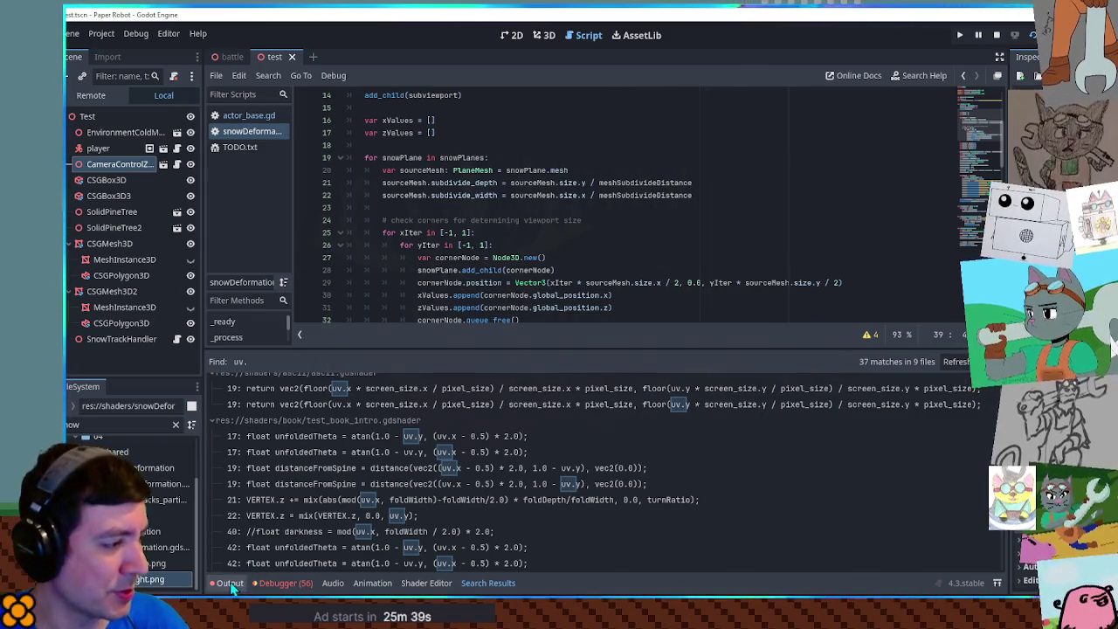
pyautogui.click(437, 585)
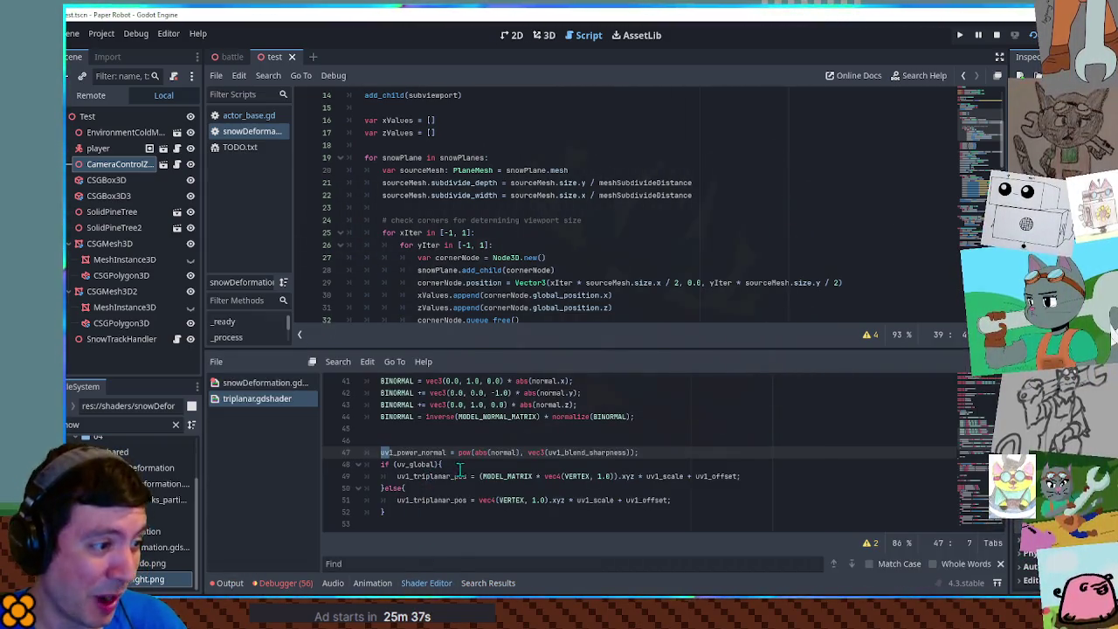
pyautogui.click(246, 383)
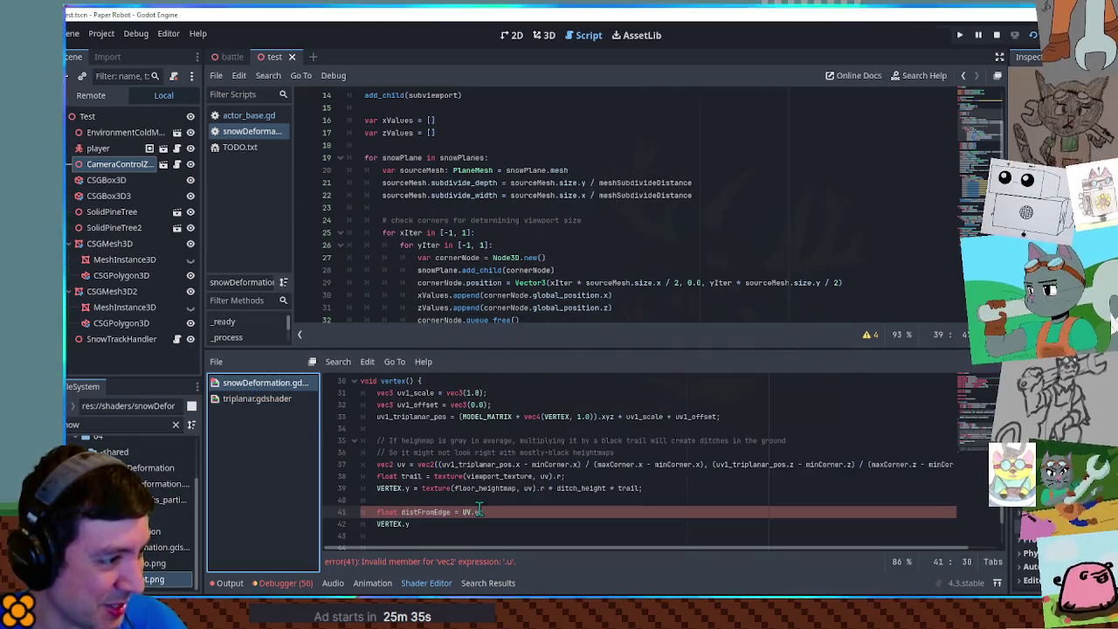
# Step: Write 'float distFromEdge = min(UV.x, 1.0 - UV.y);' and 'VERTEX.y = VERTEX.y + distFromEdge;'
pyautogui.write('x')
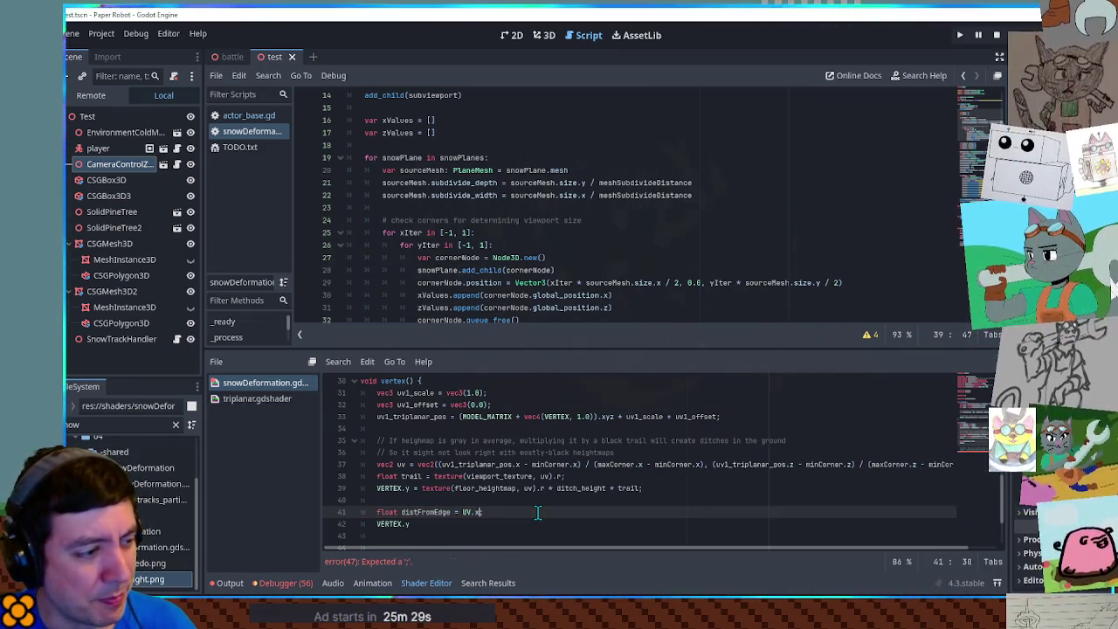
pyautogui.write('(')
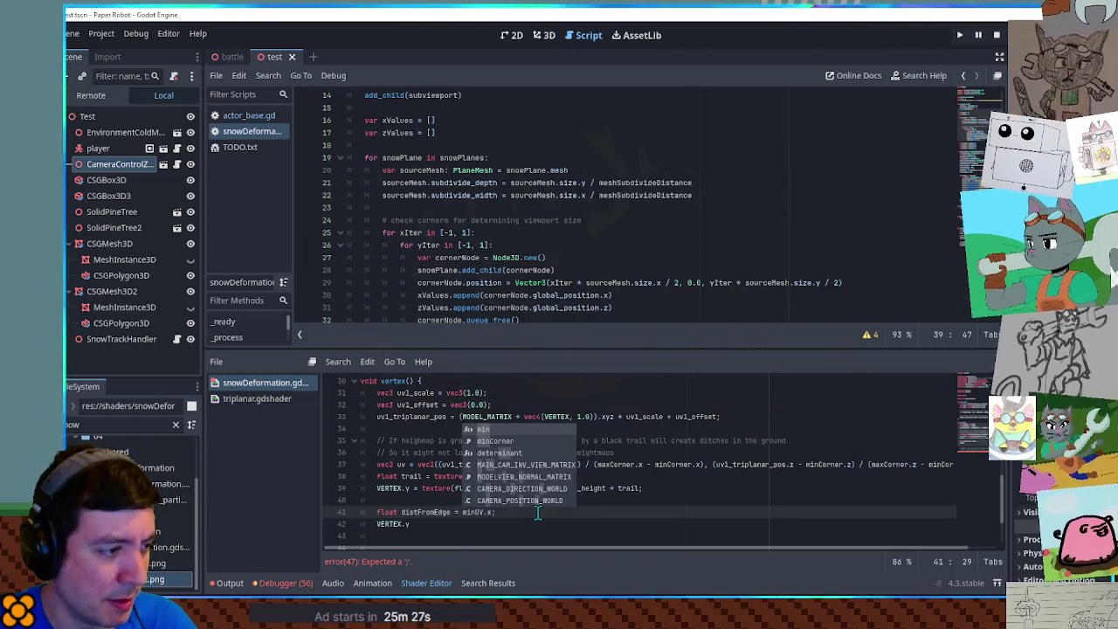
pyautogui.press('End')
pyautogui.write(', 1.0 - ')
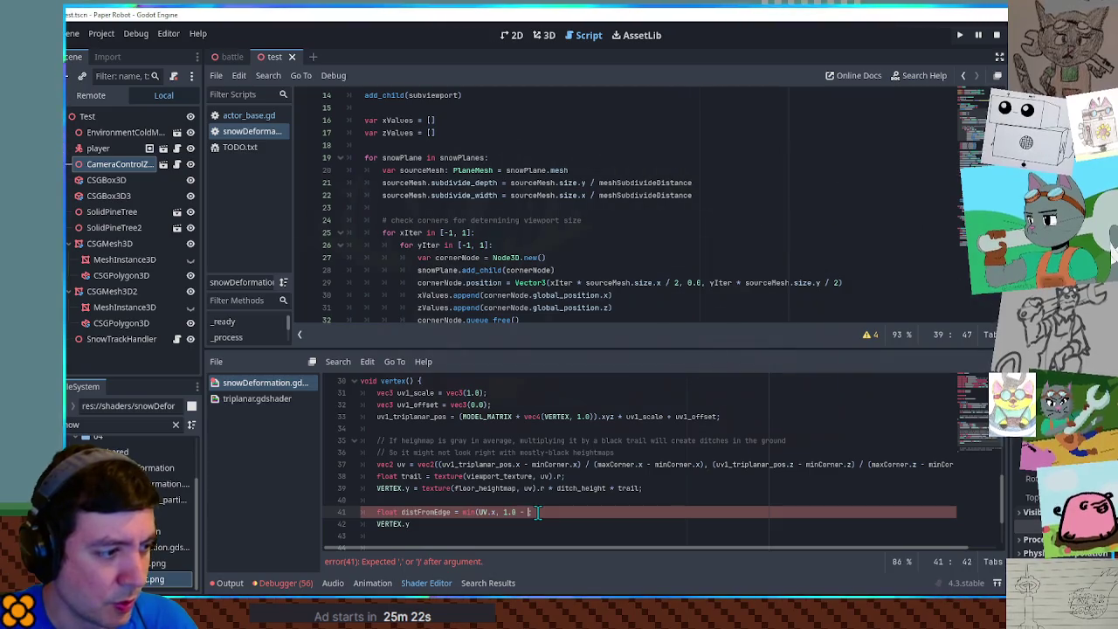
pyautogui.write('UV.y)')
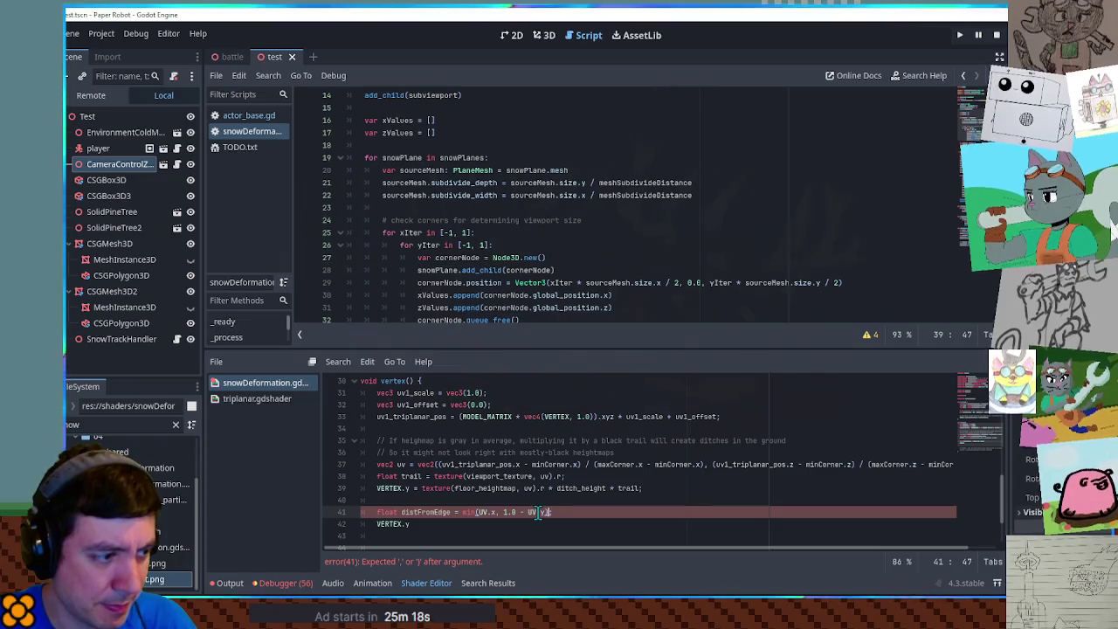
pyautogui.write(';')
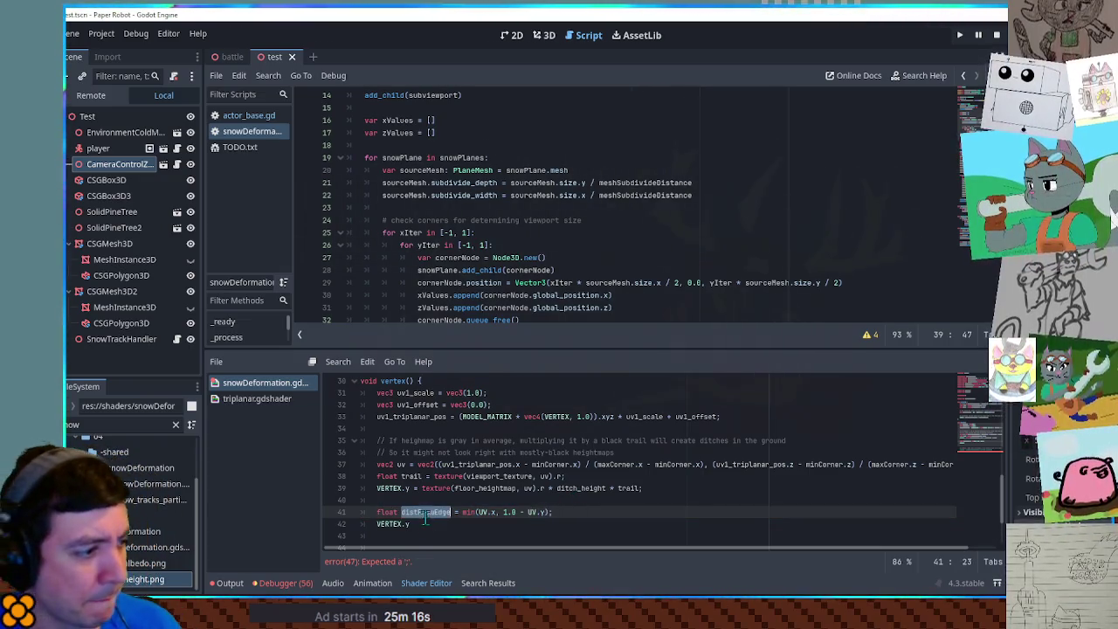
pyautogui.click(426, 524)
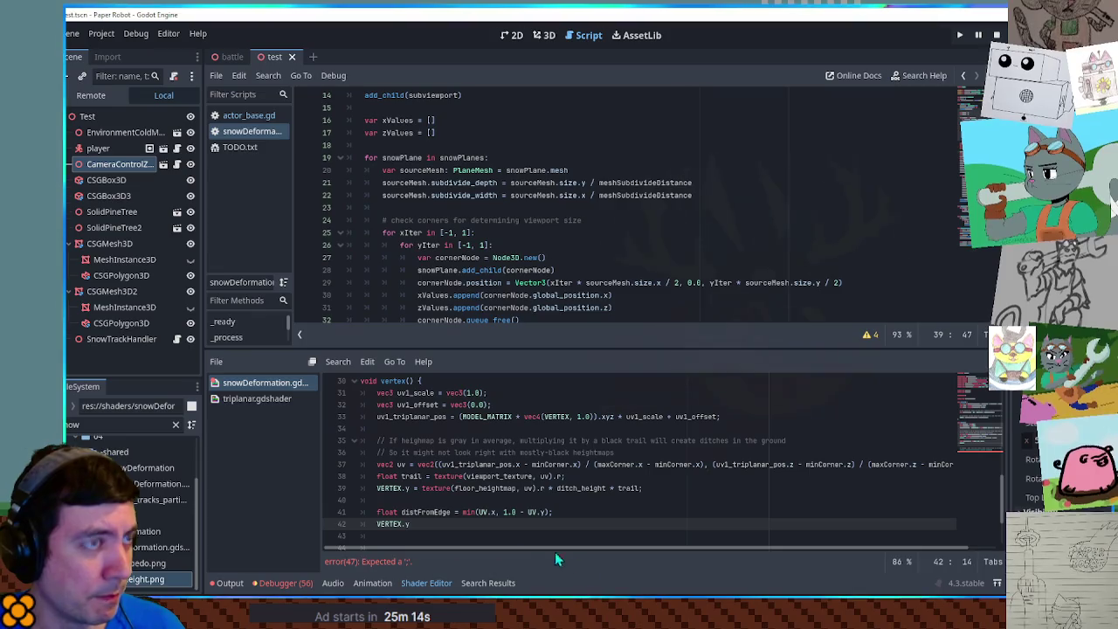
pyautogui.write('= VE')
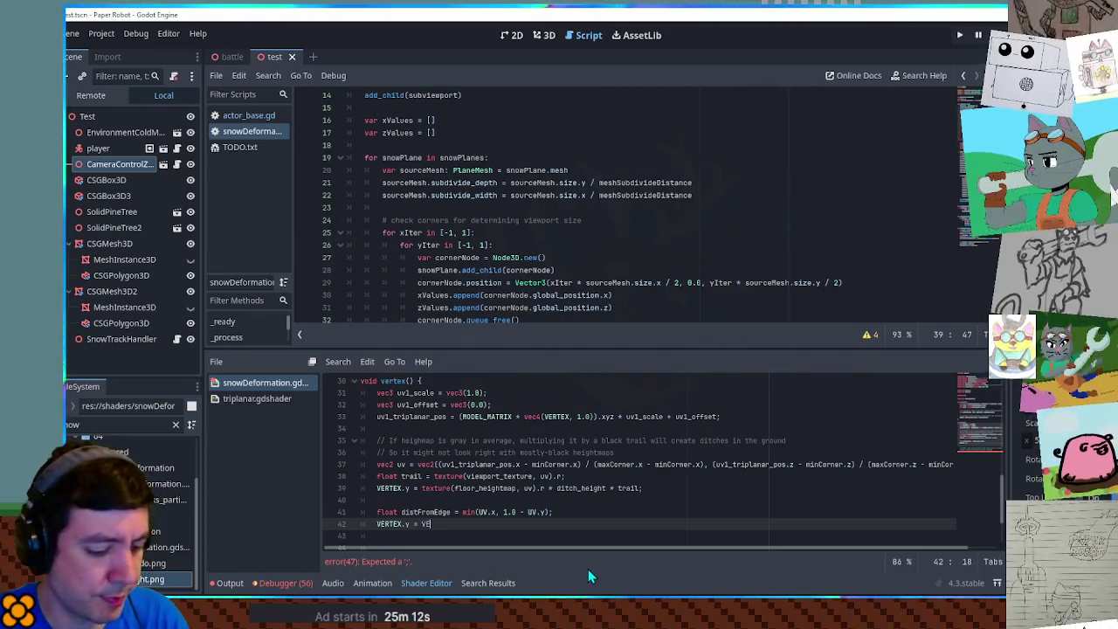
pyautogui.write('RTEX.y + distFromEdge;')
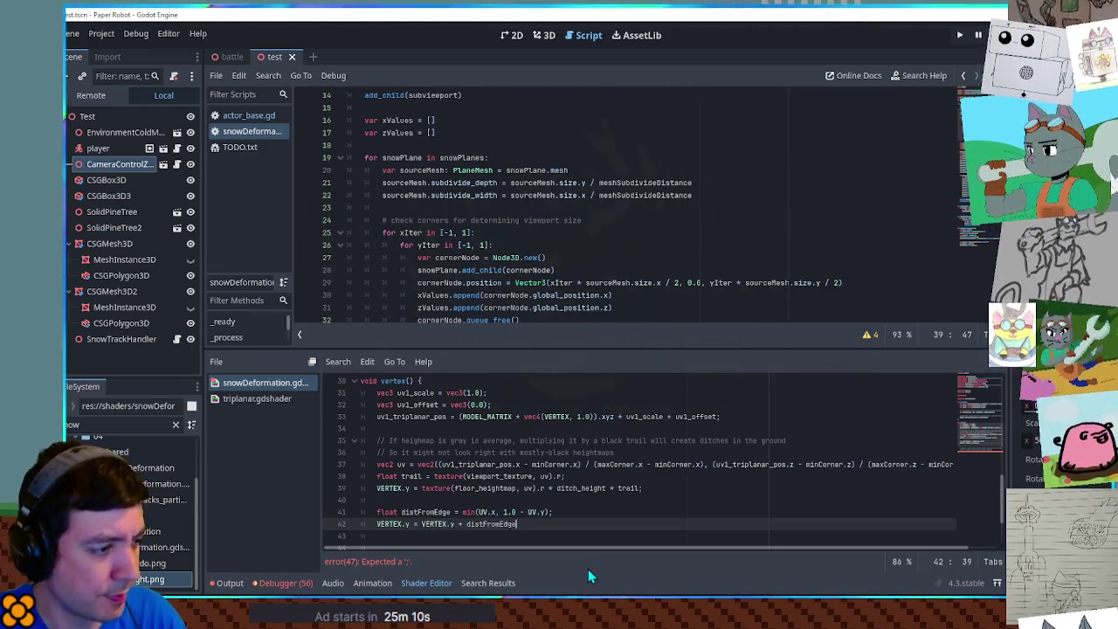
pyautogui.press('Up')
pyautogui.press('Up')
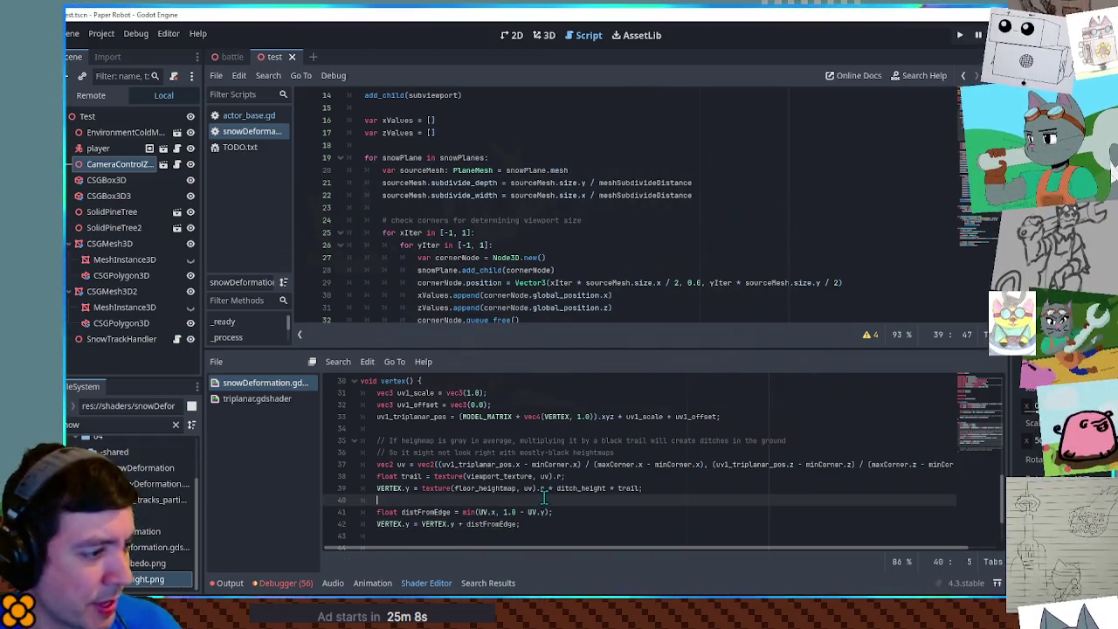
# Step: Orbit the 3D view to see the snow's raised, sloping edges and stop the running game
pyautogui.click(551, 45)
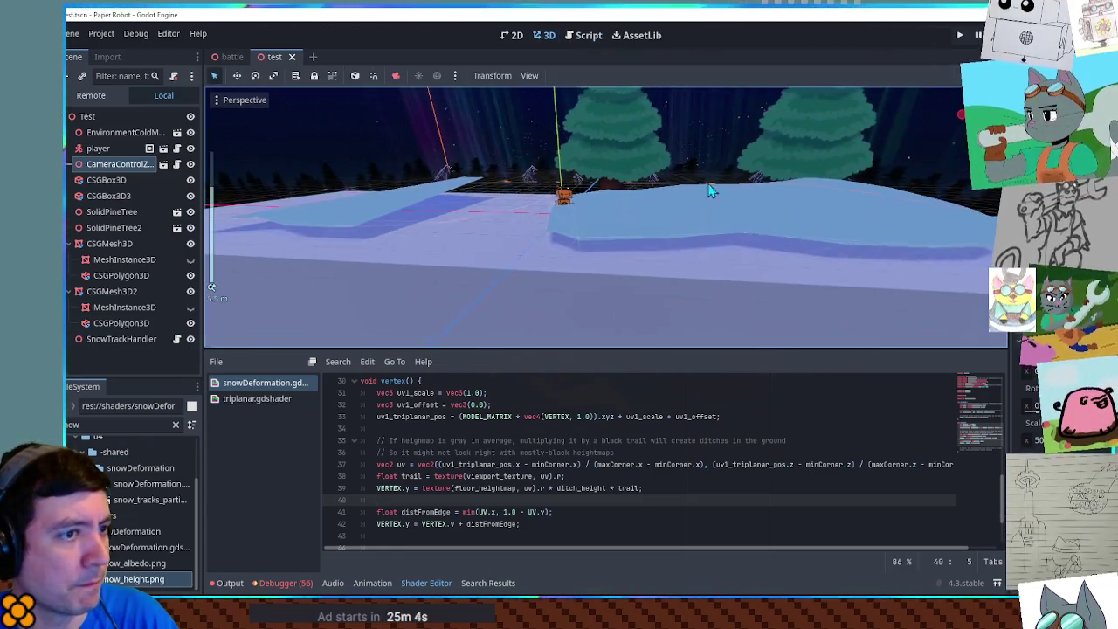
pyautogui.moveTo(676, 186)
pyautogui.mouseDown()
pyautogui.moveTo(689, 197)
pyautogui.moveTo(718, 169)
pyautogui.moveTo(704, 209)
pyautogui.moveTo(762, 195)
pyautogui.moveTo(748, 181)
pyautogui.moveTo(736, 247)
pyautogui.moveTo(738, 110)
pyautogui.moveTo(728, 267)
pyautogui.moveTo(500, 208)
pyautogui.moveTo(537, 187)
pyautogui.moveTo(647, 250)
pyautogui.moveTo(661, 272)
pyautogui.moveTo(635, 282)
pyautogui.moveTo(644, 230)
pyautogui.moveTo(637, 242)
pyautogui.moveTo(664, 297)
pyautogui.mouseUp()
pyautogui.press('F8')
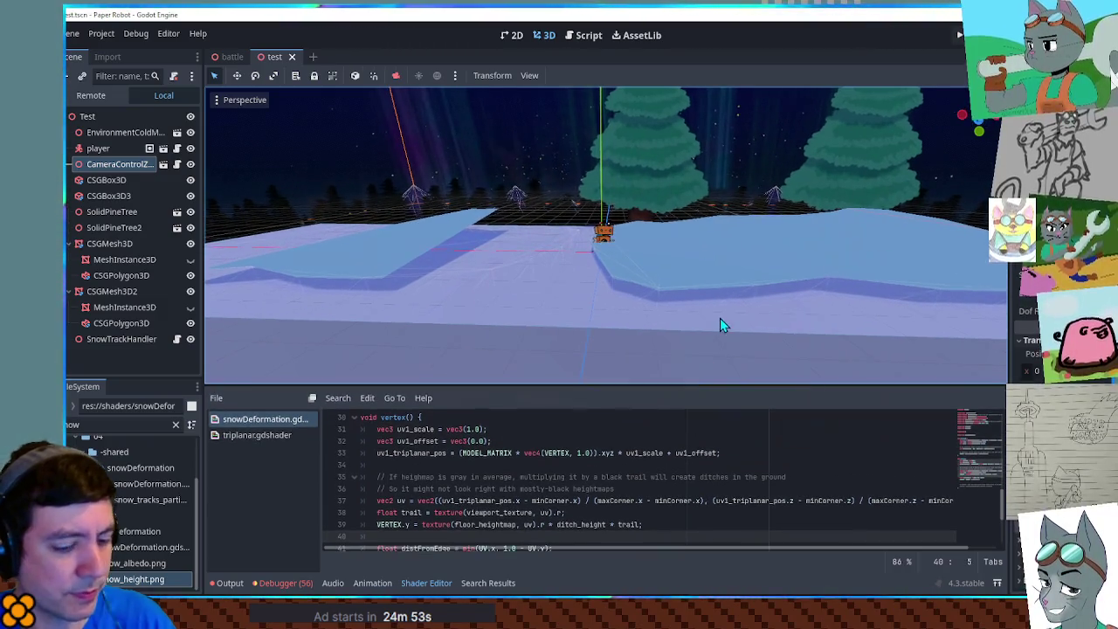
pyautogui.press('F6')
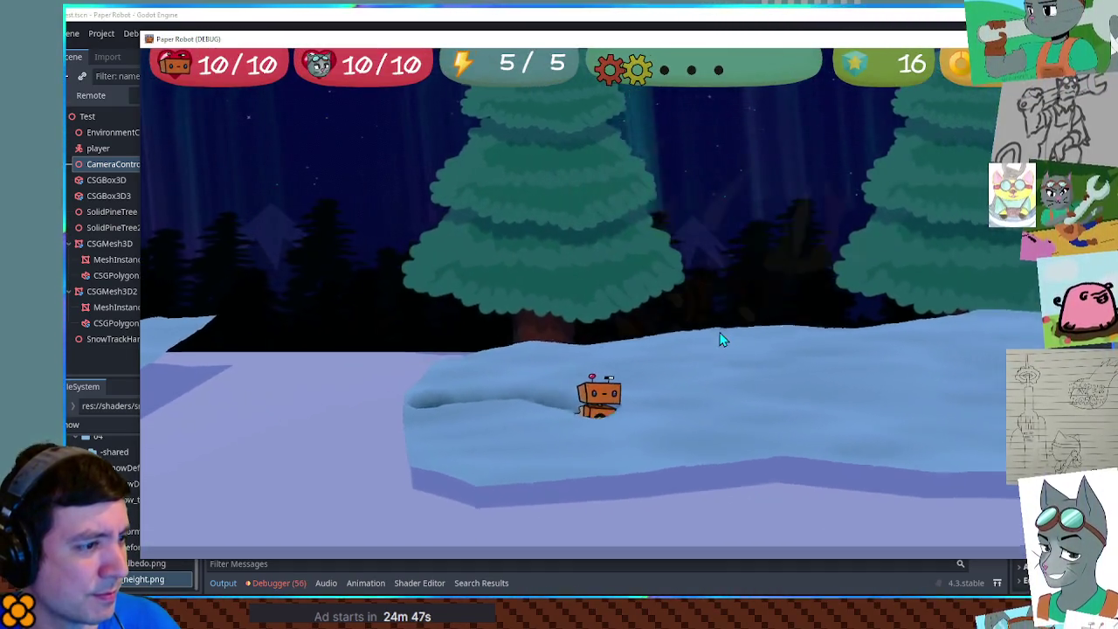
pyautogui.press('a')
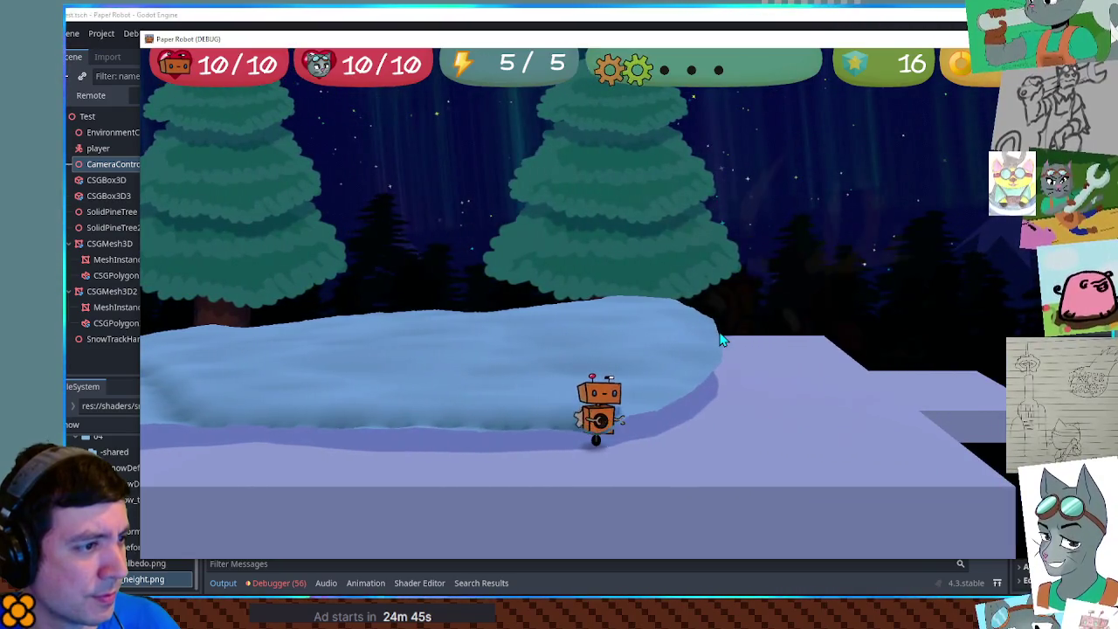
pyautogui.press('d')
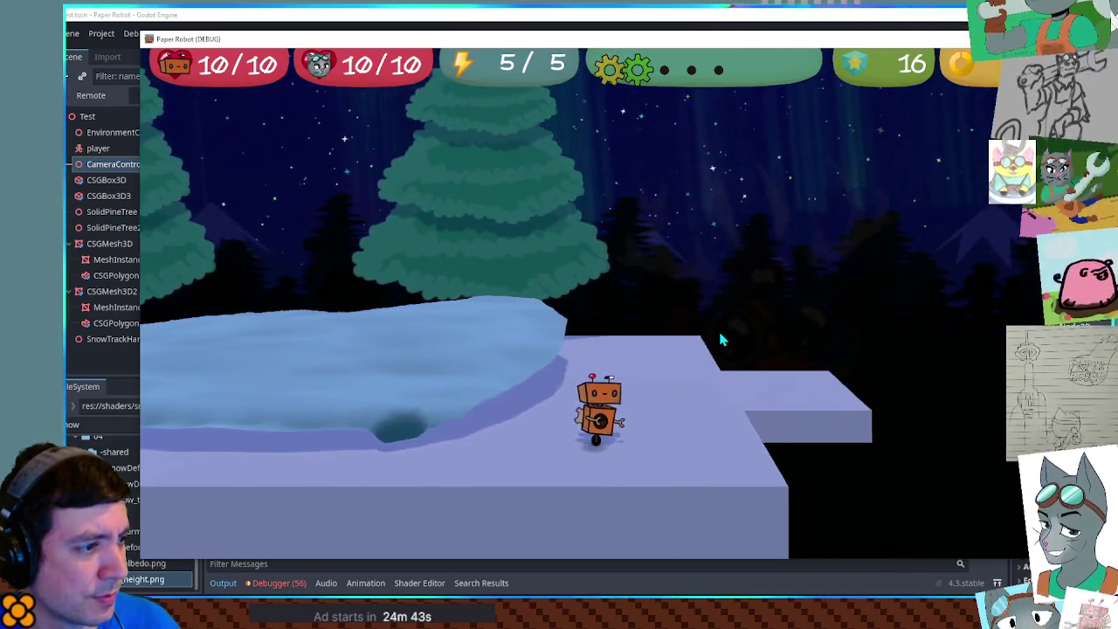
pyautogui.press('w')
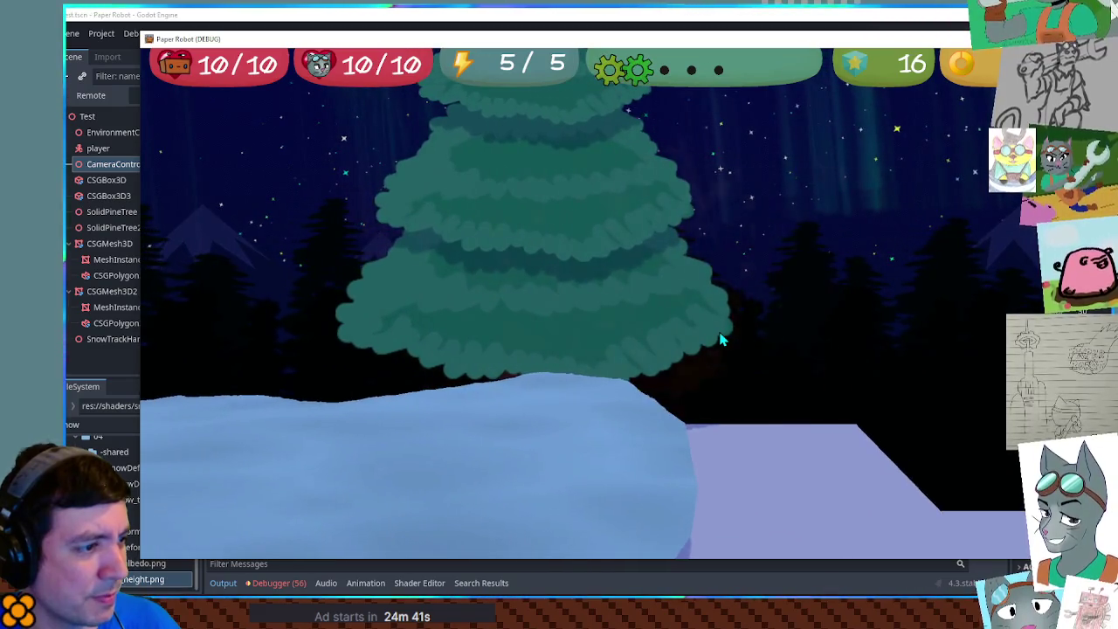
pyautogui.press('s')
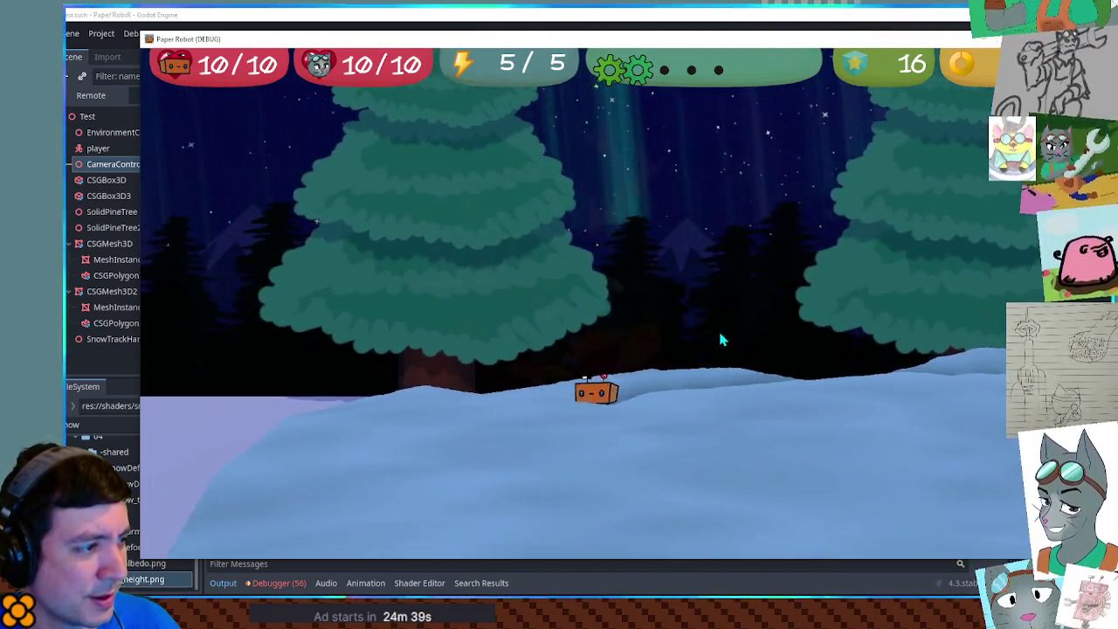
pyautogui.press('a')
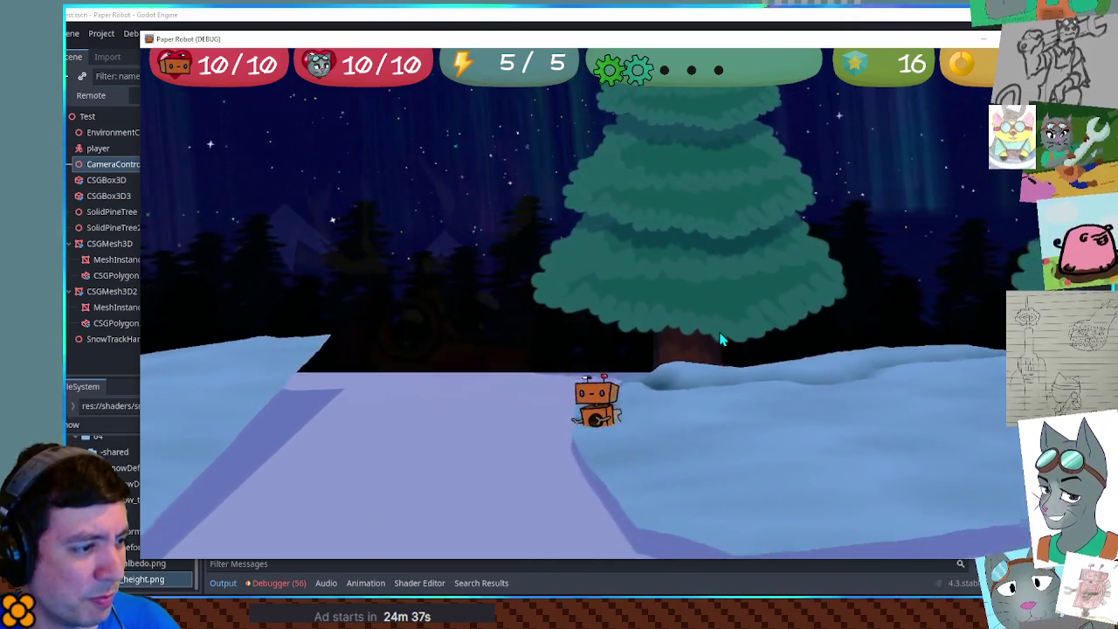
pyautogui.press('d')
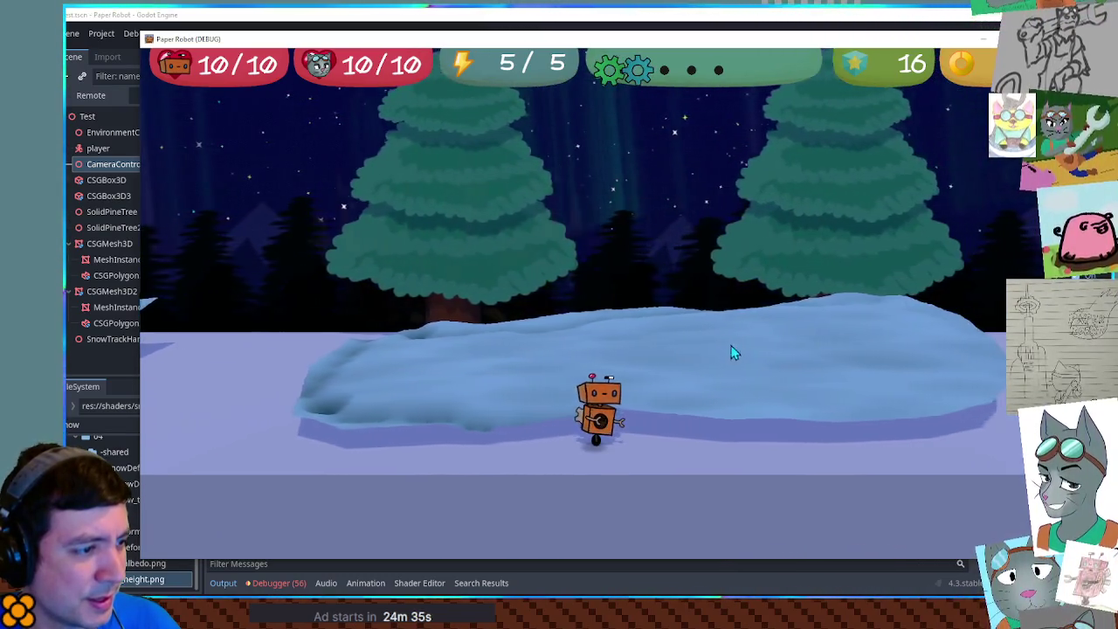
pyautogui.press('d')
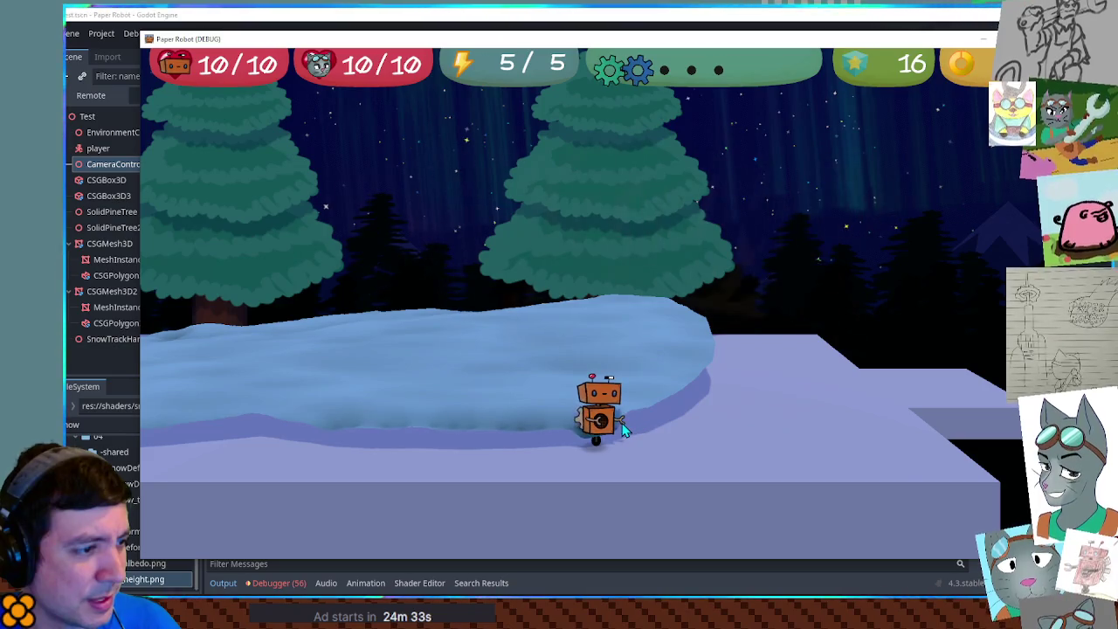
pyautogui.press('a')
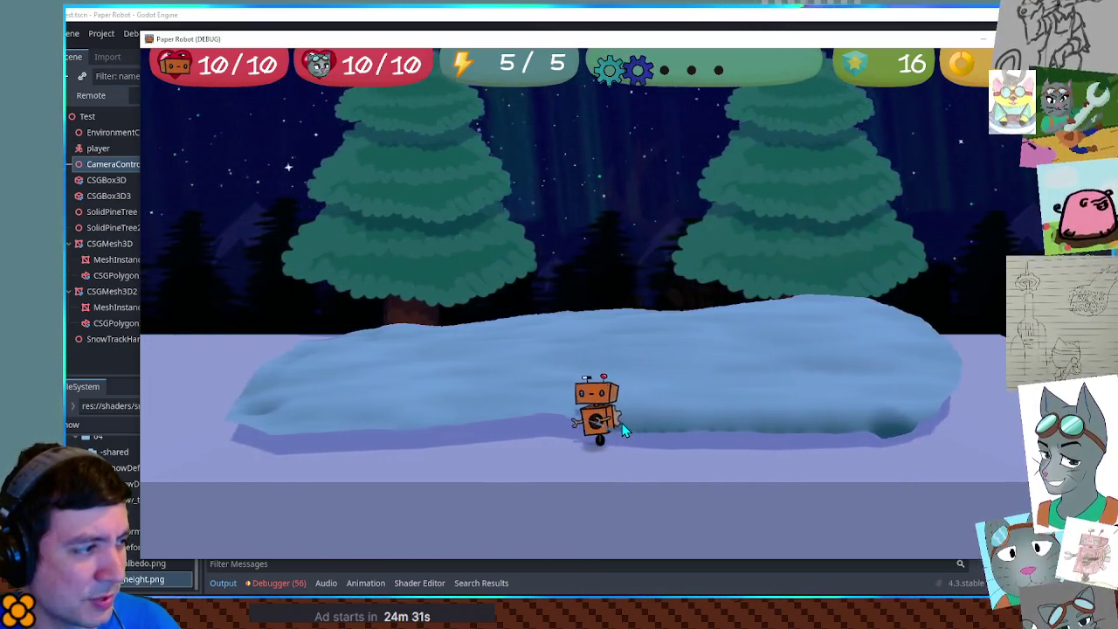
pyautogui.press('a')
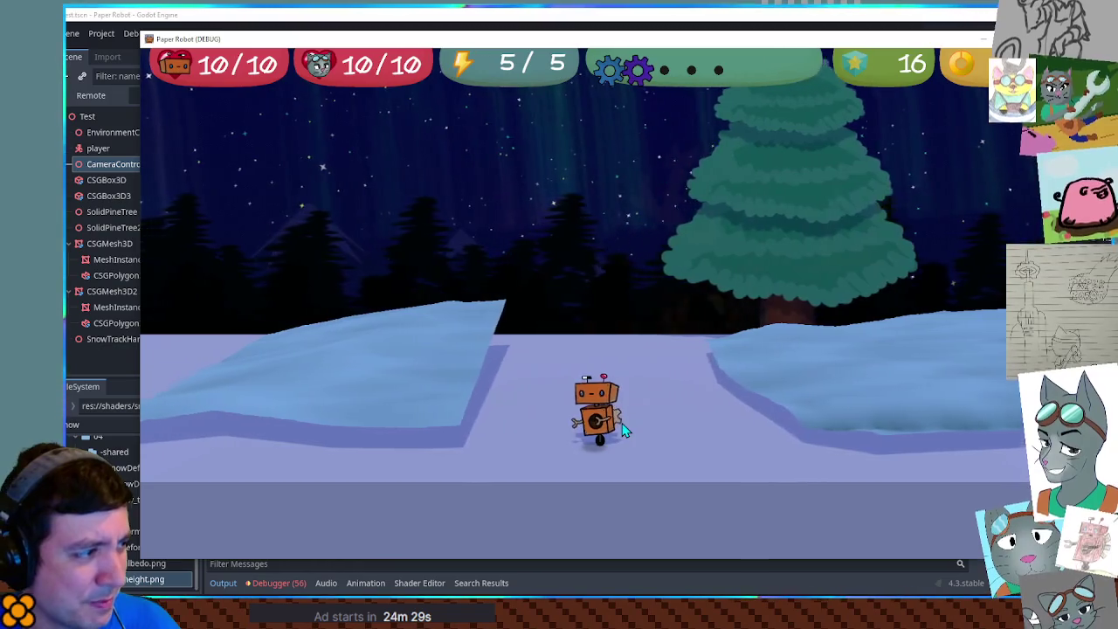
pyautogui.press('F8')
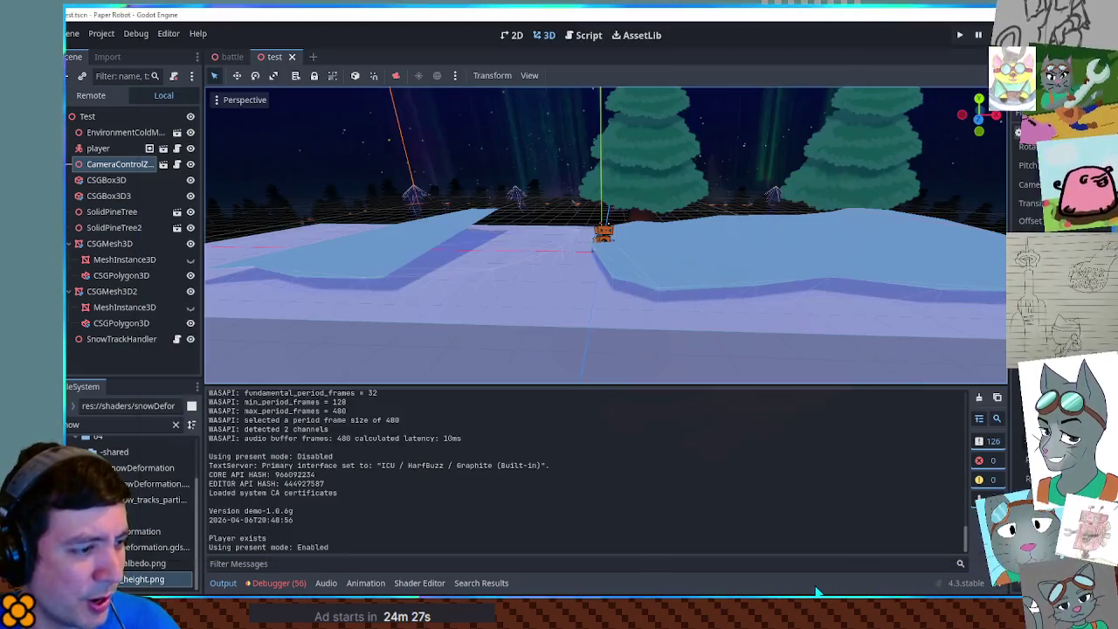
pyautogui.click(420, 583)
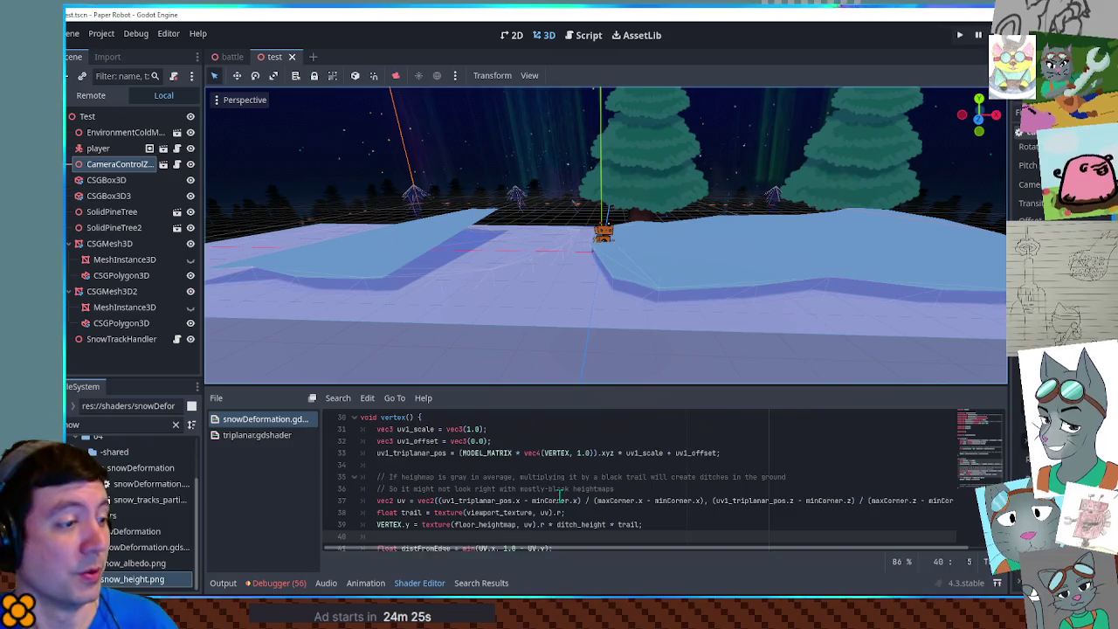
pyautogui.scroll(-3, 559, 497)
pyautogui.scroll(1, 493, 472)
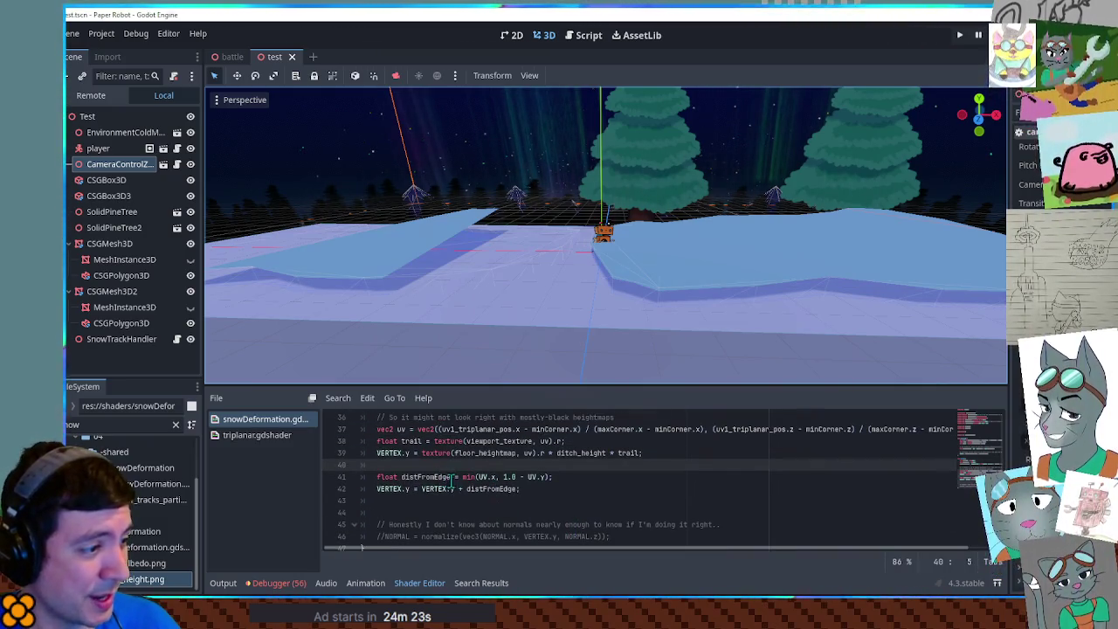
pyautogui.click(541, 476)
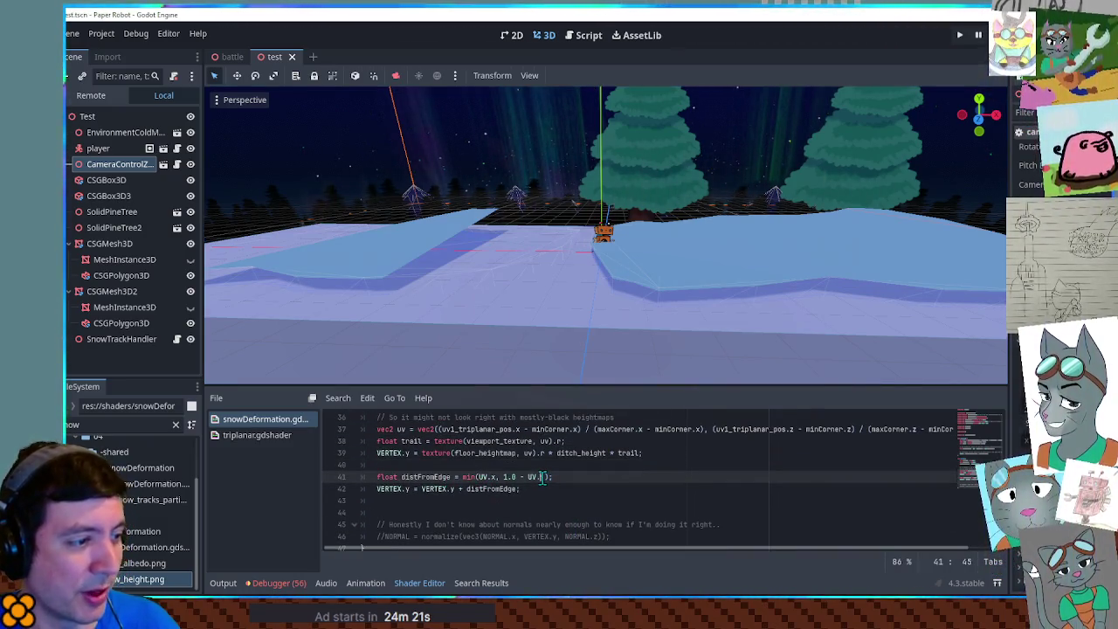
pyautogui.write('x')
pyautogui.click(629, 345)
pyautogui.press('F6')
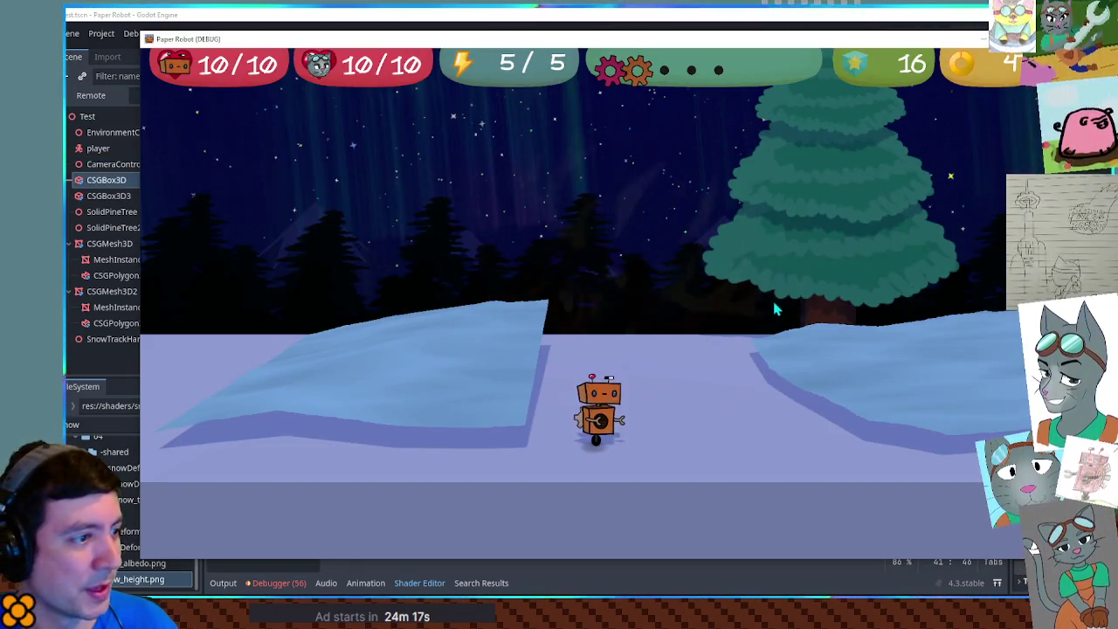
pyautogui.press('F6')
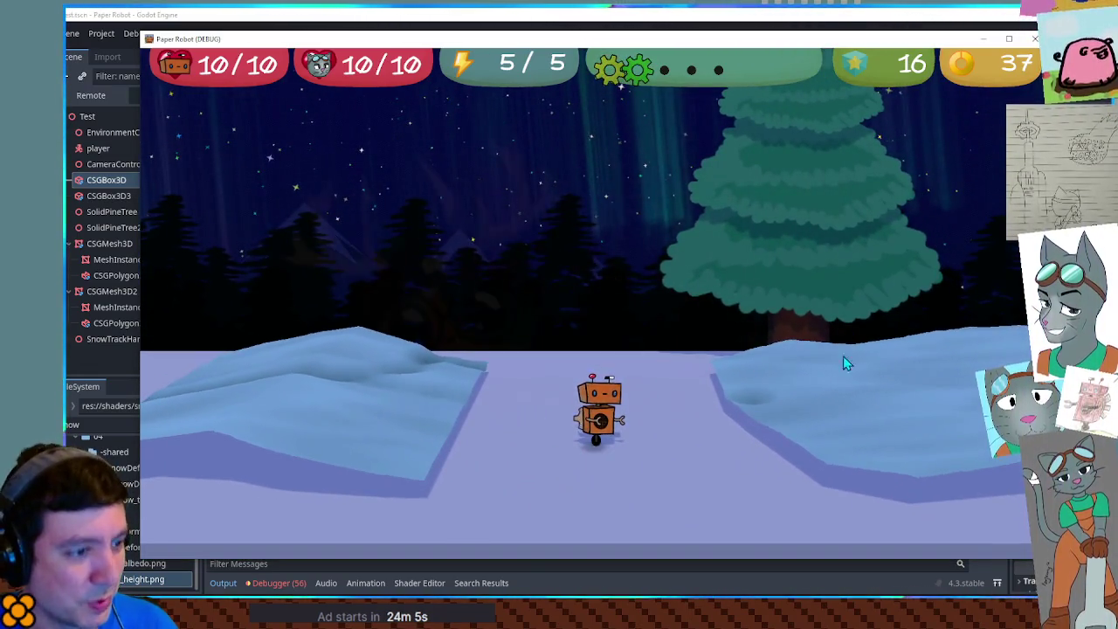
pyautogui.click(836, 15)
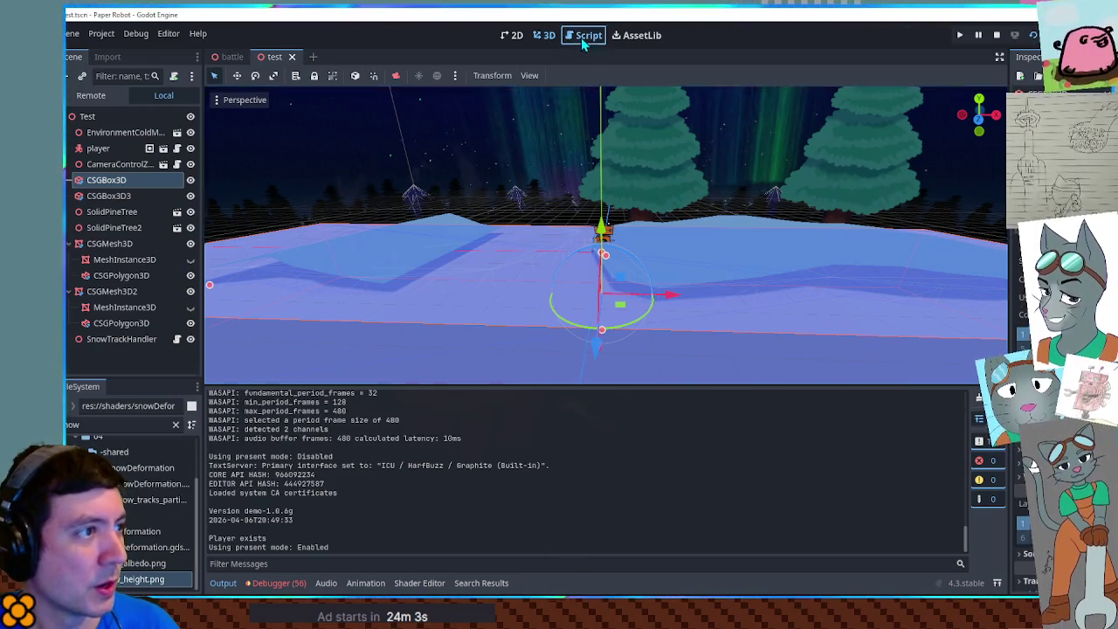
# Step: Change line 41 to min(min(UV.x, 1.0 - UV.x), min(UV.y, 1.0 - UV.y)) and run the game
pyautogui.click(583, 36)
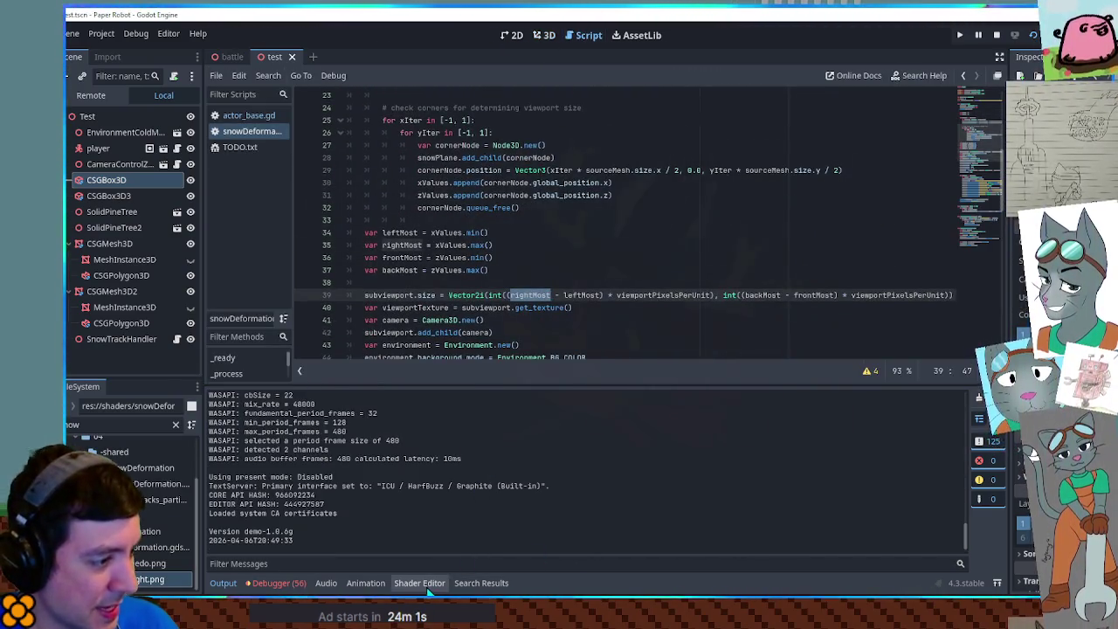
pyautogui.click(427, 585)
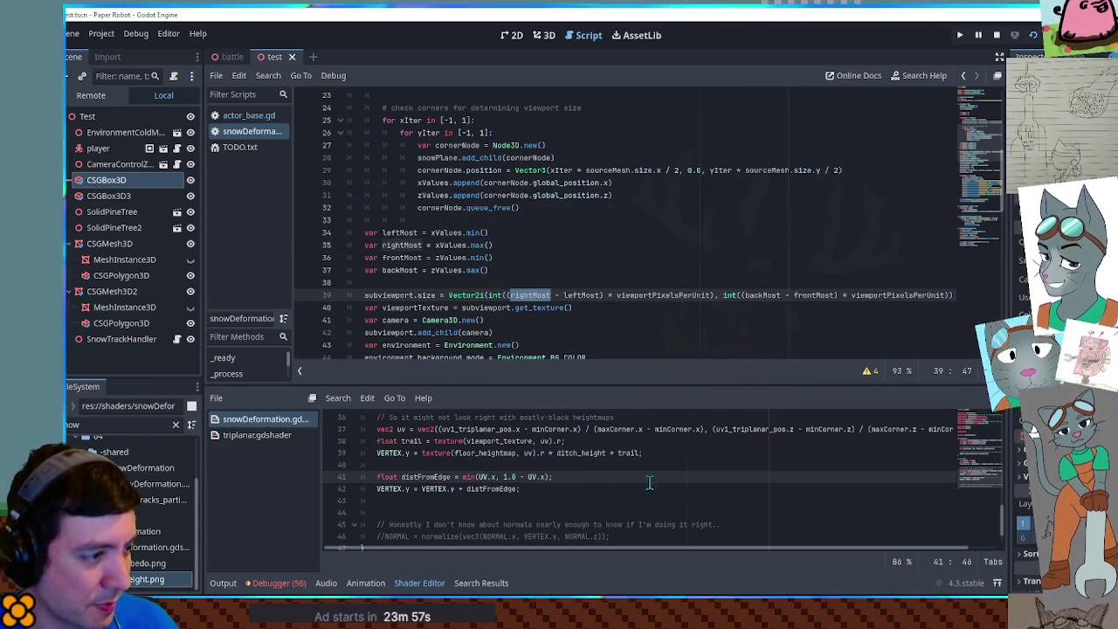
pyautogui.write(', UV.y, 1.0')
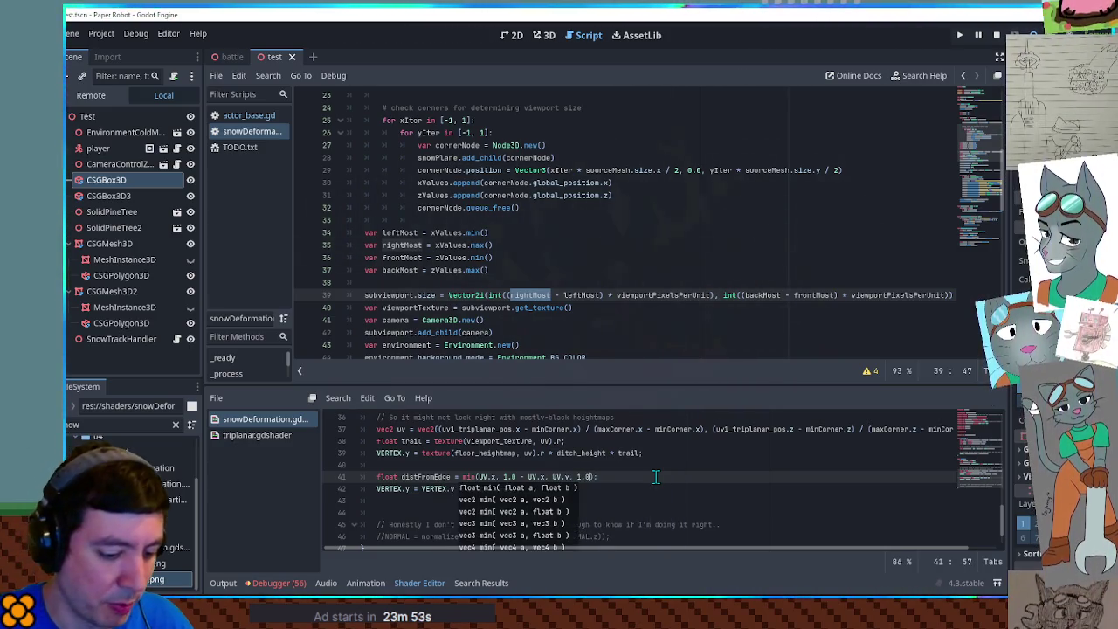
pyautogui.write(' - UV.y')
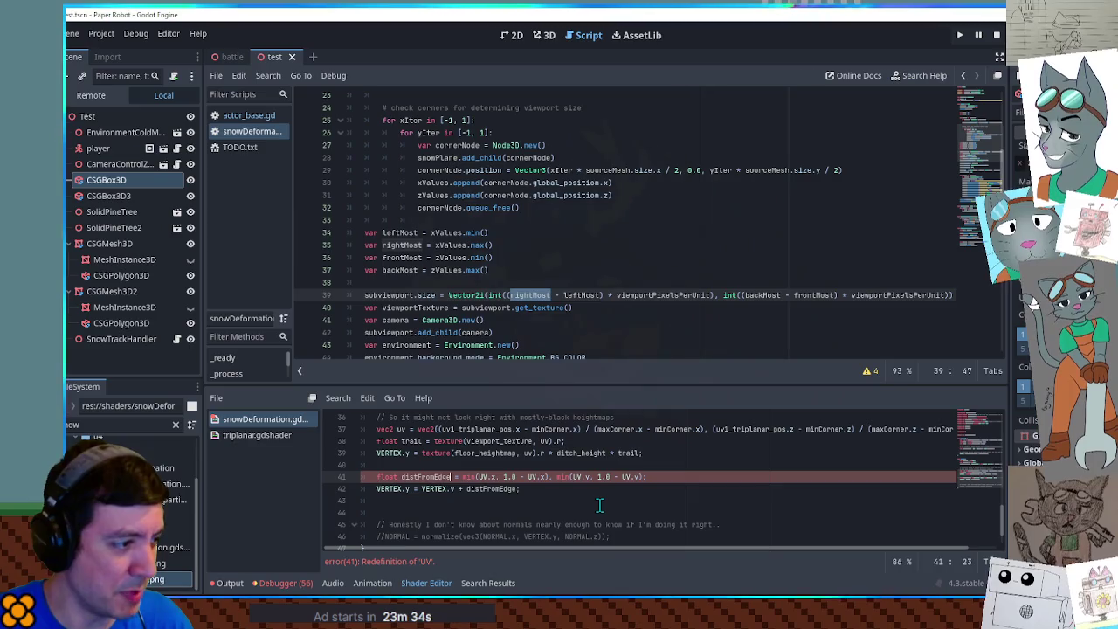
pyautogui.write('min(')
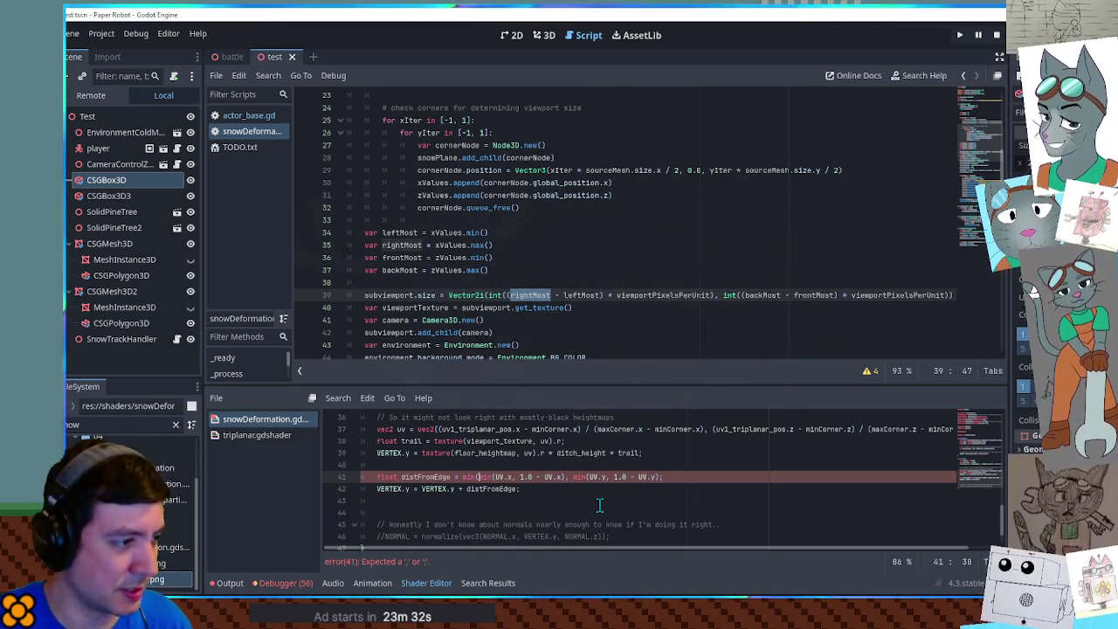
pyautogui.press('End')
pyautogui.write(')')
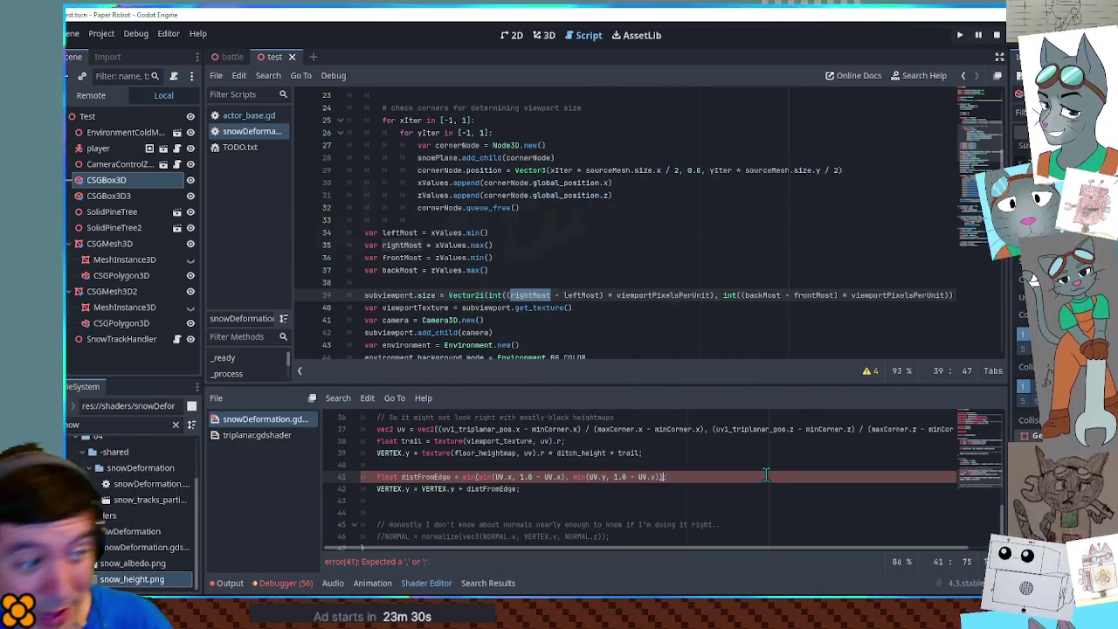
pyautogui.click(743, 463)
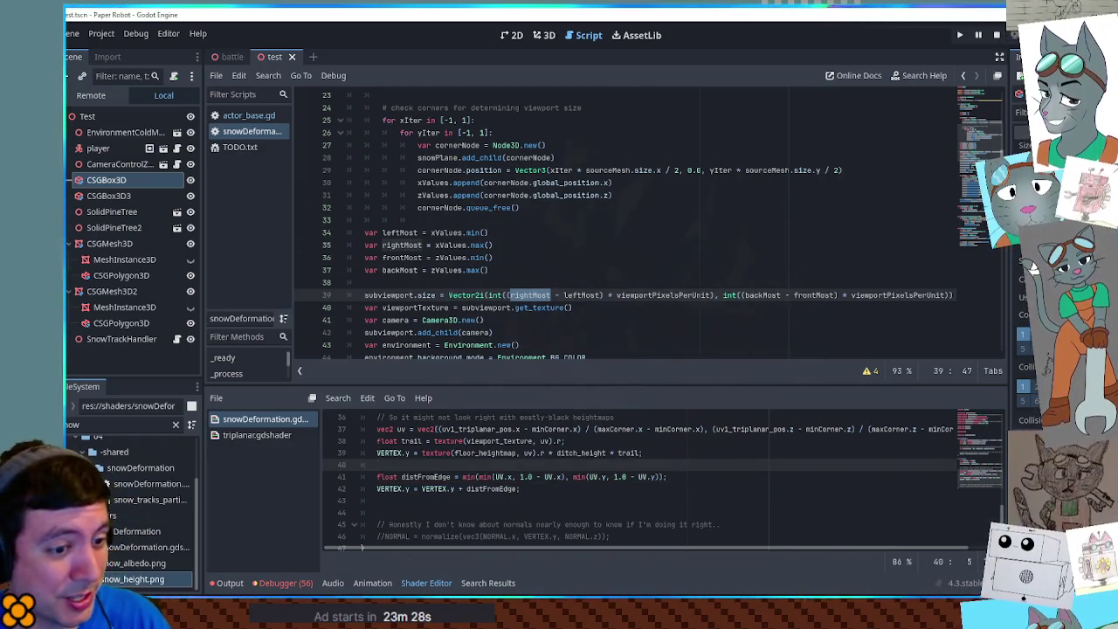
pyautogui.press('F5')
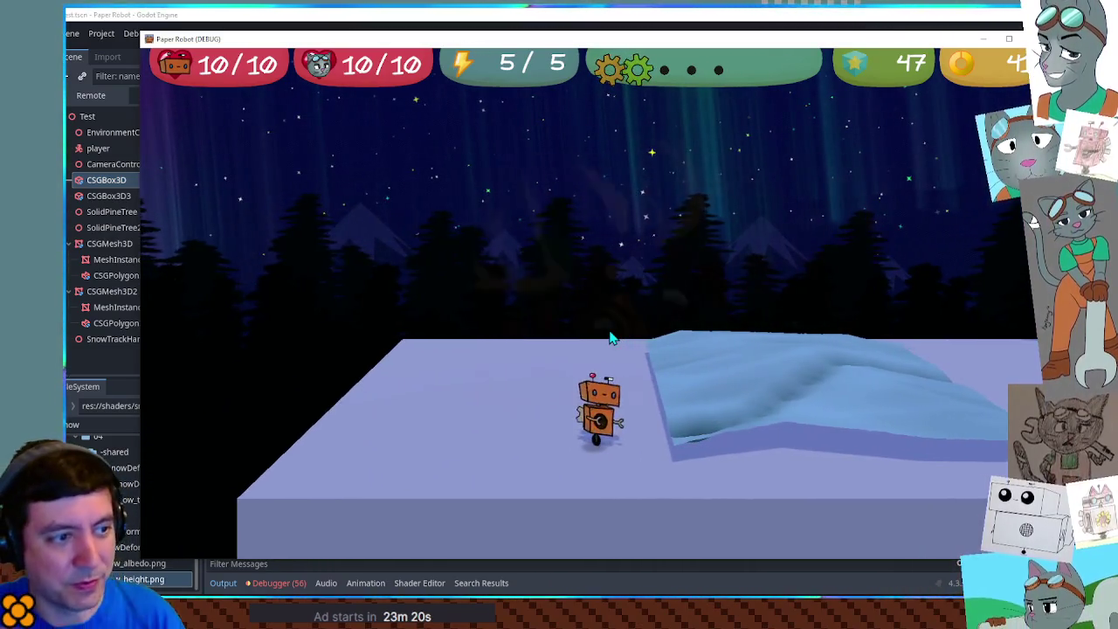
# Step: Walk and turn the robot through the snow mounds to check its trails, then stop the game
pyautogui.press('d')
pyautogui.press('d')
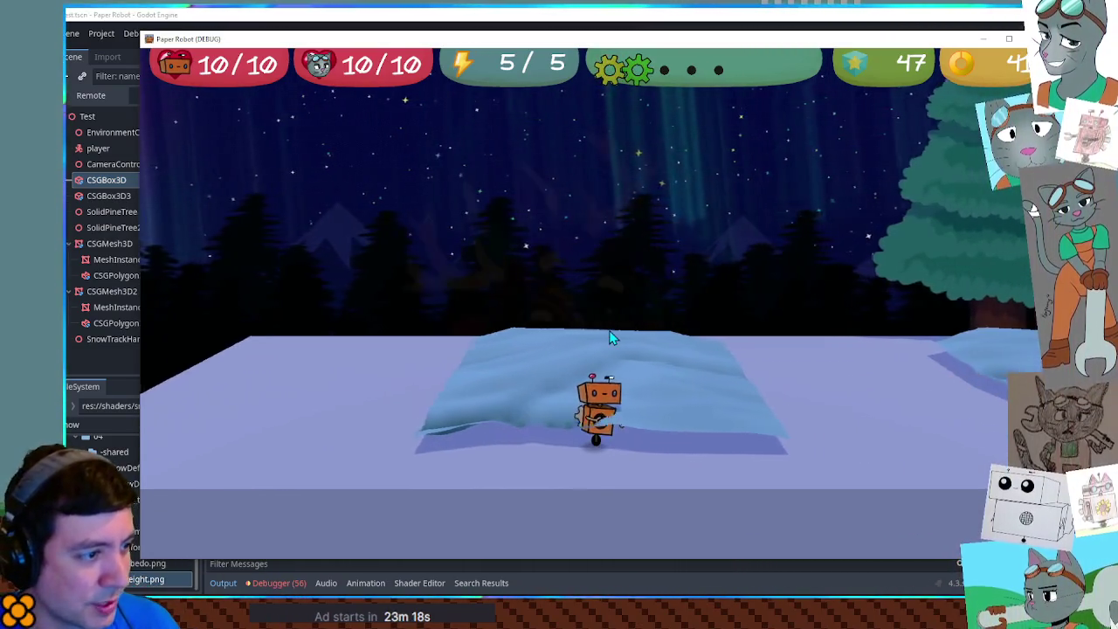
pyautogui.press('d')
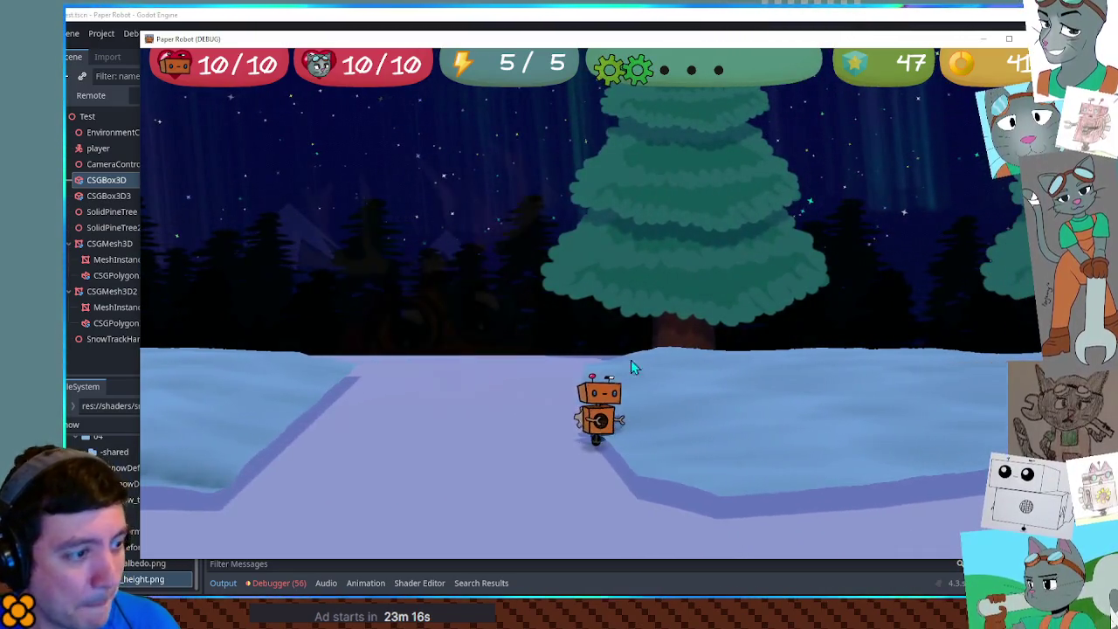
pyautogui.press('d')
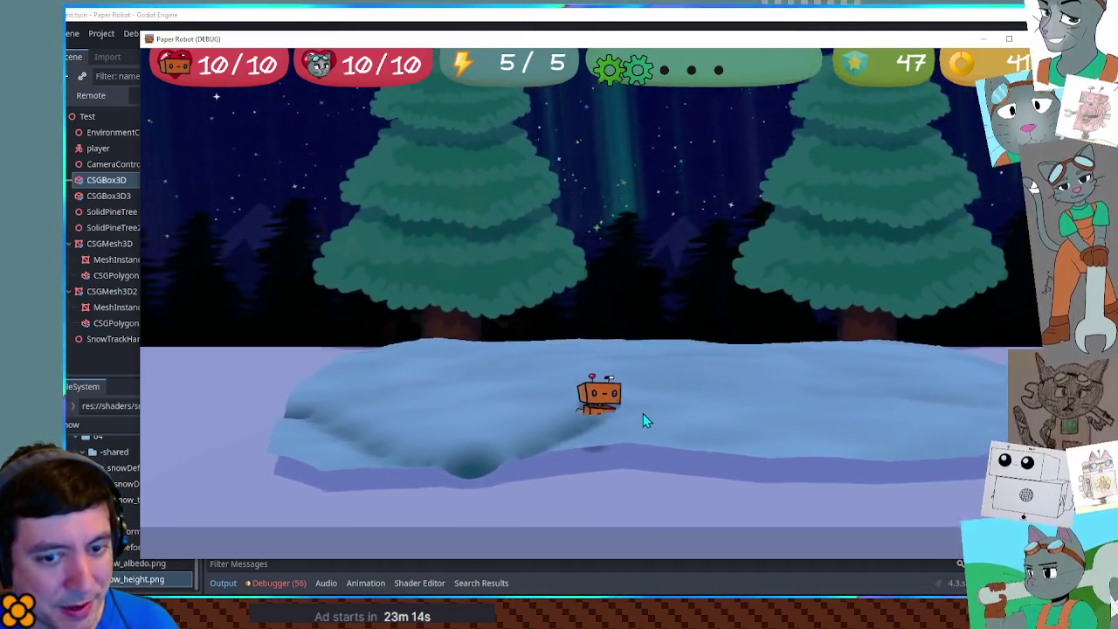
pyautogui.press('d')
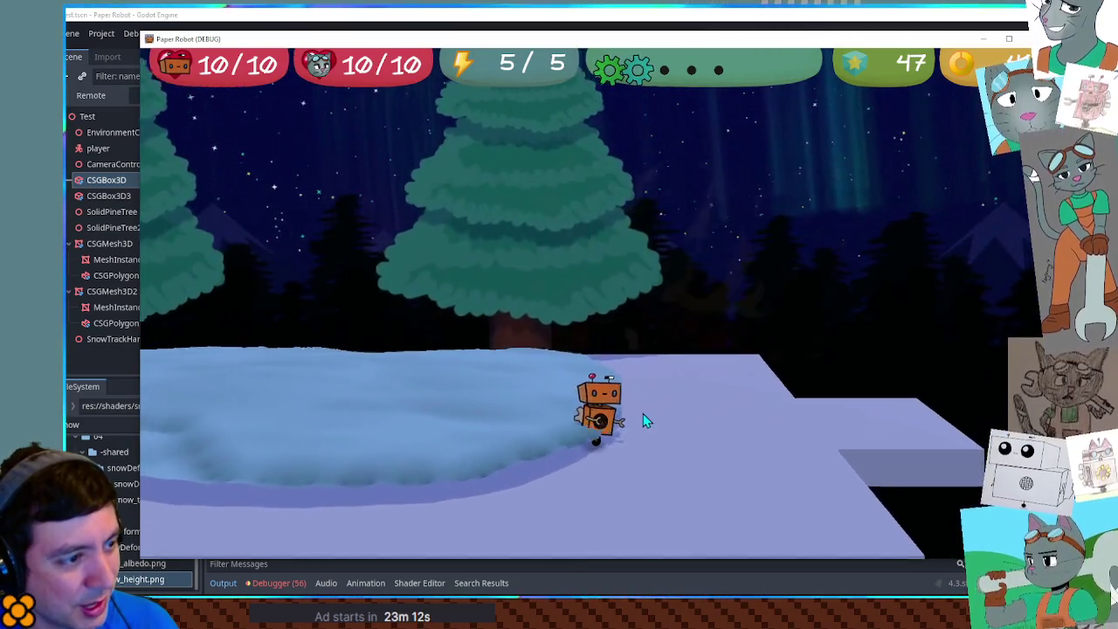
pyautogui.press('d')
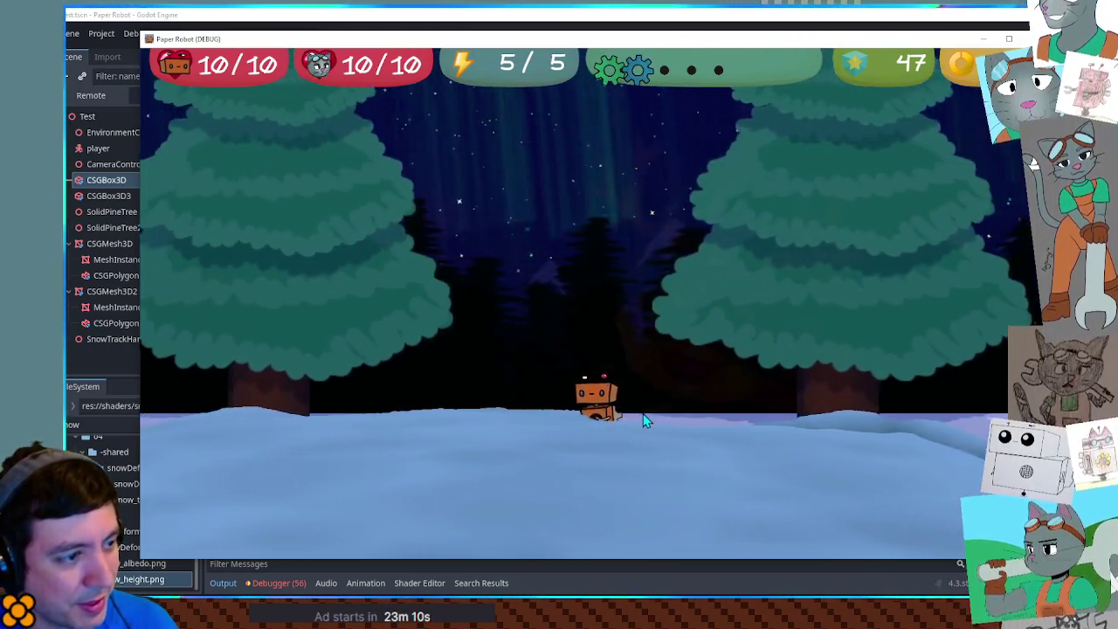
pyautogui.press('d')
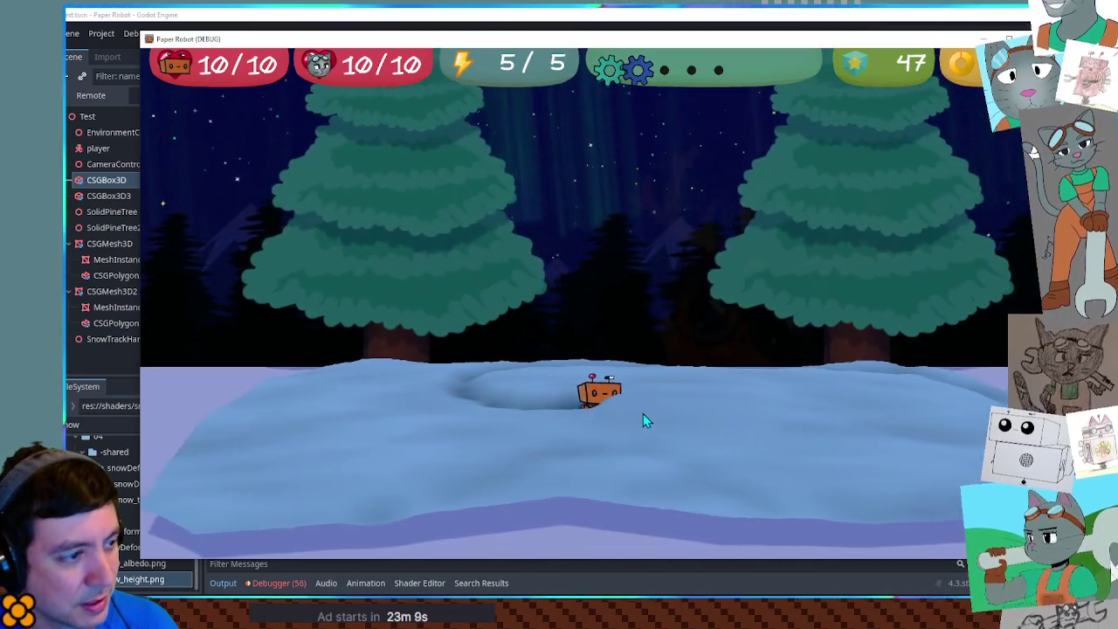
pyautogui.press('d')
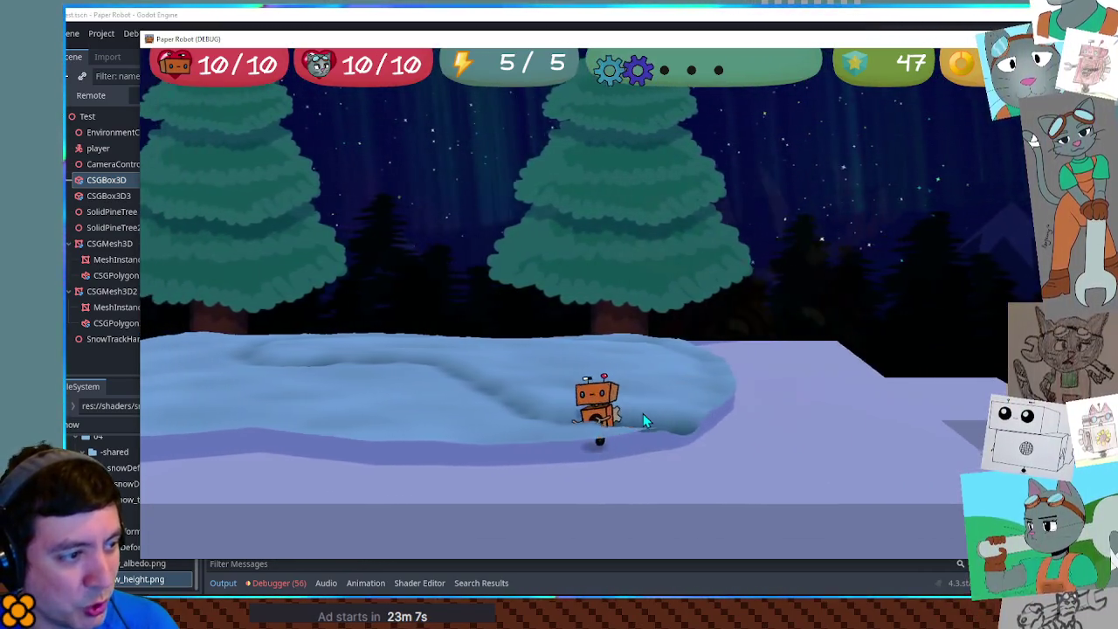
pyautogui.press('d')
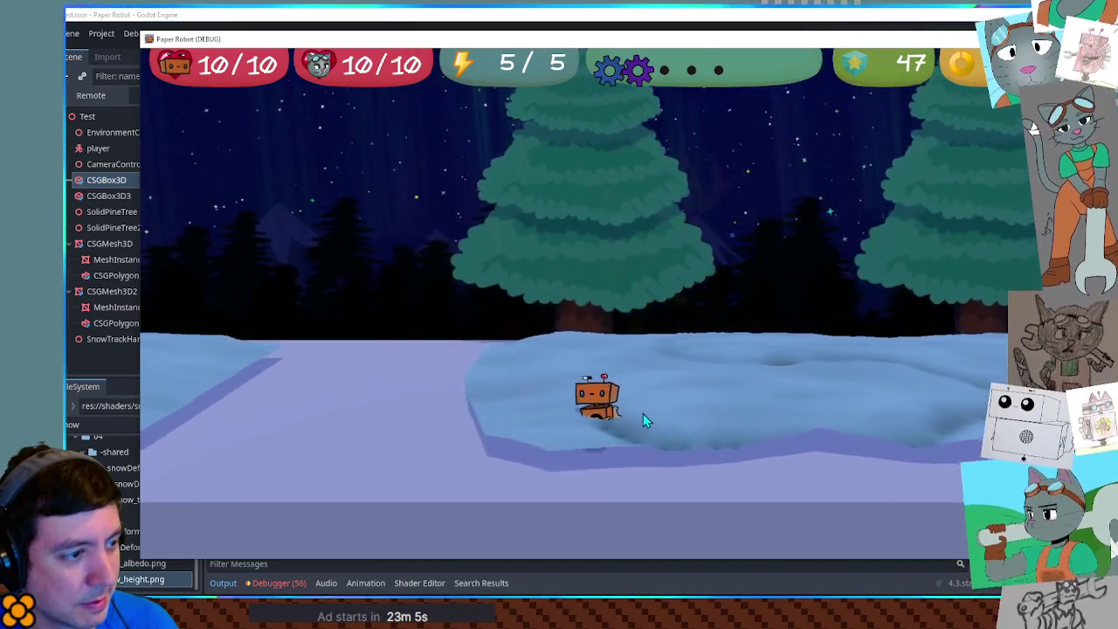
pyautogui.press('d')
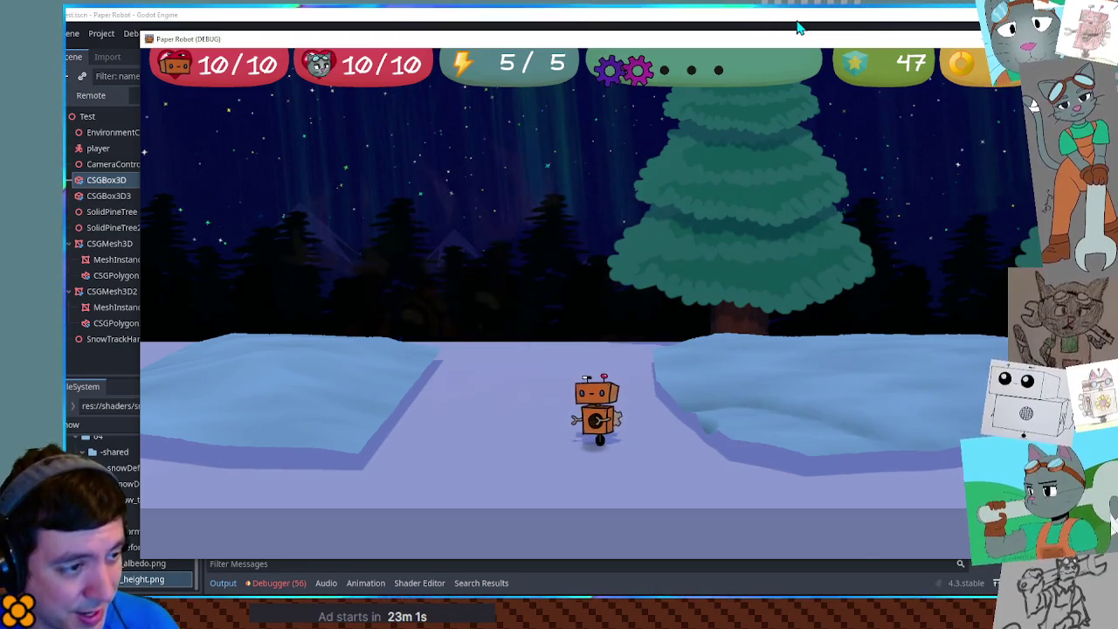
pyautogui.press('F8')
pyautogui.scroll(-2, 739, 170)
pyautogui.scroll(2, 739, 173)
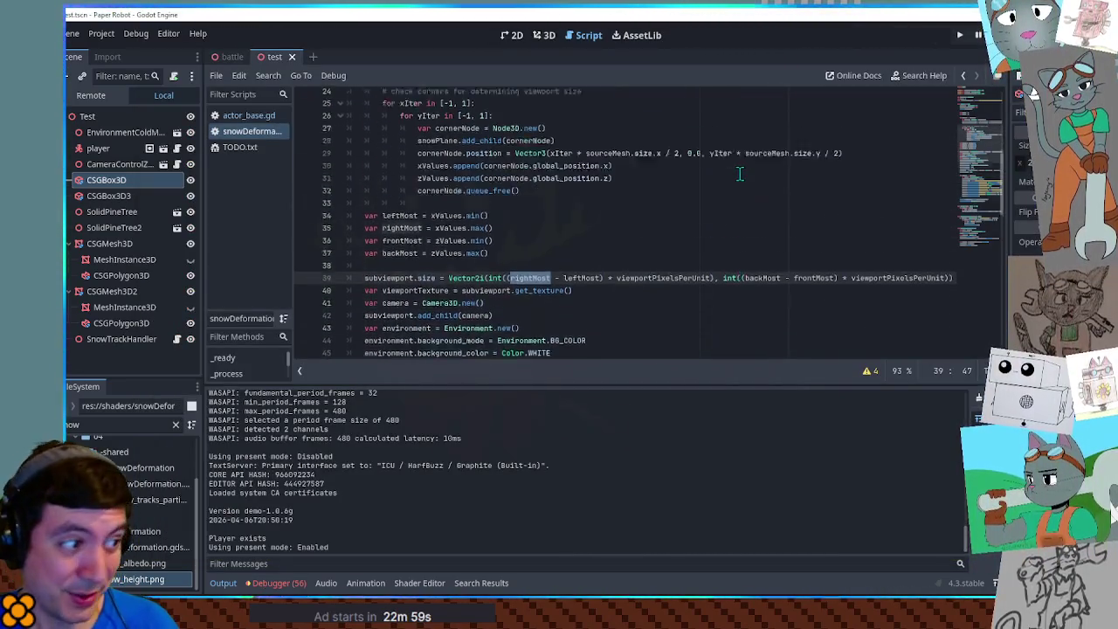
# Step: Wrap line 41's distFromEdge expression in another min() capped at 0.1
pyautogui.click(422, 582)
pyautogui.scroll(-2, 616, 481)
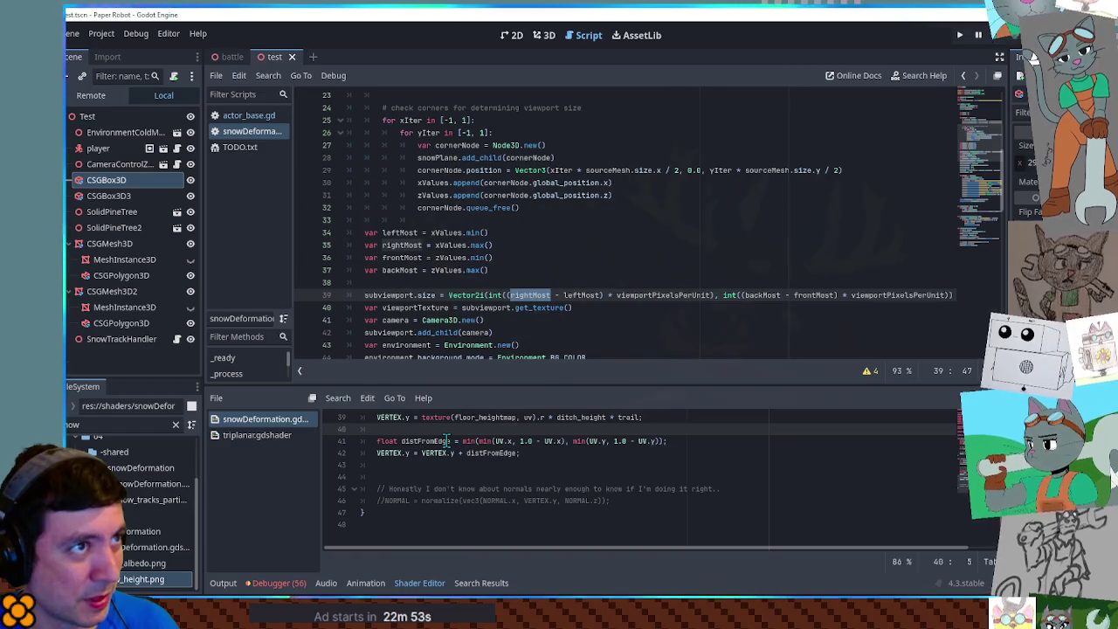
pyautogui.click(458, 441)
pyautogui.click(464, 441)
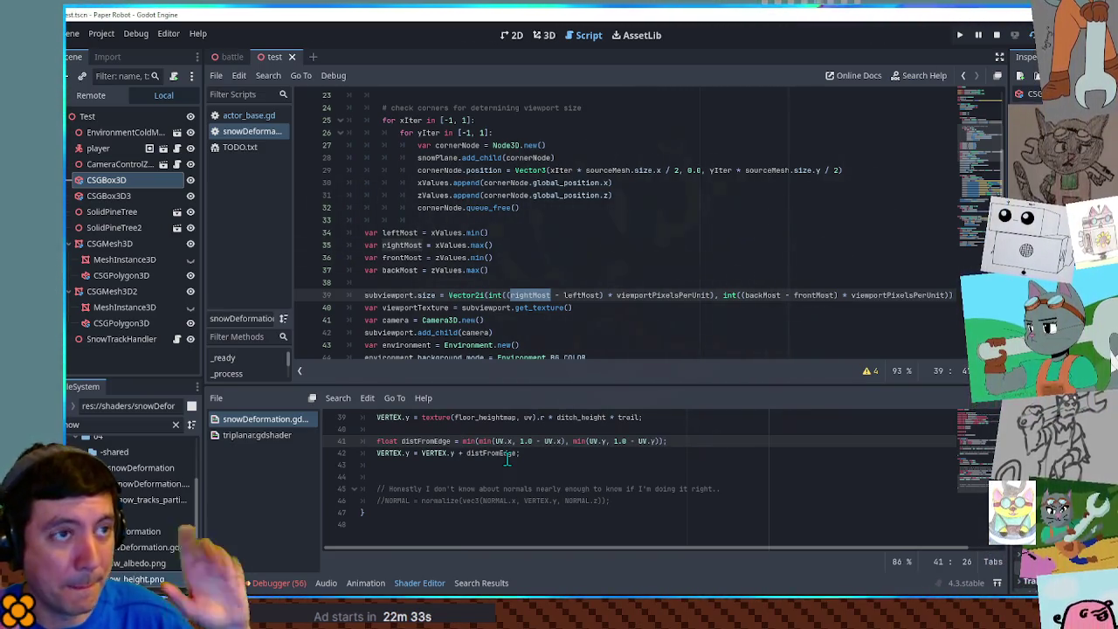
pyautogui.write('min(')
pyautogui.press('End')
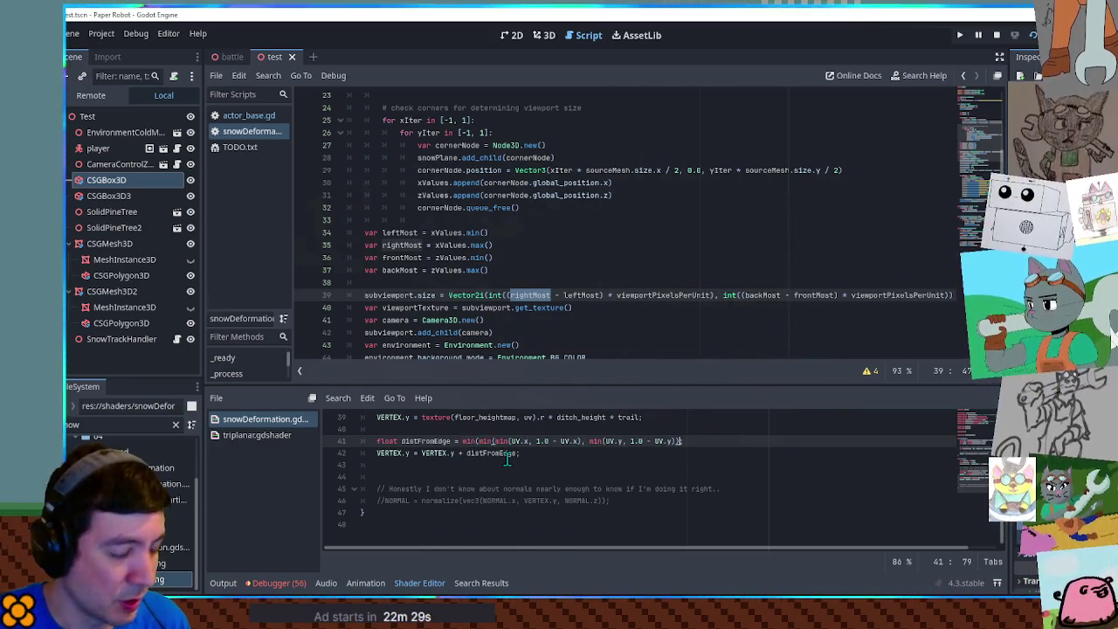
pyautogui.write('0.1')
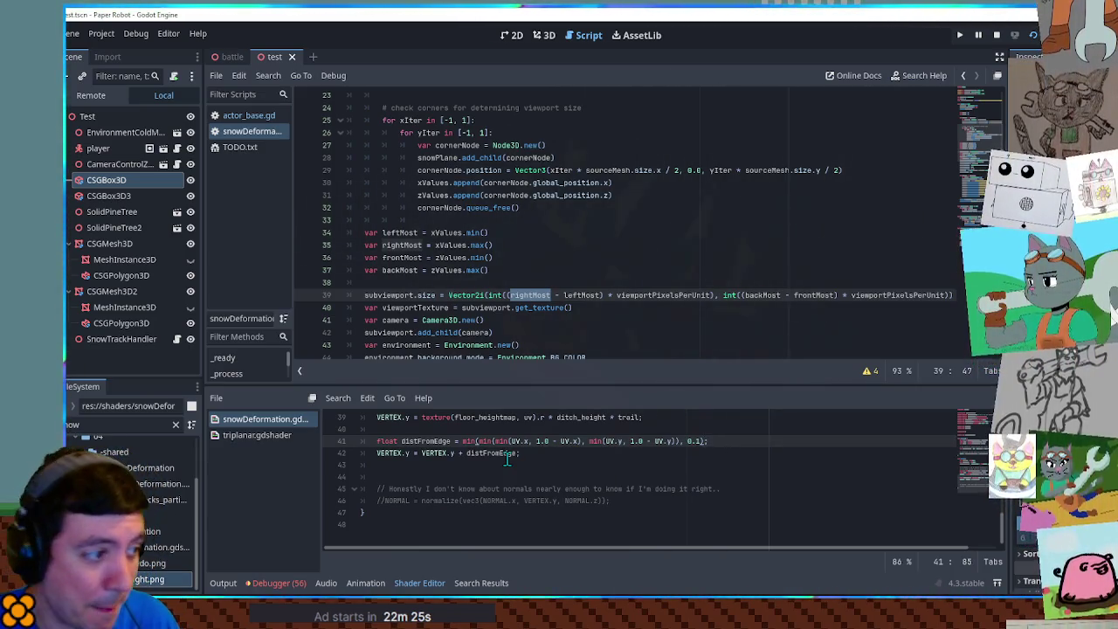
# Step: Save the shader, run the game to test the capped snow edges, then close it
pyautogui.hotkey('ctrl', 's')
pyautogui.click(930, 554)
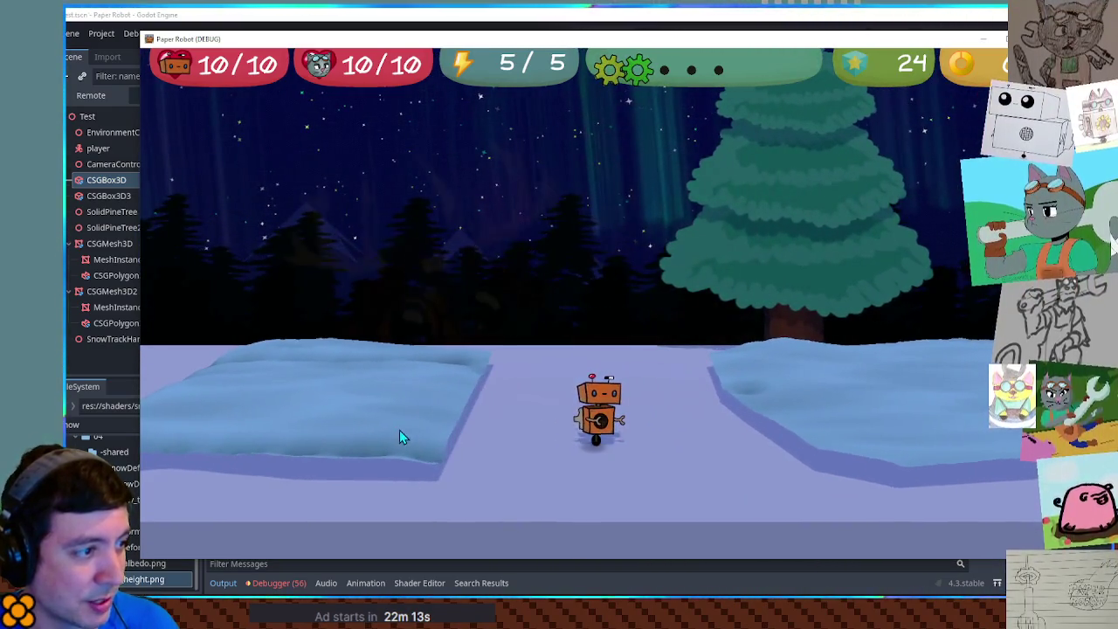
pyautogui.press('F8')
pyautogui.scroll(-5, 568, 341)
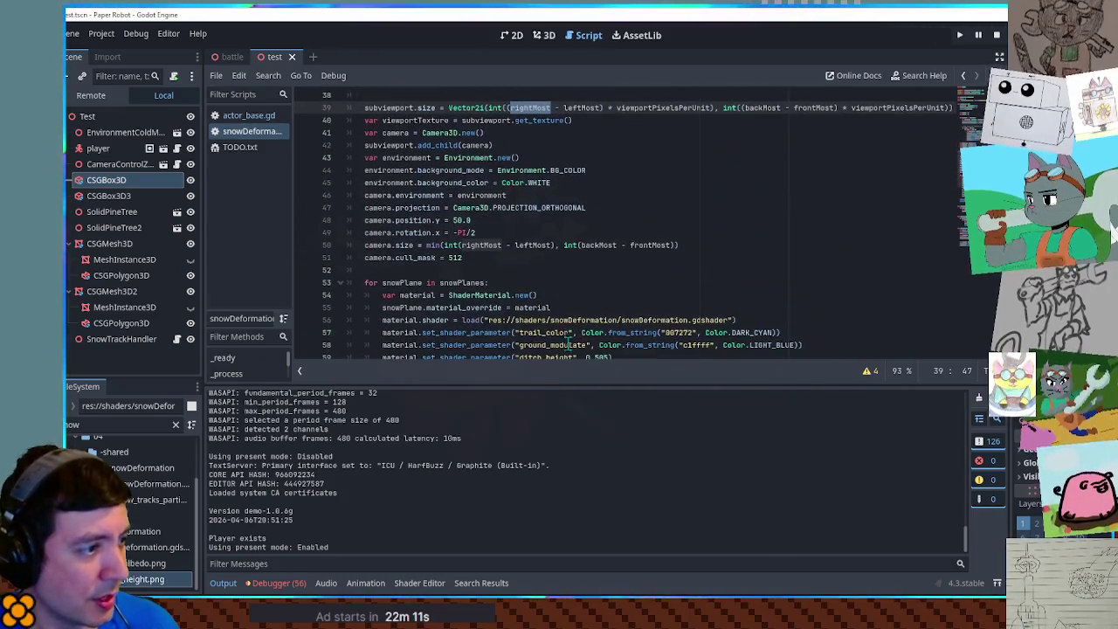
# Step: Reopen snowDeformation.gdshader and review line 42, which adds distFromEdge to VERTEX.y
pyautogui.click(419, 583)
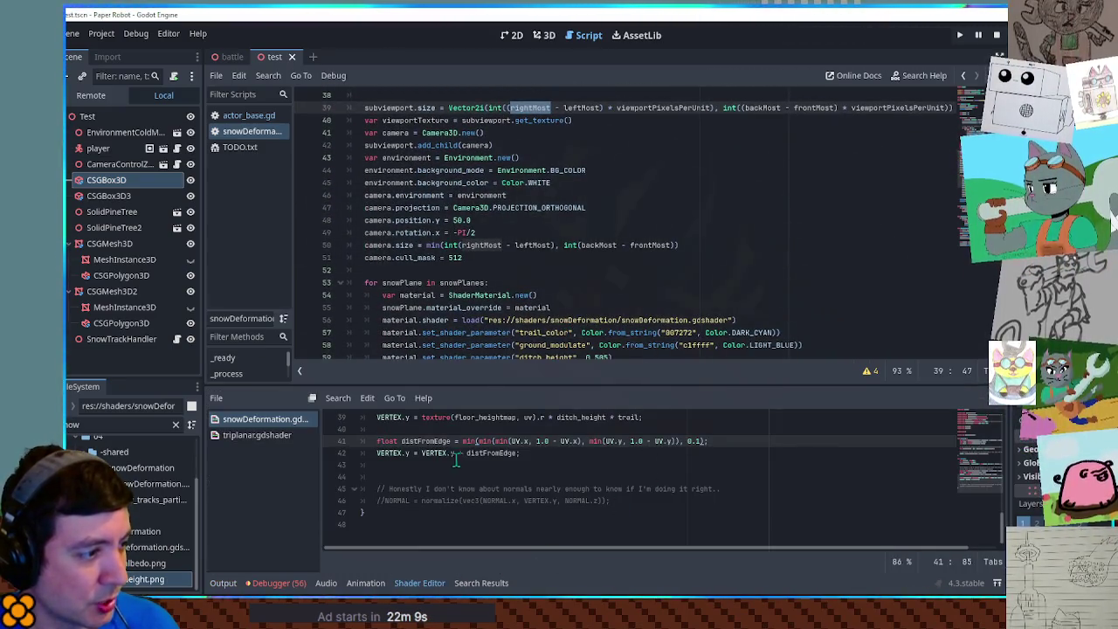
pyautogui.write('+')
pyautogui.click(522, 453)
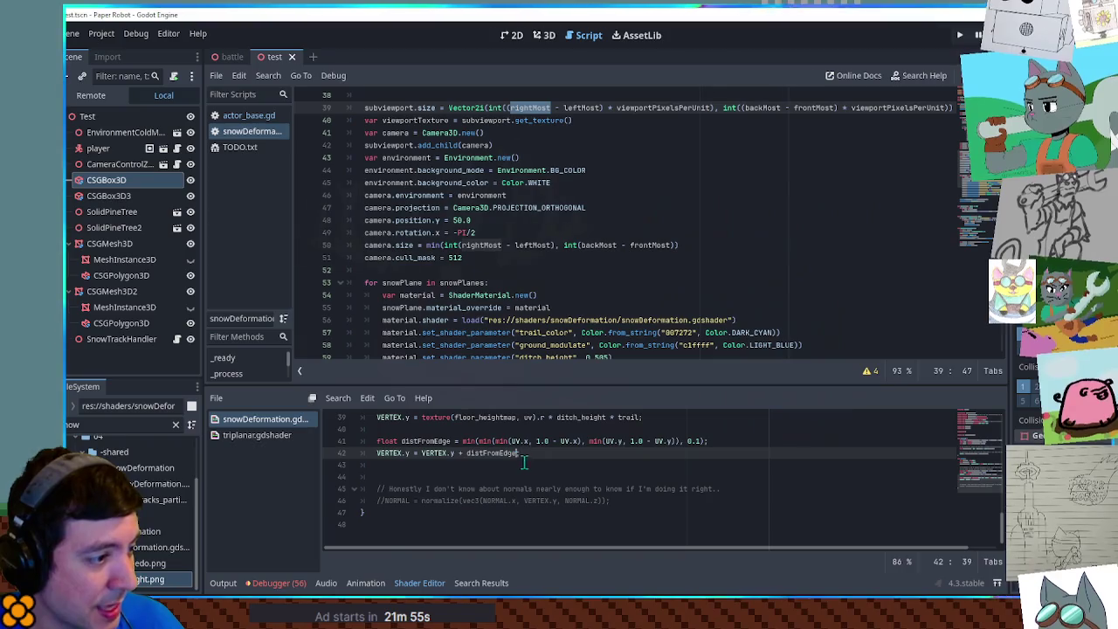
pyautogui.click(423, 440)
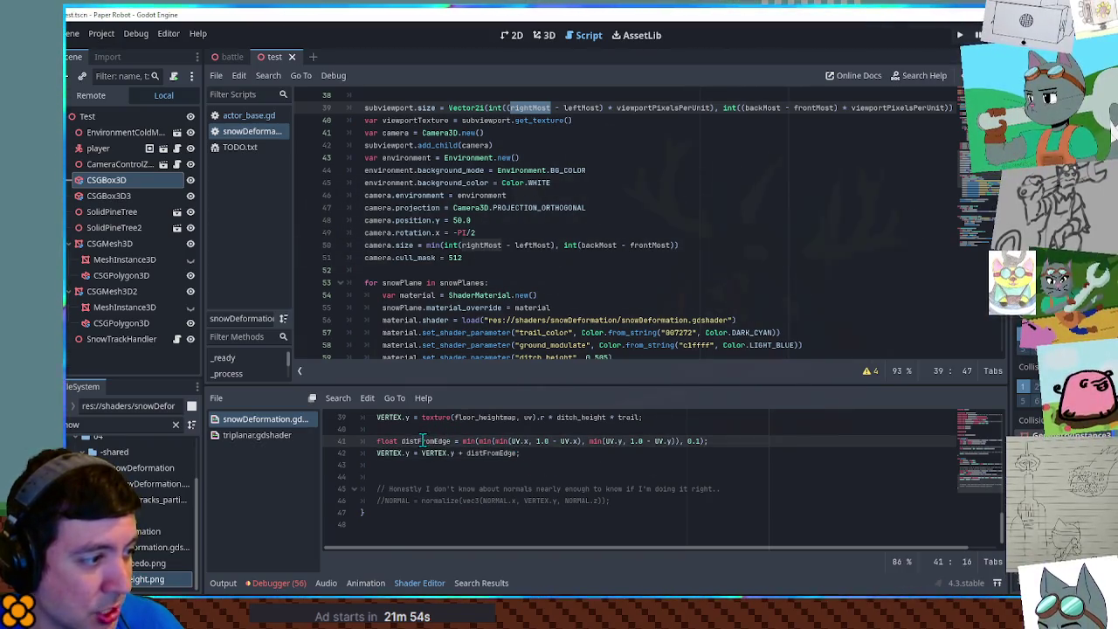
pyautogui.click(518, 453)
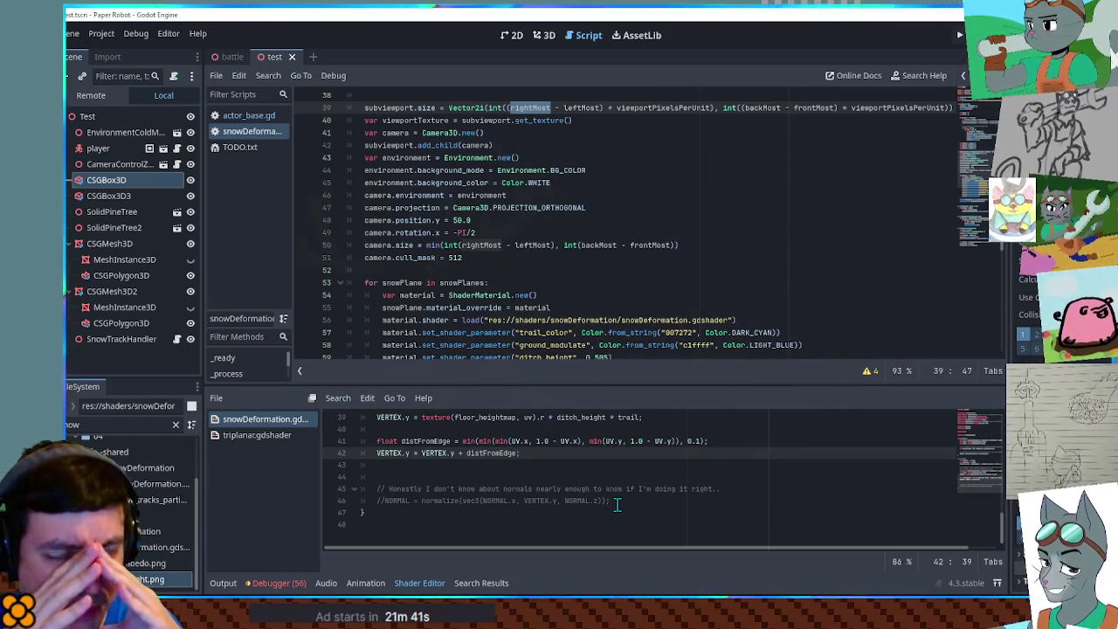
# Step: In the 3D view, select the CSGPolygon3D, then only the right-hand CSGMesh3D snow mesh
pyautogui.click(540, 39)
pyautogui.click(539, 270)
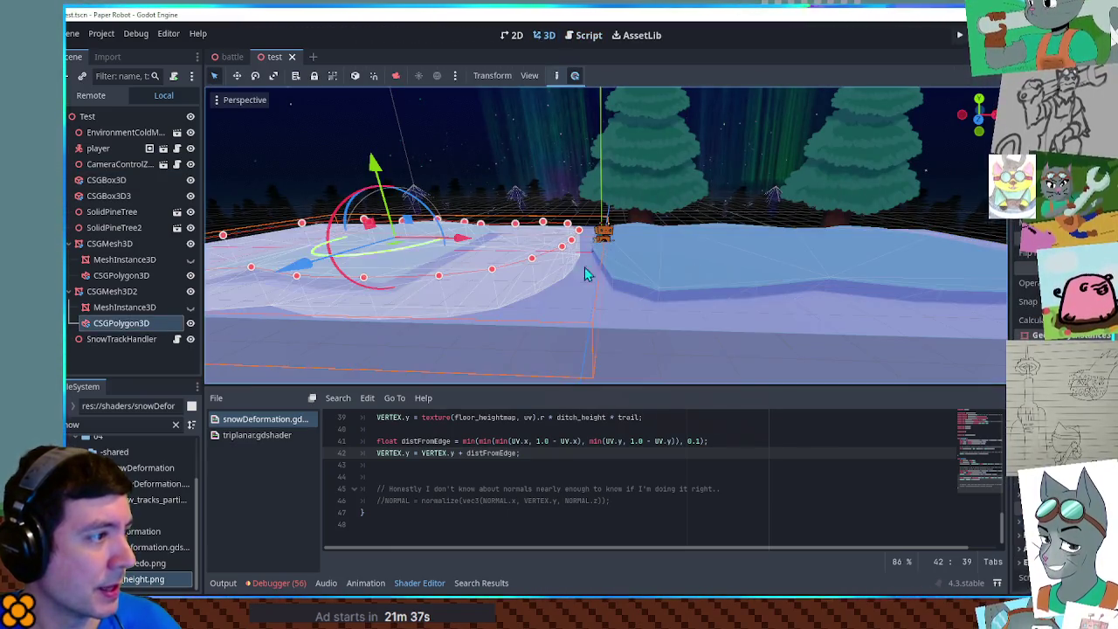
pyautogui.click(800, 262)
pyautogui.click(114, 228)
pyautogui.click(113, 243)
pyautogui.keyDown('ctrl'); pyautogui.click(112, 291); pyautogui.keyUp('ctrl')
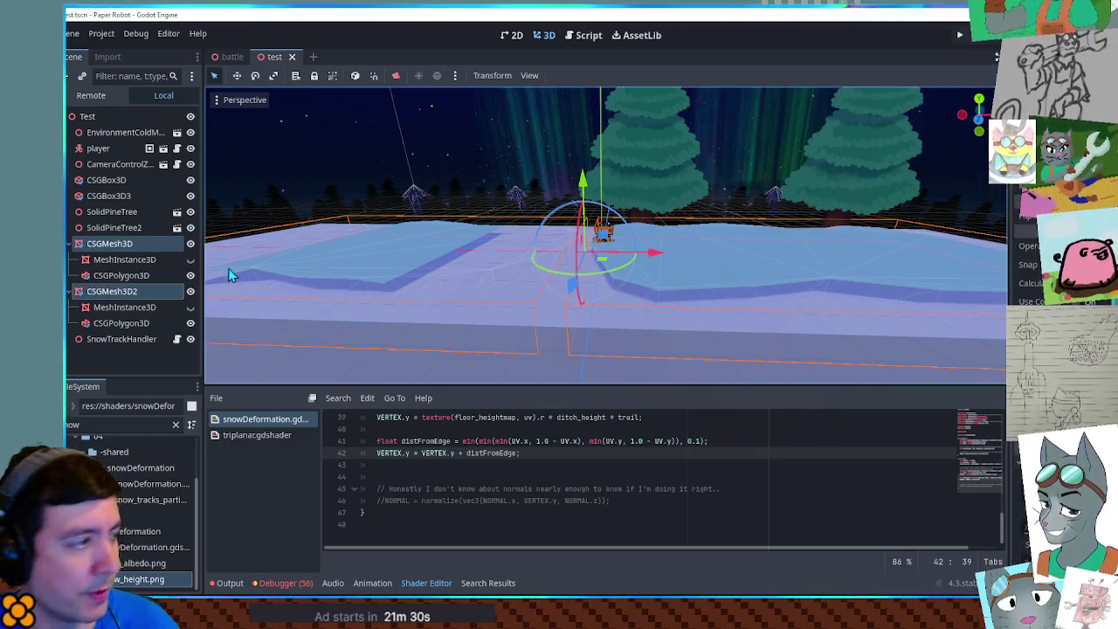
pyautogui.click(110, 244)
# Step: Lower the right-hand snow mesh into the ground, then undo the move
pyautogui.scroll(-5, 1039, 245)
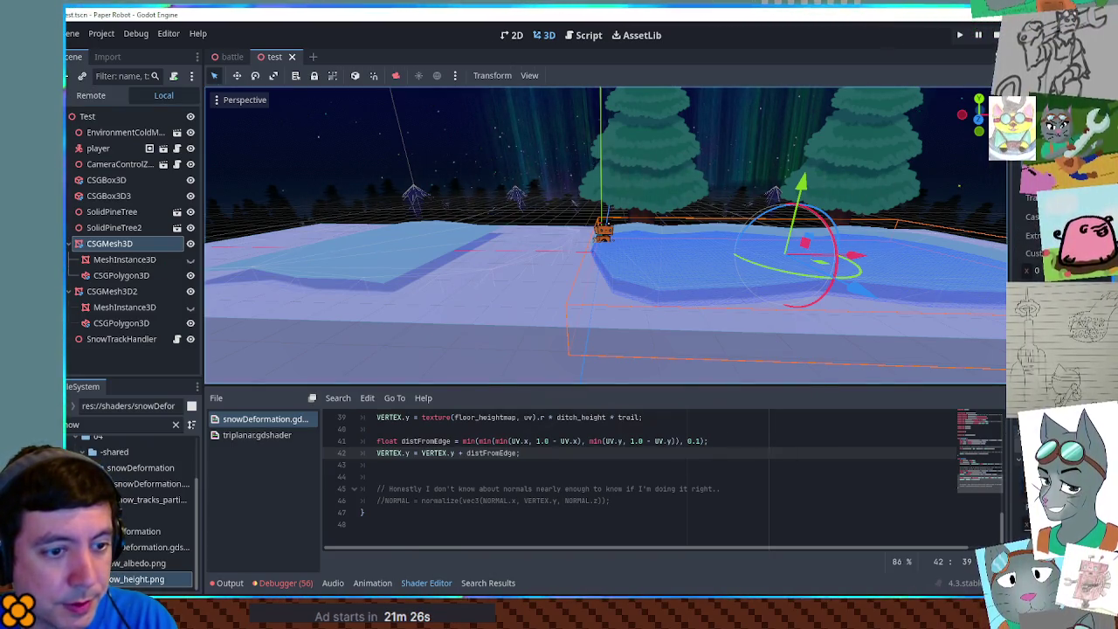
pyautogui.moveTo(1048, 262); pyautogui.dragTo(1030, 262)
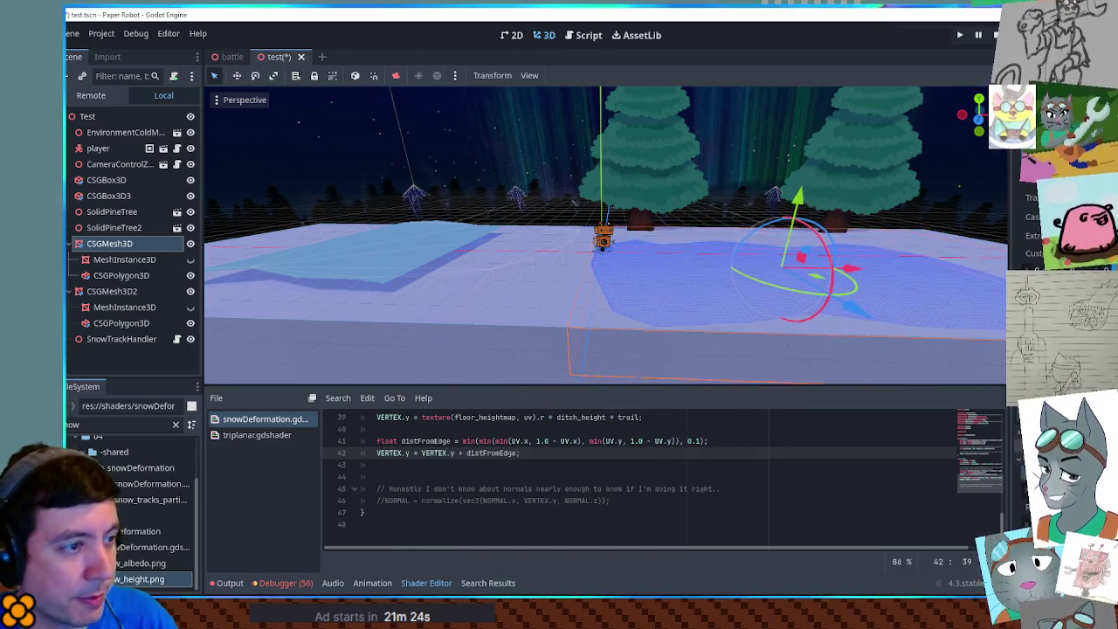
pyautogui.hotkey('ctrl', 'z')
pyautogui.click(959, 35)
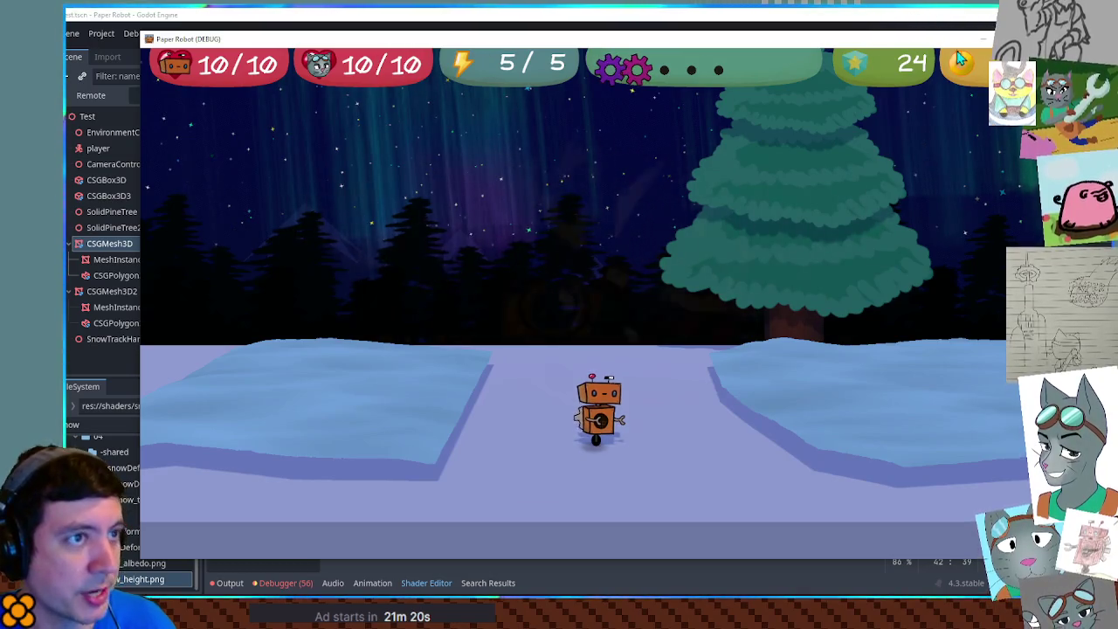
pyautogui.click(984, 39)
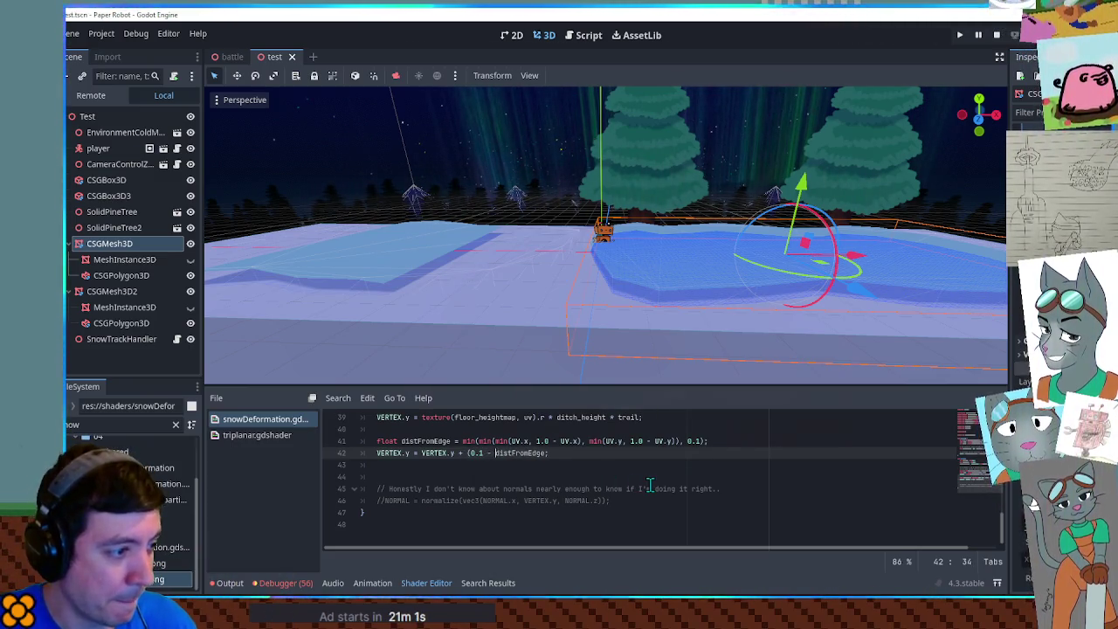
pyautogui.write('VERTEX.y = VERTEX.y + (0.1 - distFromEdge')
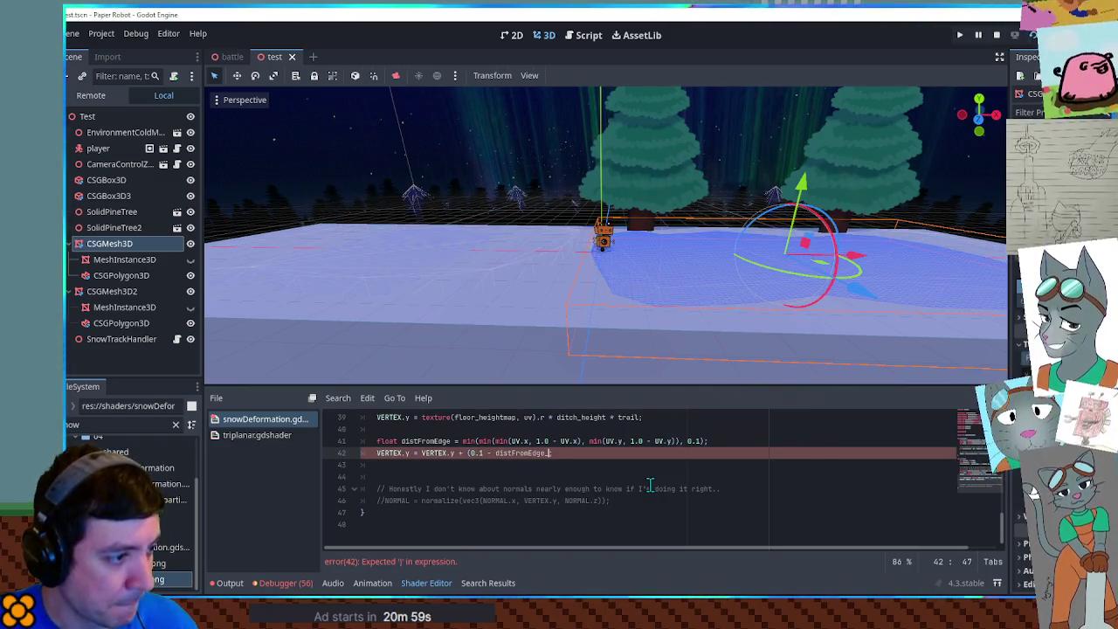
# Step: Change line 42 so VERTEX.y adds (0.1 - distFromEdge), then enlarge the shader panel
pyautogui.write(');')
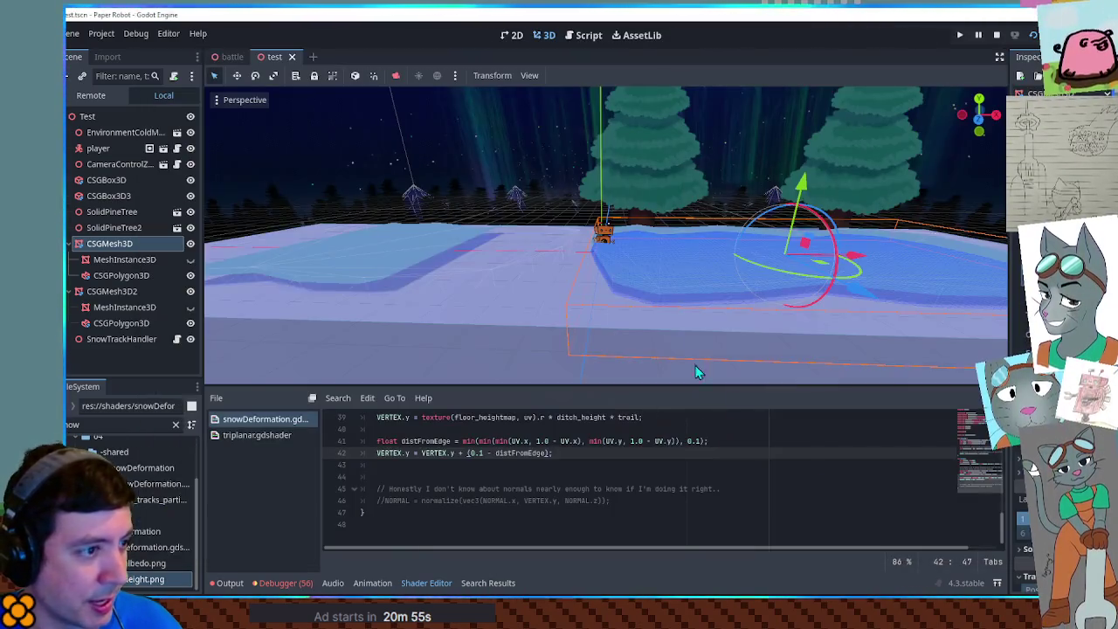
pyautogui.moveTo(695, 371)
pyautogui.mouseDown()
pyautogui.moveTo(643, 315)
pyautogui.moveTo(664, 292)
pyautogui.moveTo(656, 287)
pyautogui.moveTo(918, 274)
pyautogui.moveTo(778, 279)
pyautogui.moveTo(771, 374)
pyautogui.mouseUp()
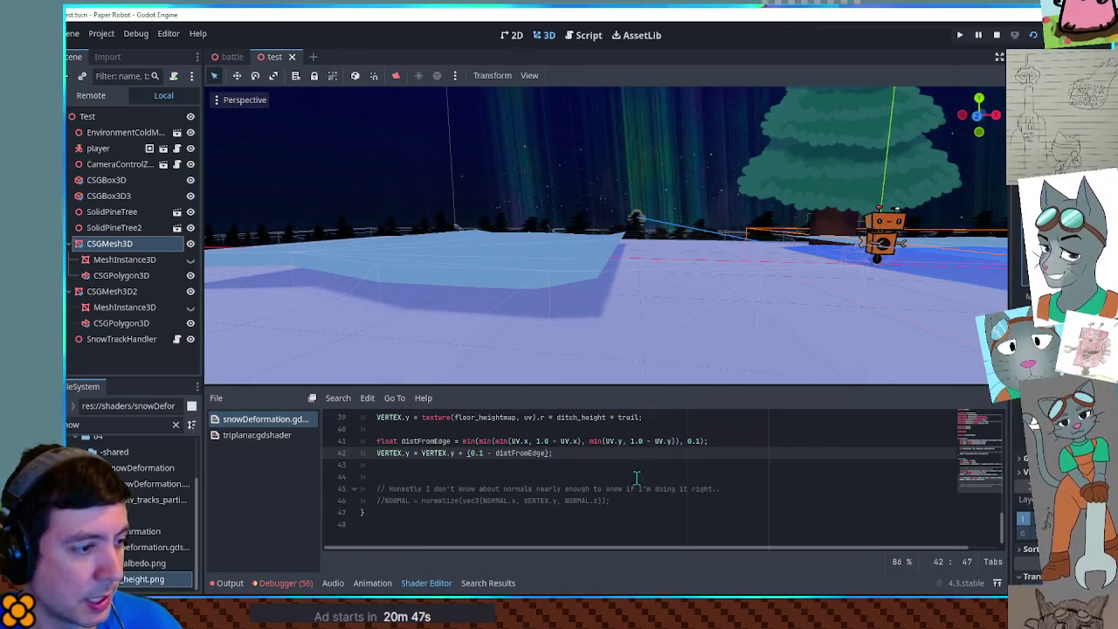
pyautogui.click(697, 441)
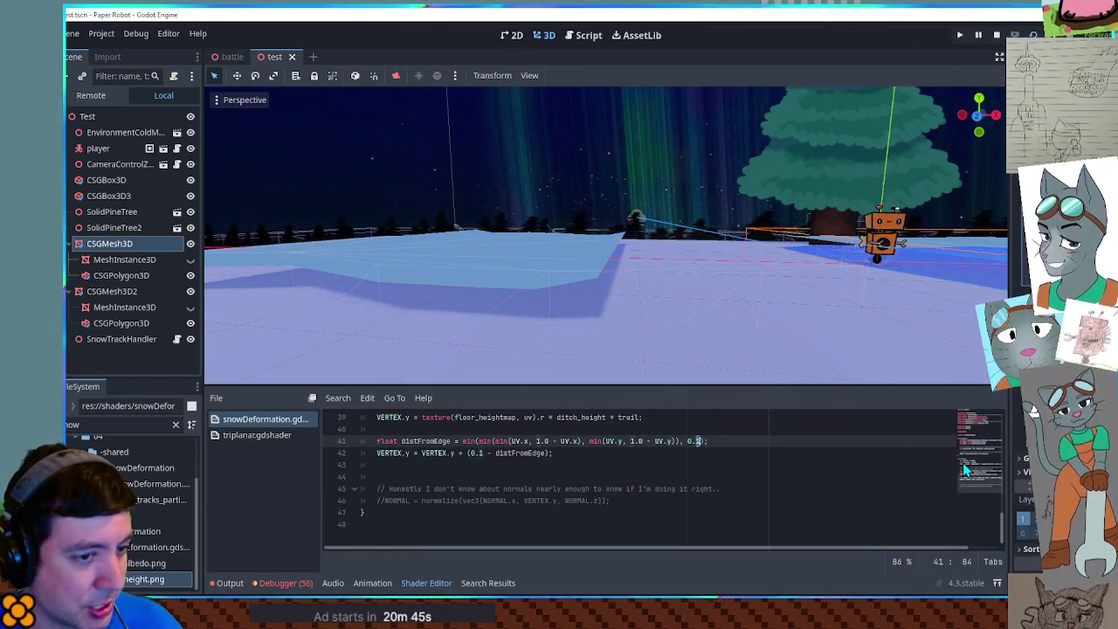
pyautogui.moveTo(865, 385); pyautogui.dragTo(865, 317)
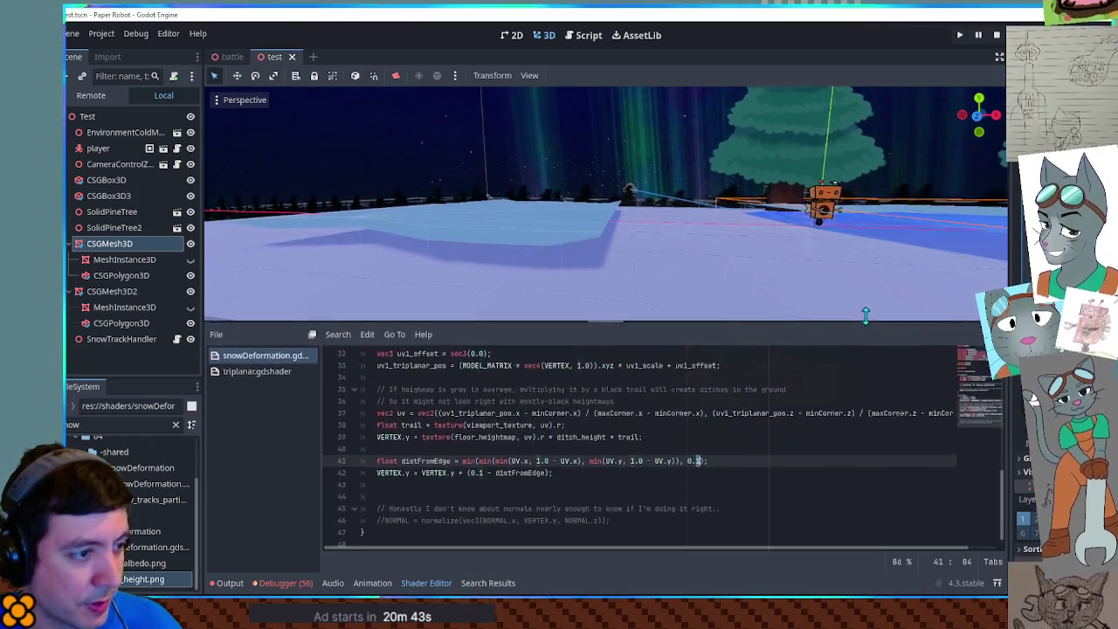
pyautogui.scroll(8, 979, 367)
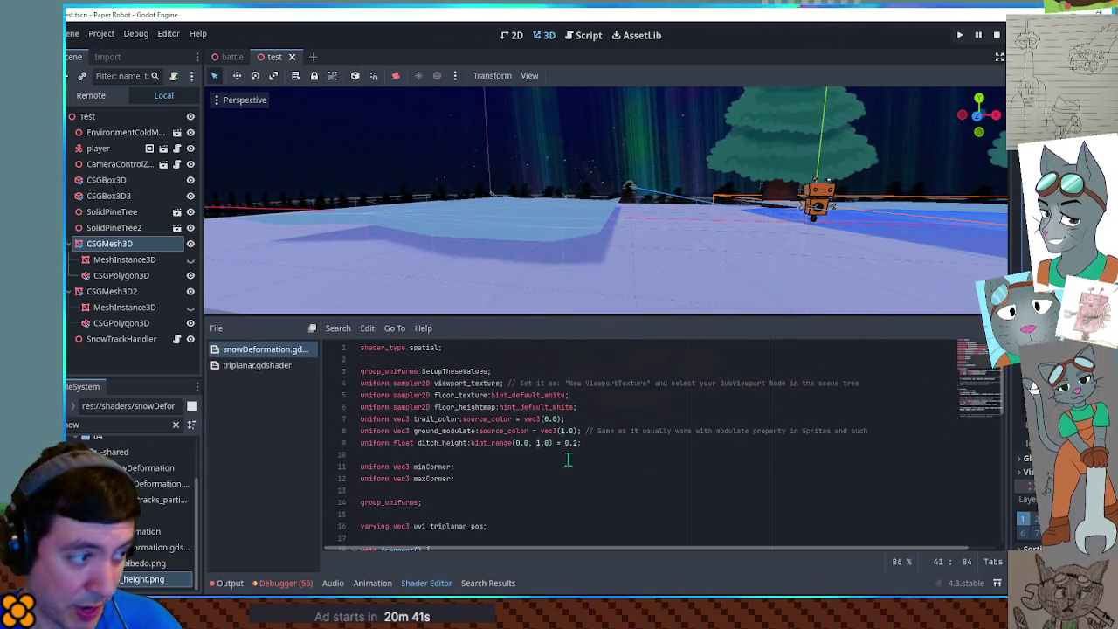
# Step: Add a new 'uniform float edgeRatio' line after the maxCorner uniform
pyautogui.doubleClick(377, 443)
pyautogui.click(483, 478)
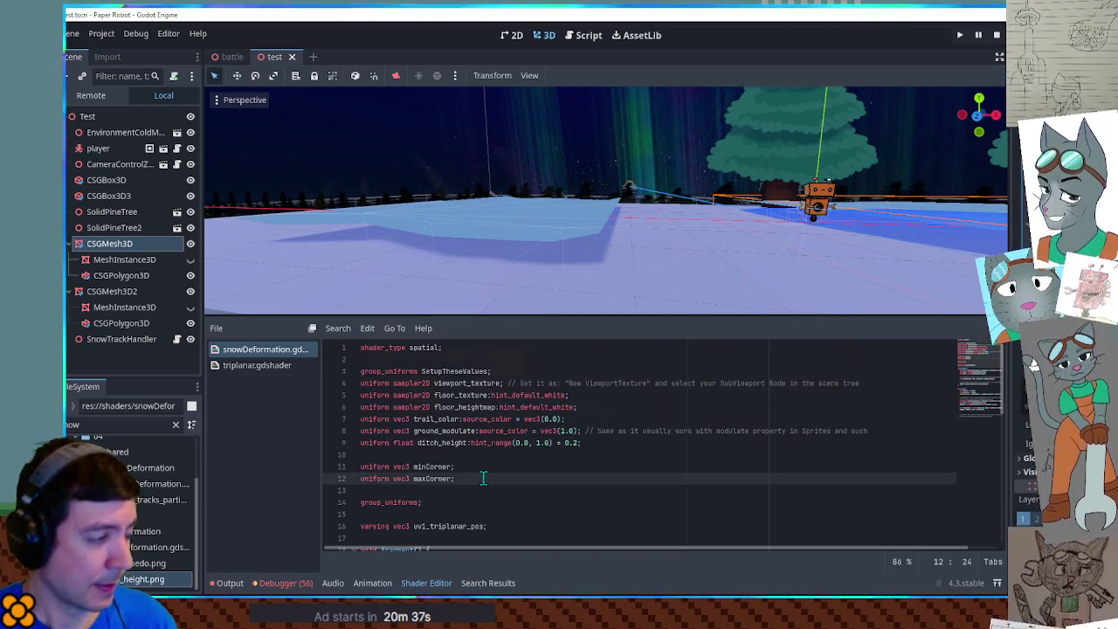
pyautogui.press('Return')
pyautogui.write('uniform float edgeRatio = 0.1;')
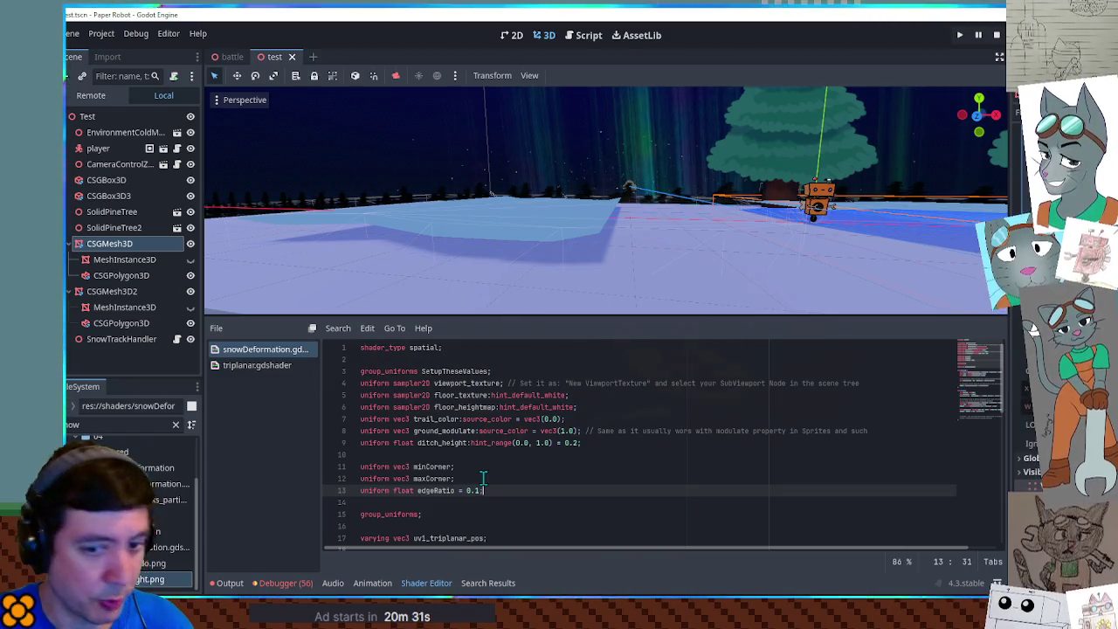
pyautogui.hotkey('shift', 'Up')
pyautogui.hotkey('shift', 'Down')
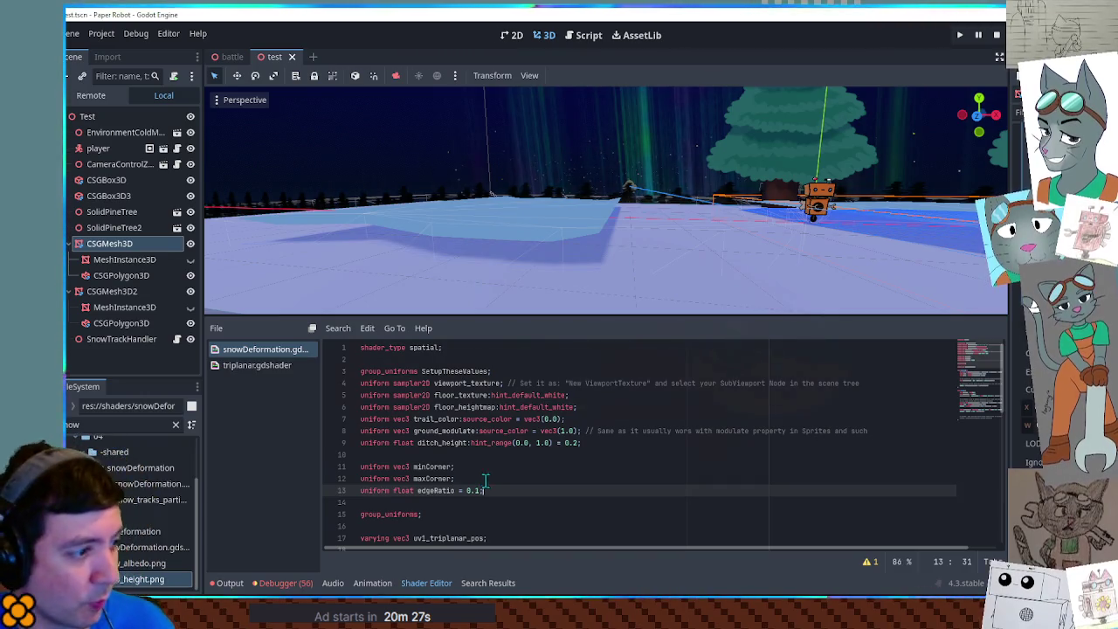
# Step: Duplicate that uniform as 'pile', then delete the duplicate line and copy edgeRatio
pyautogui.hotkey('ctrl', 'shift', 'd')
pyautogui.moveTo(434, 504)
pyautogui.mouseDown()
pyautogui.moveTo(453, 504)
pyautogui.moveTo(418, 503)
pyautogui.mouseUp()
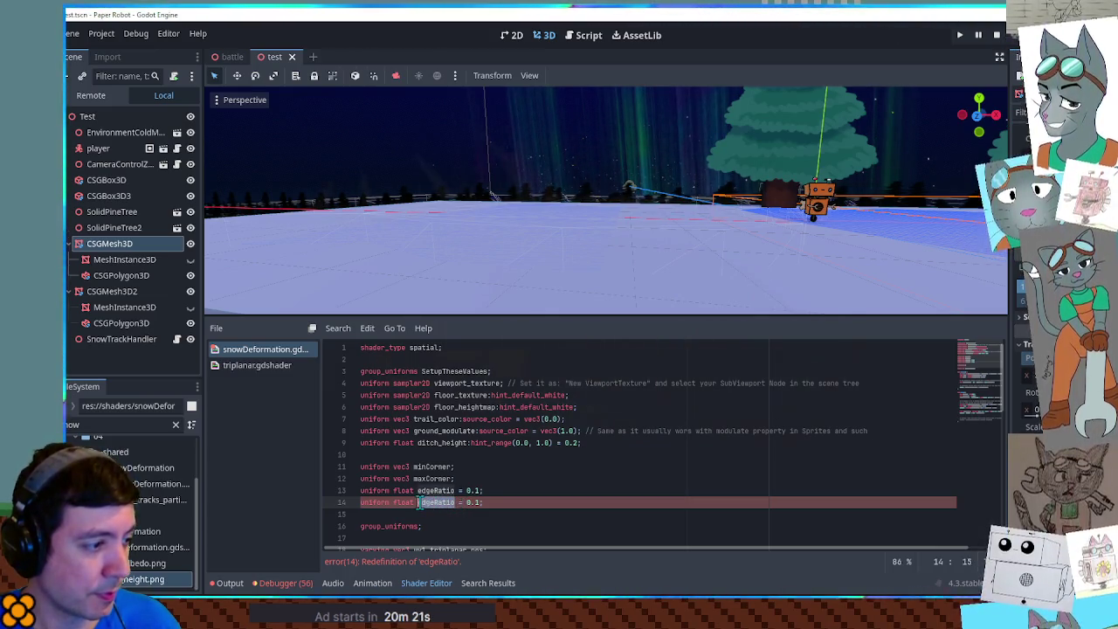
pyautogui.write('pile')
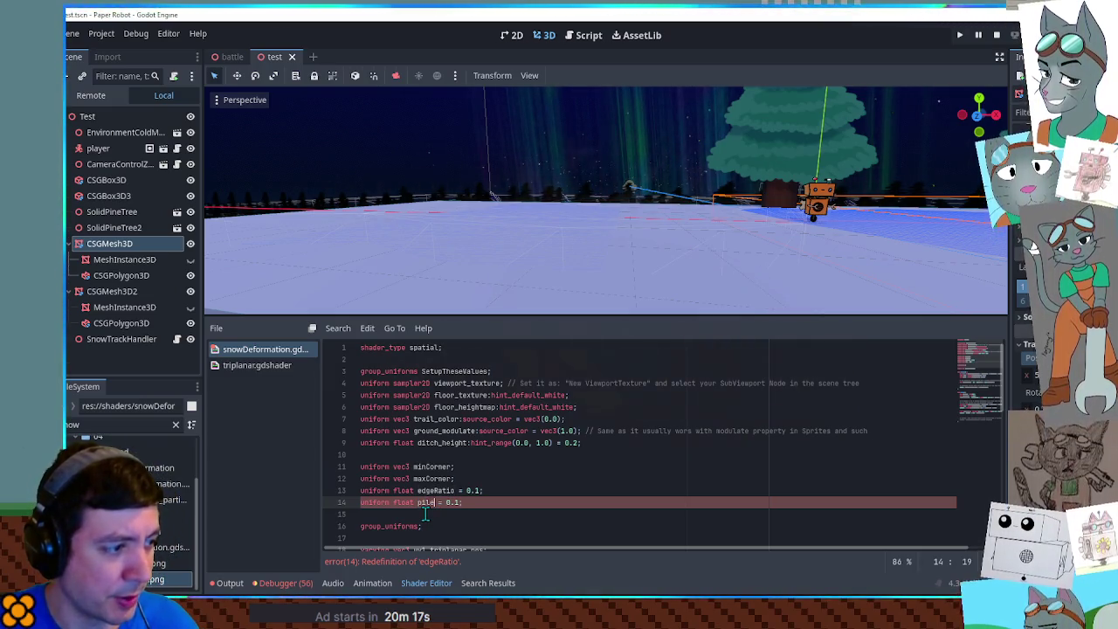
pyautogui.hotkey('ctrl', 'shift', 'k')
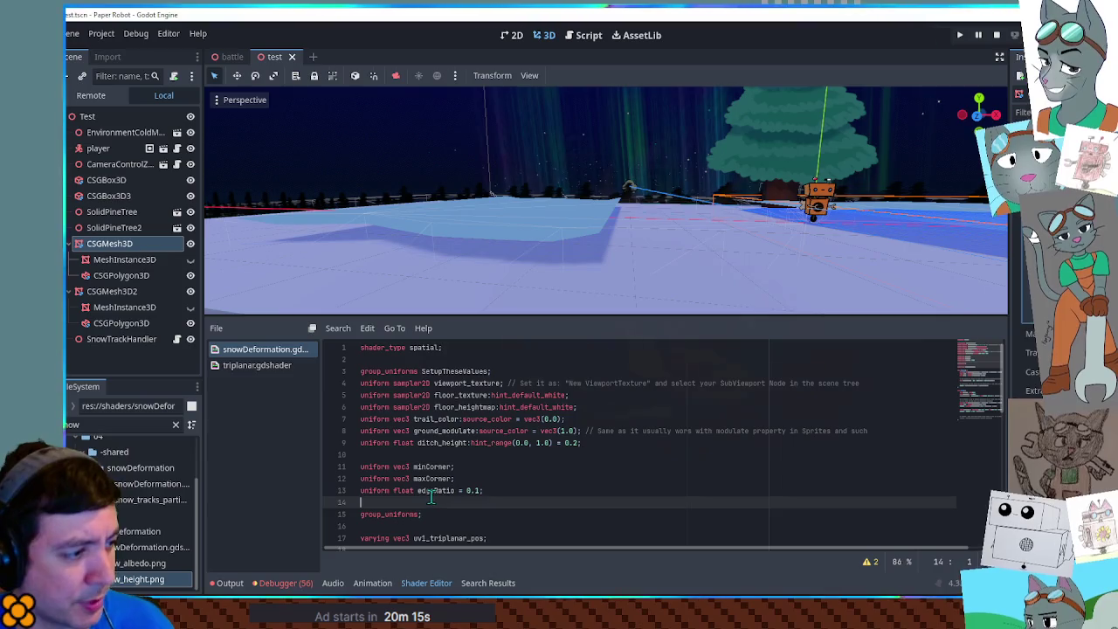
pyautogui.doubleClick(435, 490)
pyautogui.hotkey('ctrl', 'c')
pyautogui.moveTo(981, 371); pyautogui.dragTo(977, 419)
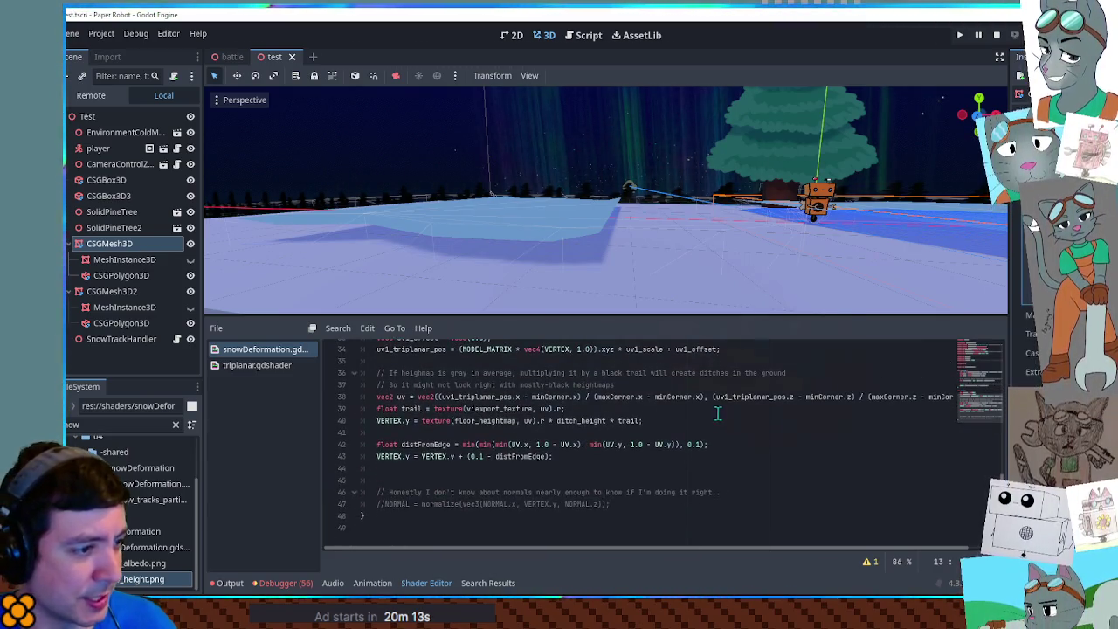
# Step: Replace the hard-coded 0.1 values on lines 42 and 43 with edgeRatio
pyautogui.click(688, 445)
pyautogui.doubleClick(695, 445)
pyautogui.hotkey('ctrl', 'v')
pyautogui.click(470, 457)
pyautogui.doubleClick(474, 457)
pyautogui.hotkey('ctrl', 'v')
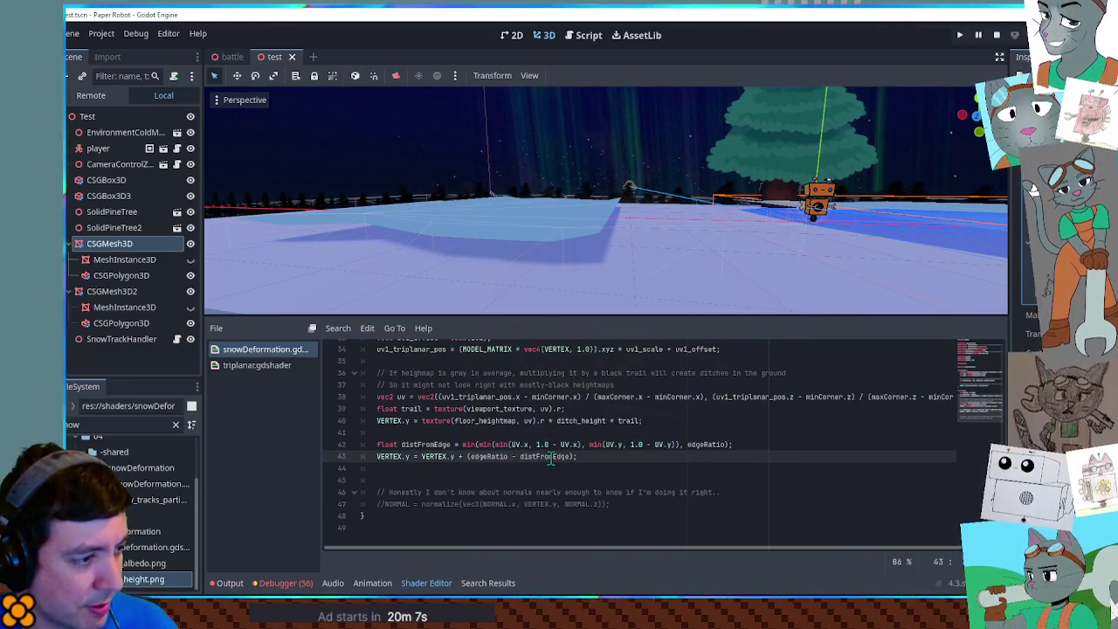
# Step: Scale the (edgeRatio - distFromEdge) term on line 43 by 5.0 and end it with a semicolon
pyautogui.doubleClick(545, 457)
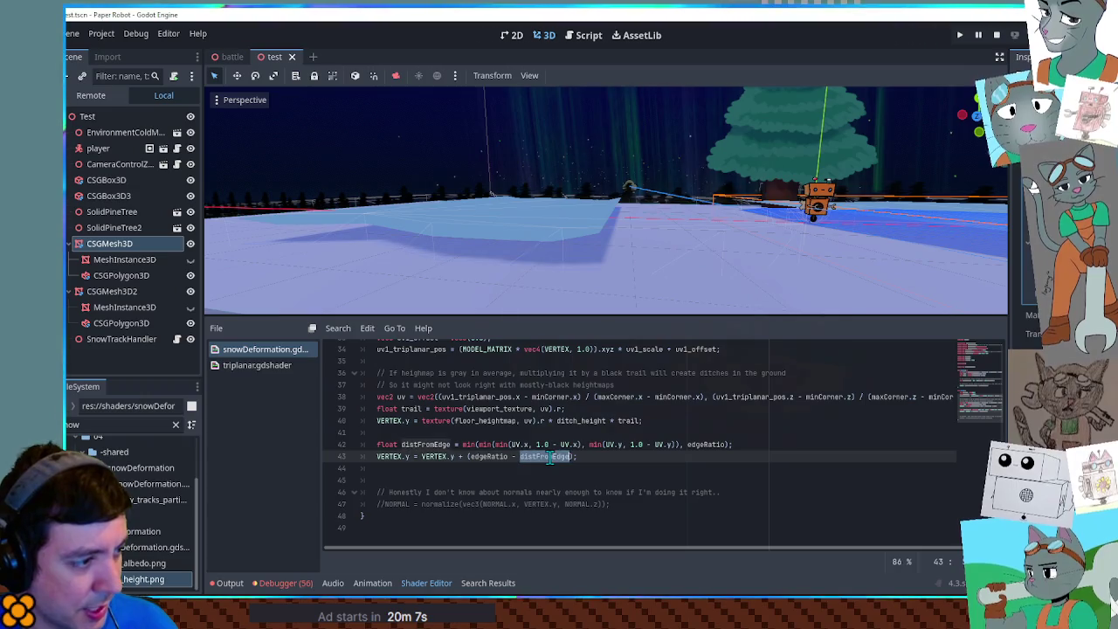
pyautogui.doubleClick(472, 456)
pyautogui.moveTo(468, 457); pyautogui.dragTo(574, 456)
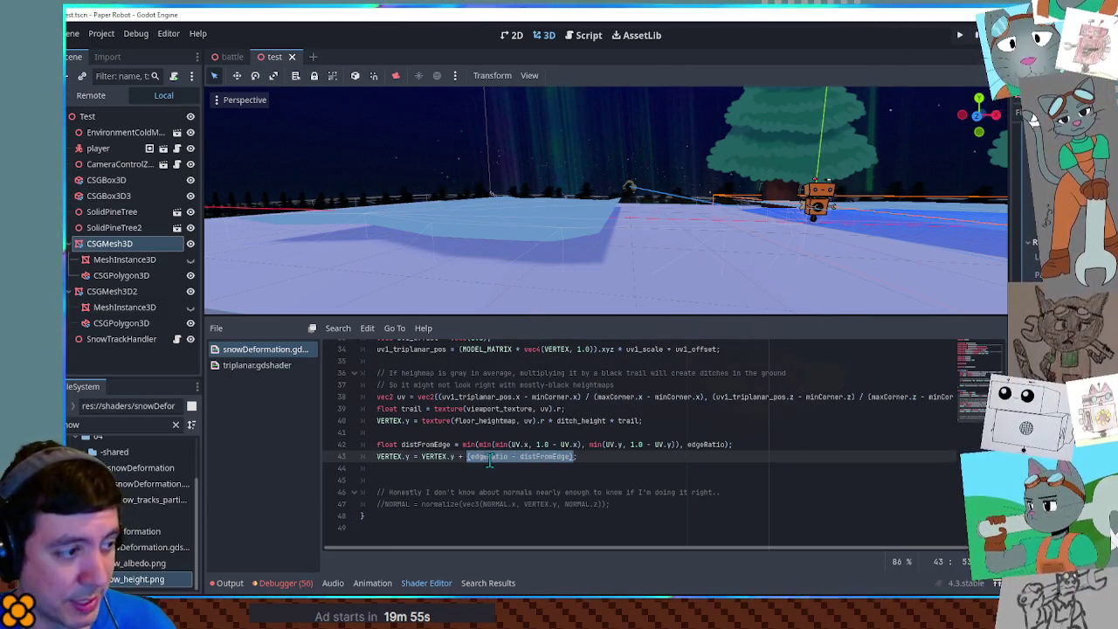
pyautogui.click(584, 461)
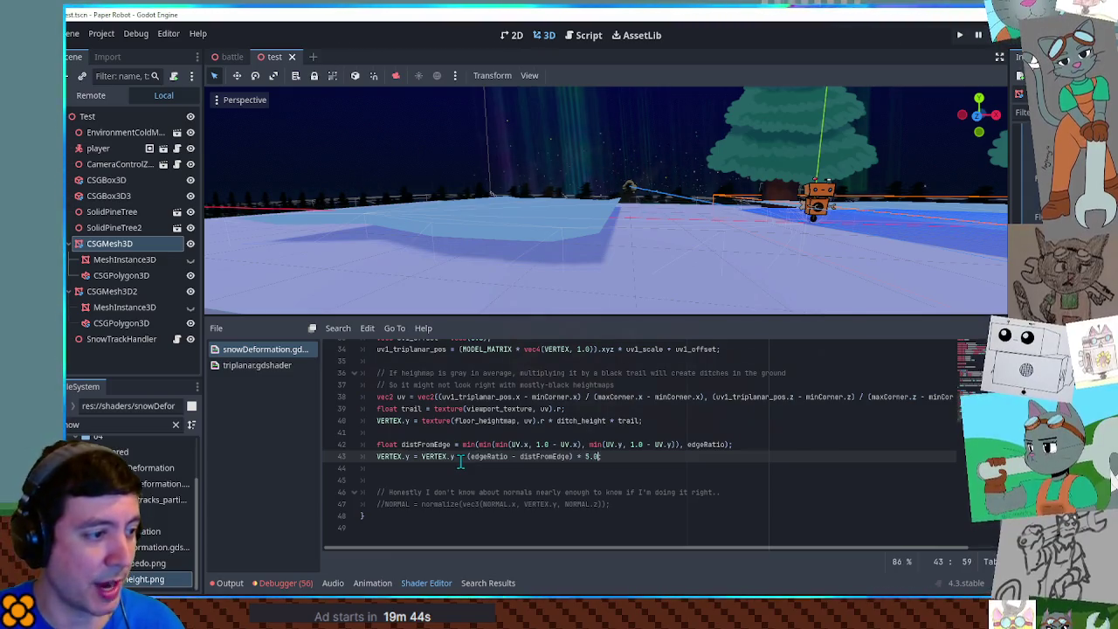
pyautogui.write(';')
pyautogui.moveTo(582, 216)
pyautogui.mouseDown()
pyautogui.moveTo(644, 253)
pyautogui.moveTo(707, 224)
pyautogui.moveTo(718, 207)
pyautogui.moveTo(707, 204)
pyautogui.mouseUp()
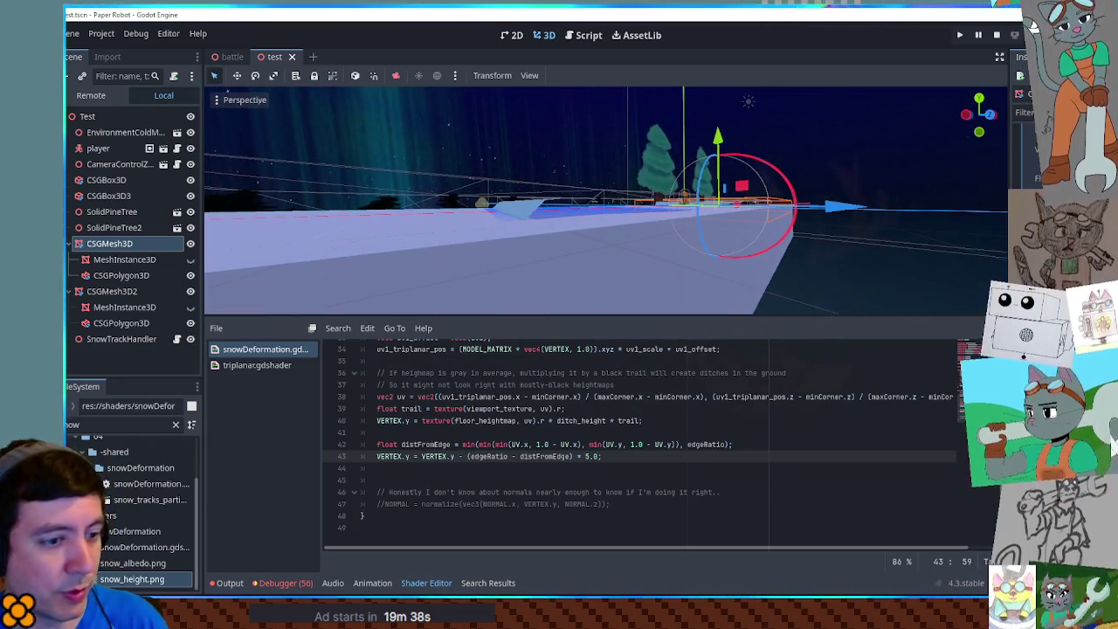
# Step: Run the game with F6 to test the snow edges, then stop it and view the snow patches
pyautogui.press('F6')
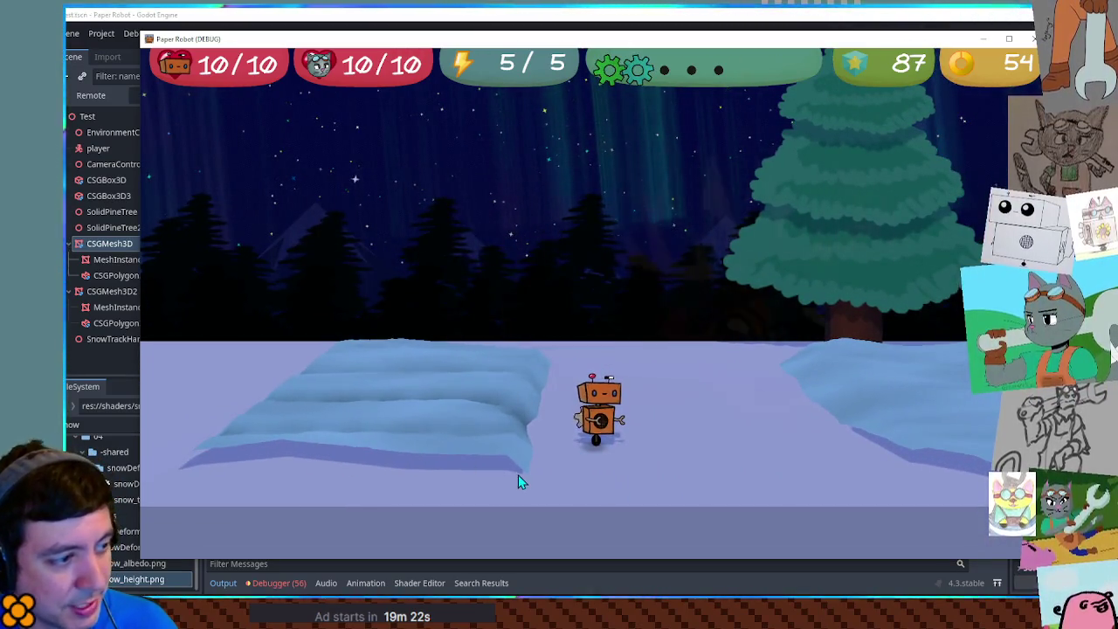
pyautogui.press('F8')
pyautogui.moveTo(761, 273)
pyautogui.mouseDown()
pyautogui.moveTo(850, 274)
pyautogui.moveTo(803, 124)
pyautogui.mouseUp()
pyautogui.scroll(3, 613, 209)
pyautogui.moveTo(613, 210)
pyautogui.mouseDown()
pyautogui.moveTo(623, 224)
pyautogui.moveTo(604, 242)
pyautogui.moveTo(661, 217)
pyautogui.mouseUp()
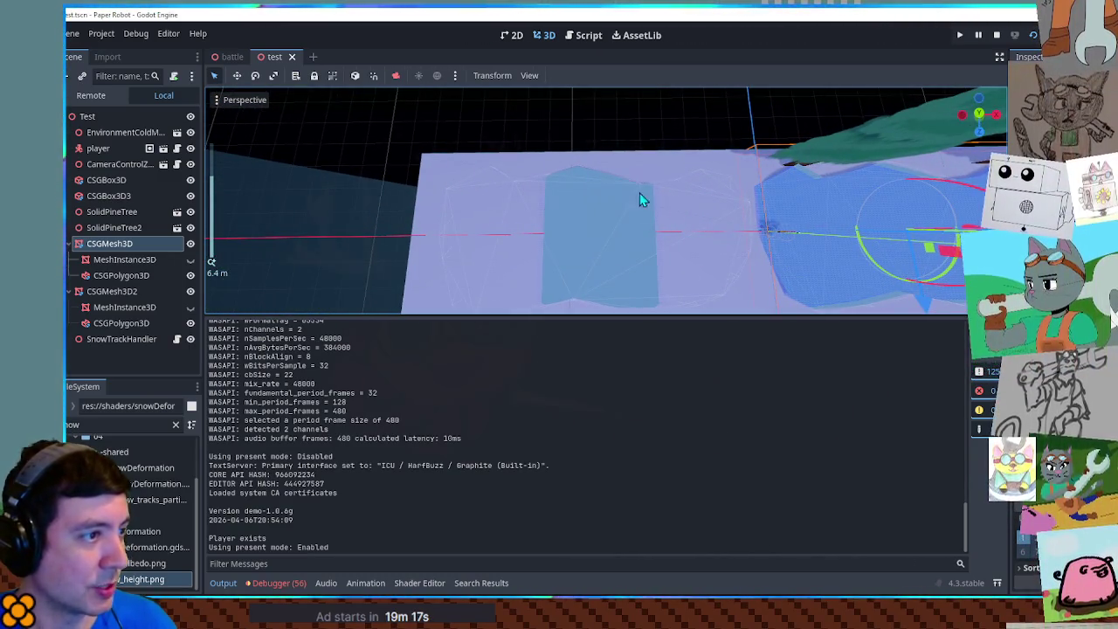
# Step: Delete the second snow polygon node from the scene
pyautogui.click(118, 275)
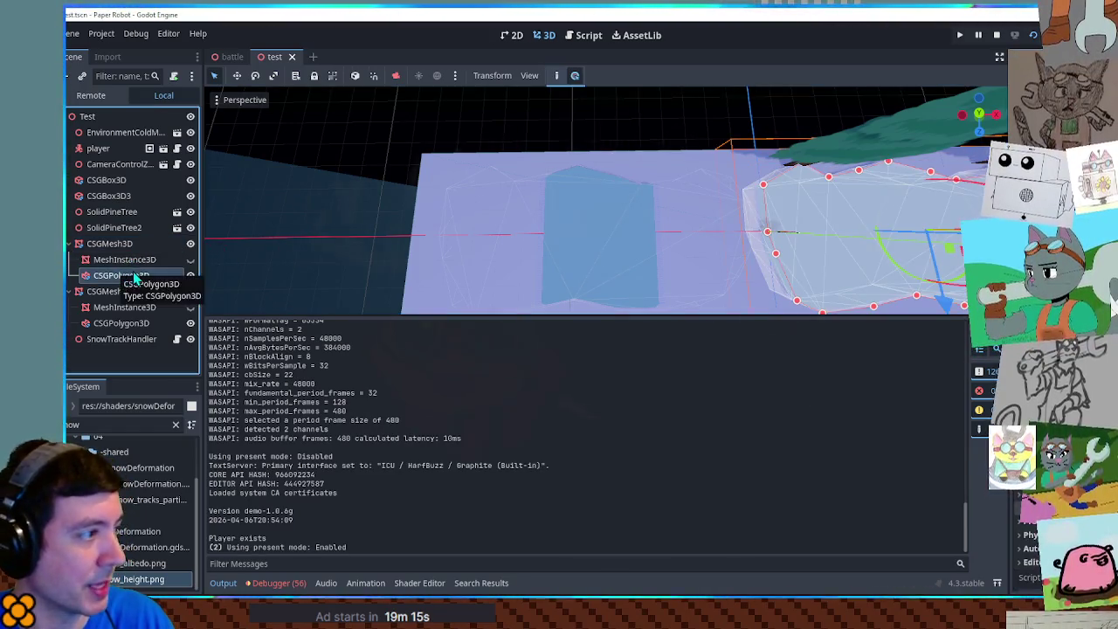
pyautogui.click(126, 323)
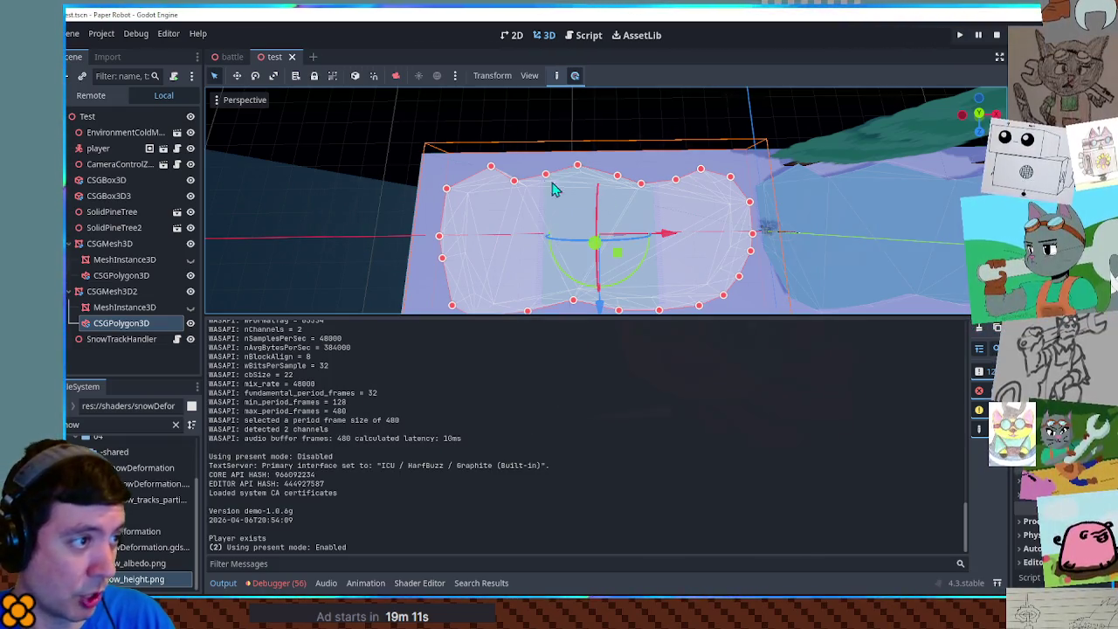
pyautogui.press('Delete')
pyautogui.press('Return')
# Step: Run the game again, drive the robot right and back left across the snow, then stop it
pyautogui.press('F6')
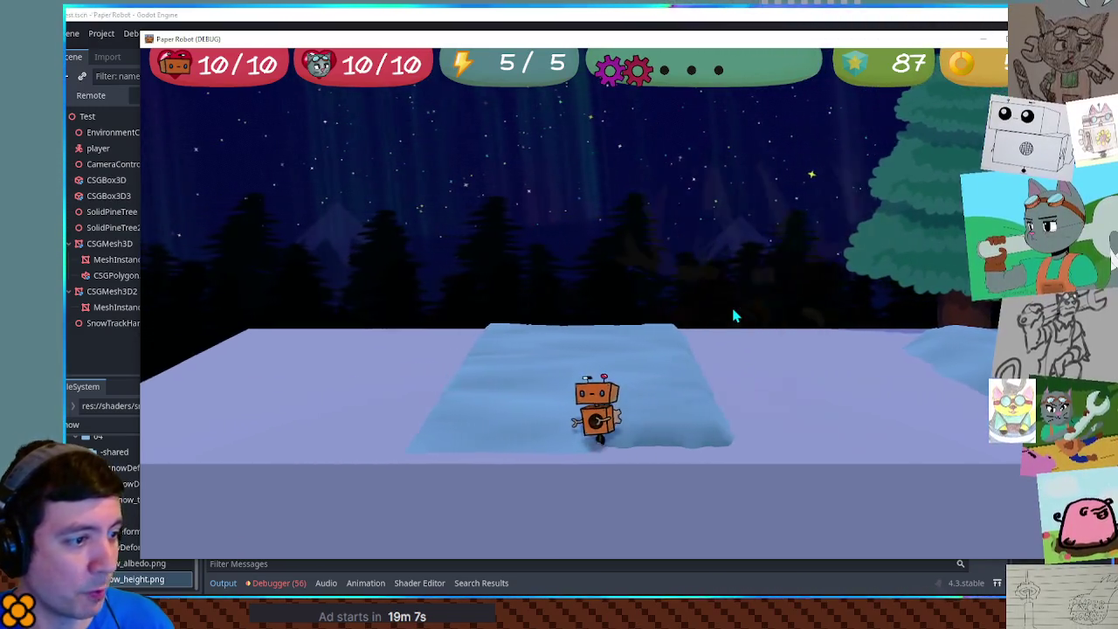
pyautogui.press('d')
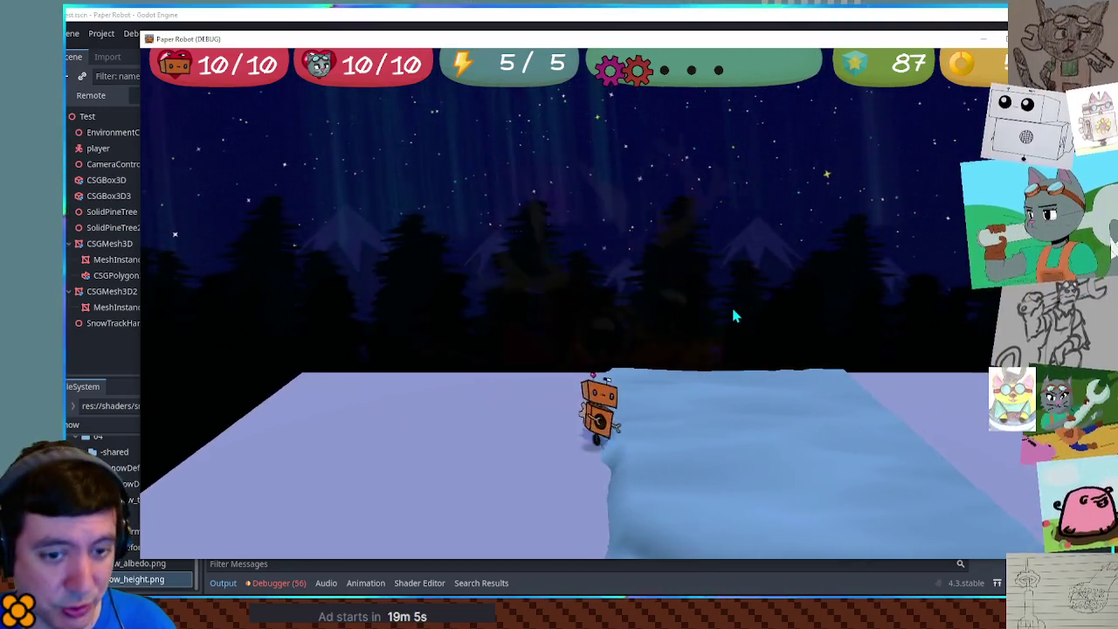
pyautogui.press('a')
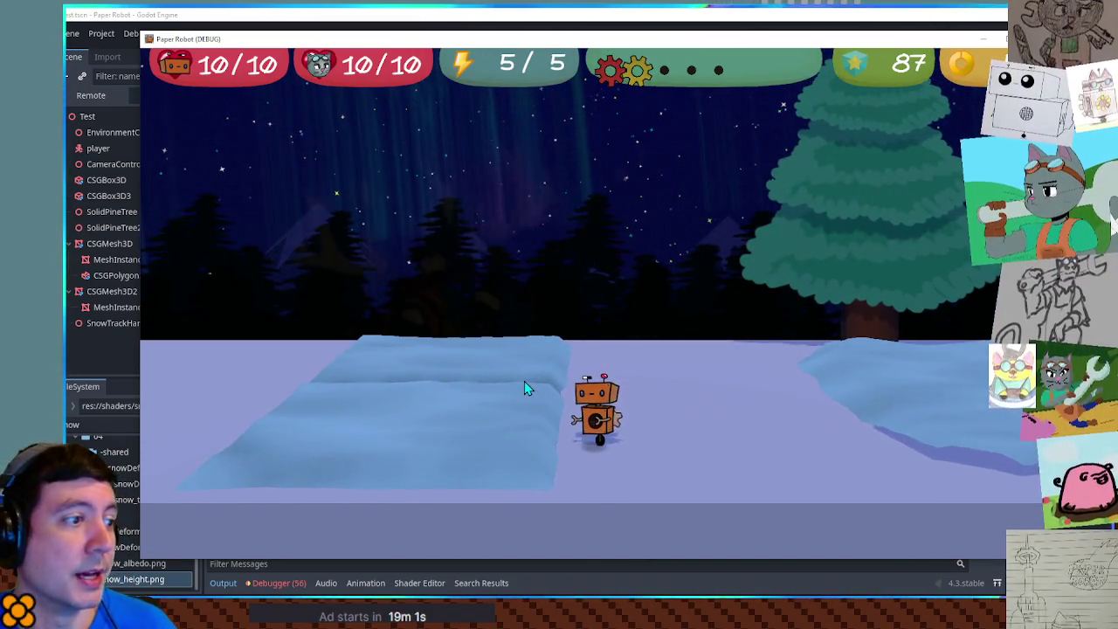
pyautogui.press('a')
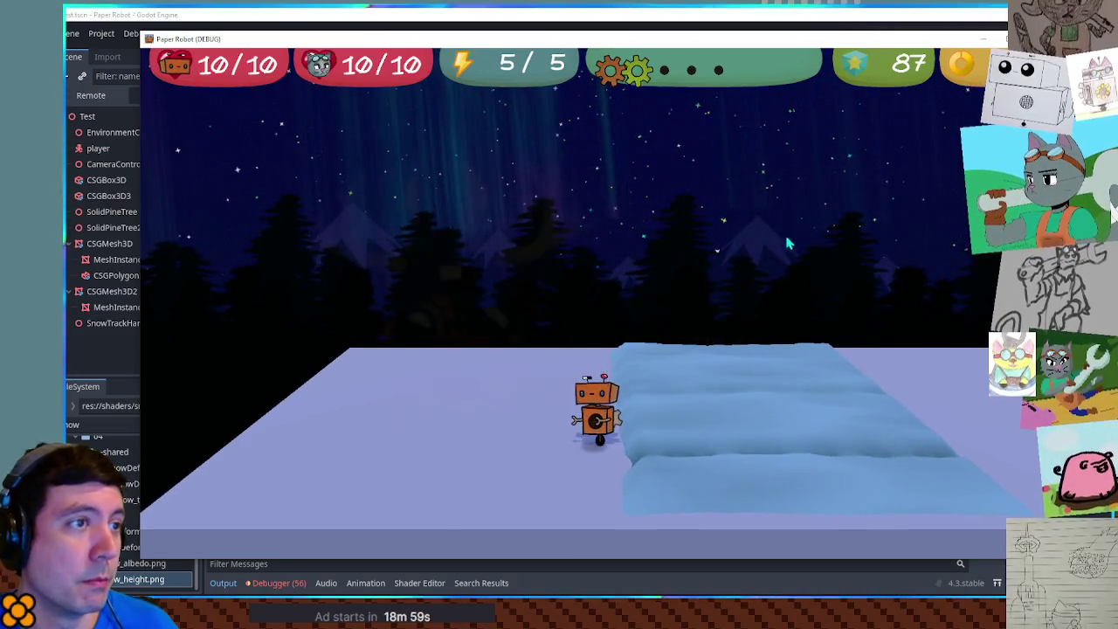
pyautogui.press('F8')
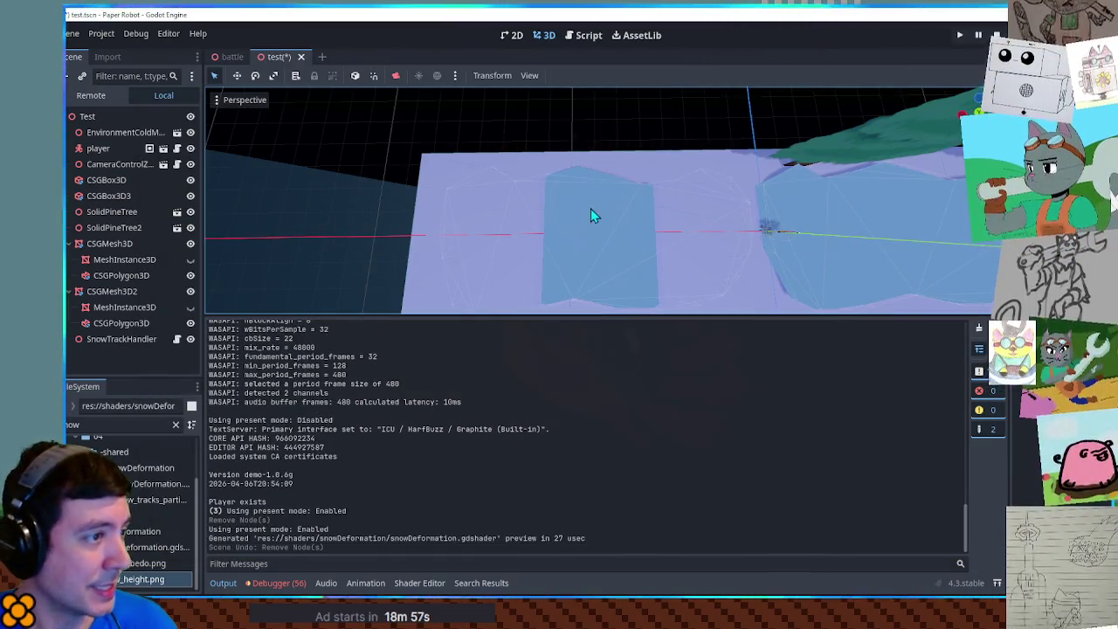
# Step: Select CSGMesh3D2's CSGPolygon3D in top orthographic view with the bottom panel hidden
pyautogui.click(590, 209)
pyautogui.click(550, 206)
pyautogui.press('KP_7')
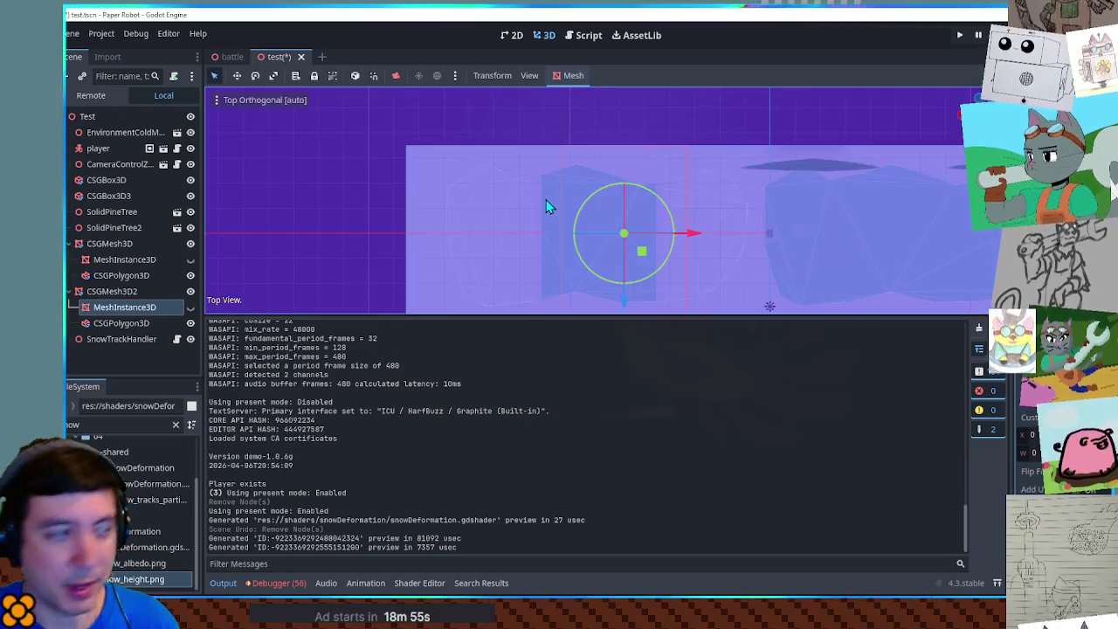
pyautogui.scroll(2, 607, 207)
pyautogui.scroll(-1, 605, 118)
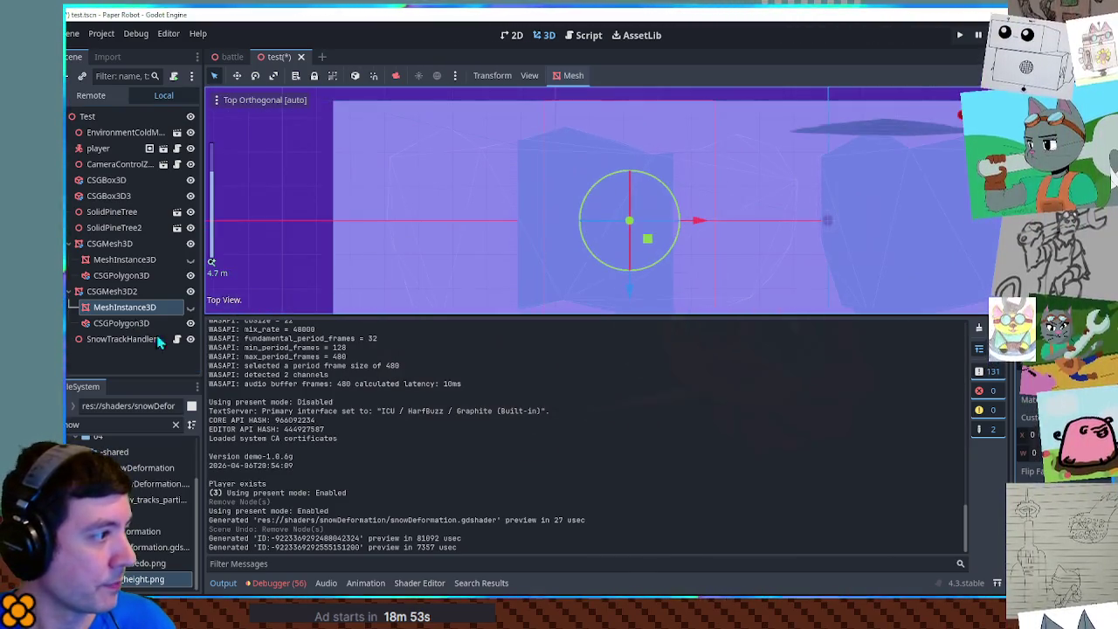
pyautogui.click(118, 323)
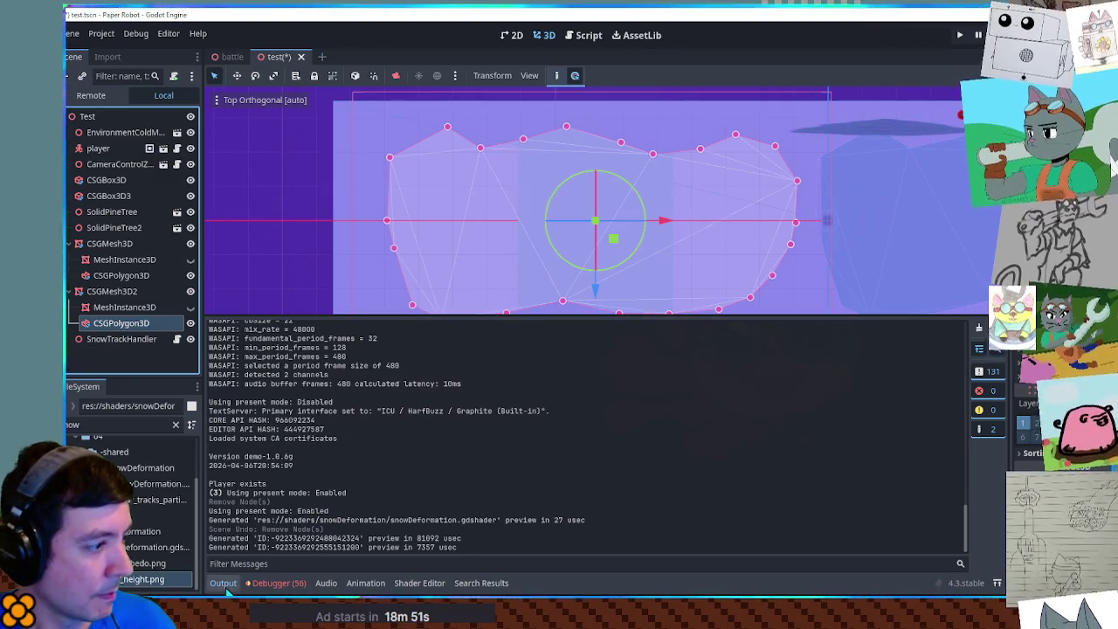
pyautogui.click(224, 582)
pyautogui.scroll(-2, 524, 262)
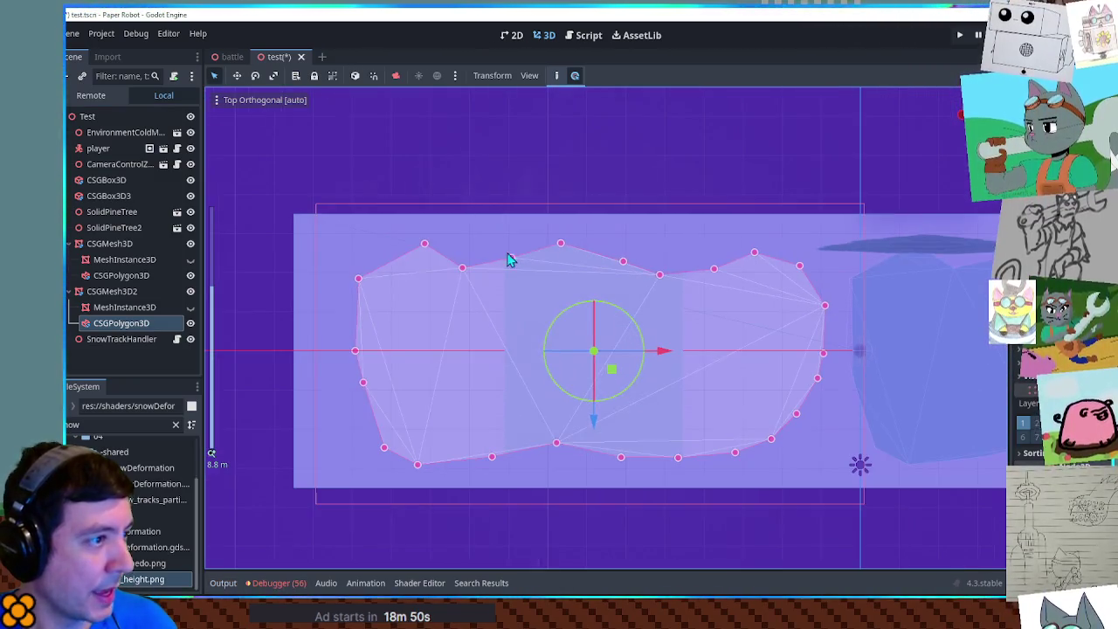
# Step: Delete five points from the polygon's left side, bottom-left and top-left corner
pyautogui.rightClick(359, 277)
pyautogui.rightClick(356, 352)
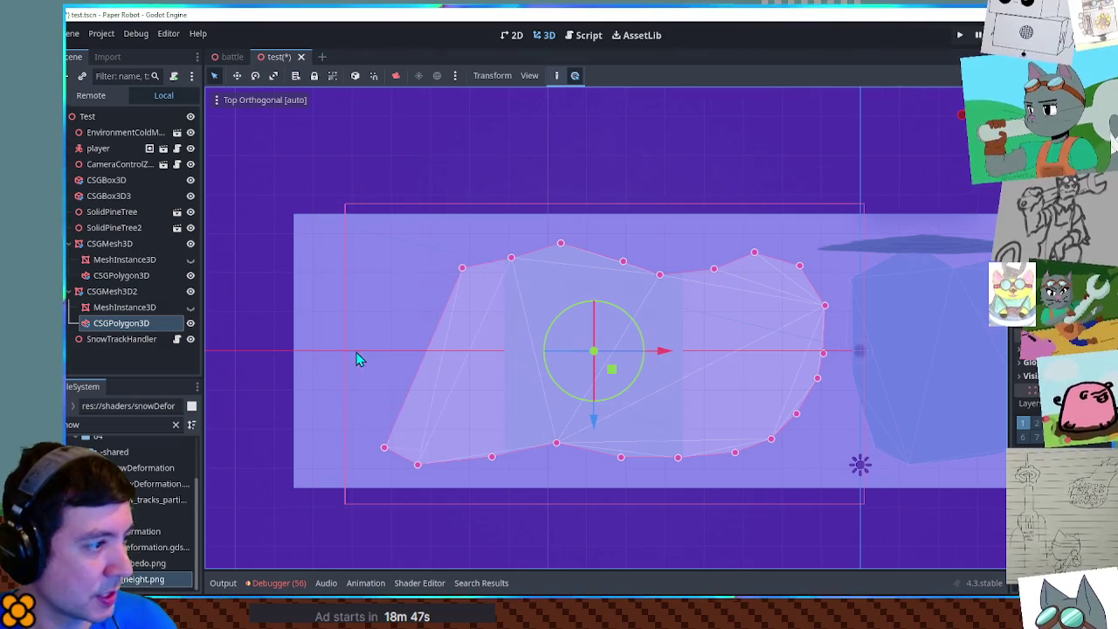
pyautogui.rightClick(385, 447)
pyautogui.rightClick(418, 465)
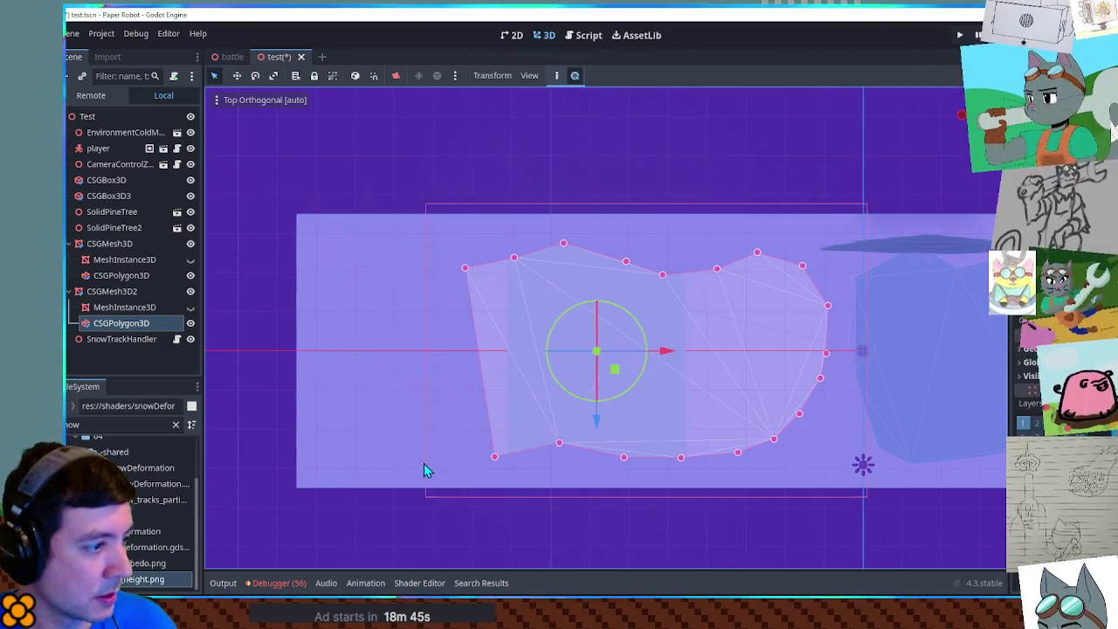
pyautogui.rightClick(466, 268)
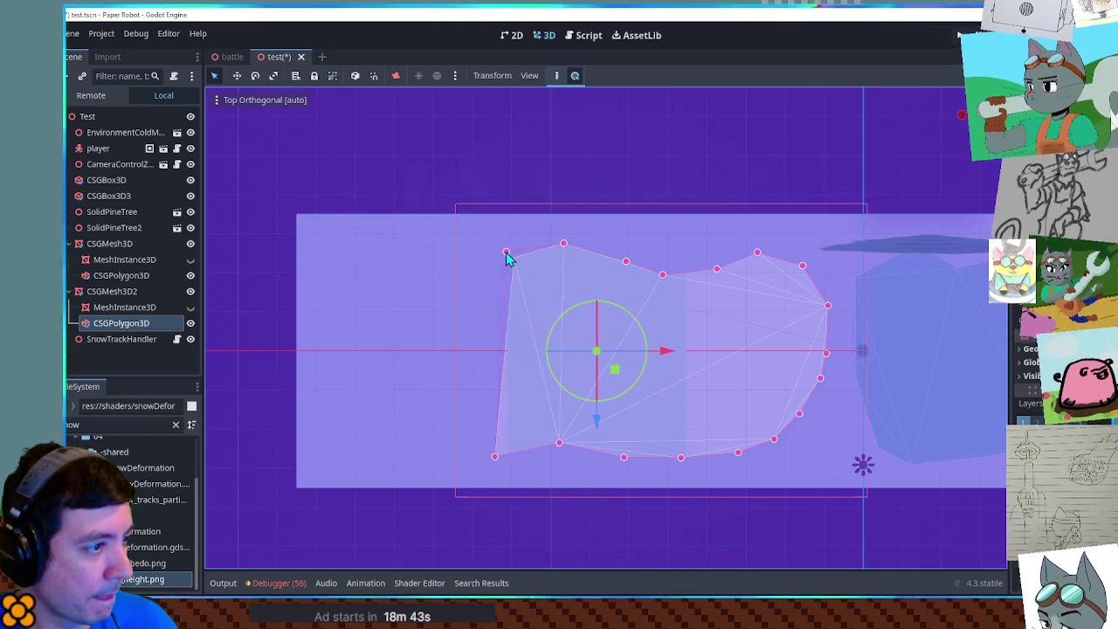
# Step: Drag the top-edge points upward and pull the top-right points inward
pyautogui.scroll(4, 537, 253)
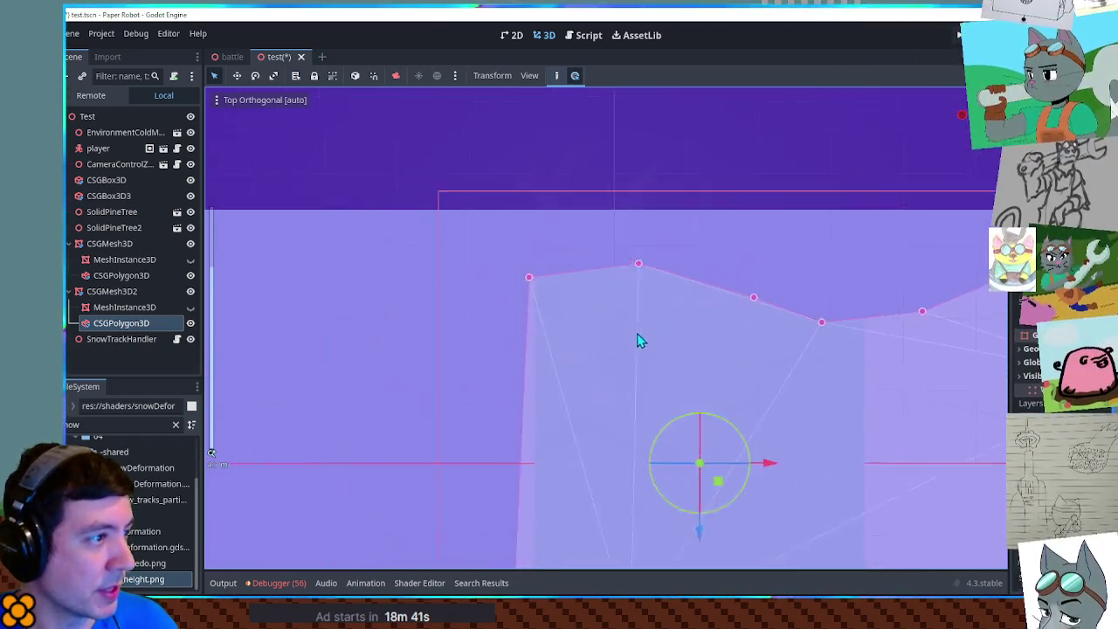
pyautogui.moveTo(547, 294)
pyautogui.mouseDown()
pyautogui.moveTo(543, 239)
pyautogui.moveTo(545, 256)
pyautogui.mouseUp()
pyautogui.moveTo(656, 277); pyautogui.dragTo(656, 249)
pyautogui.moveTo(550, 261); pyautogui.dragTo(570, 261)
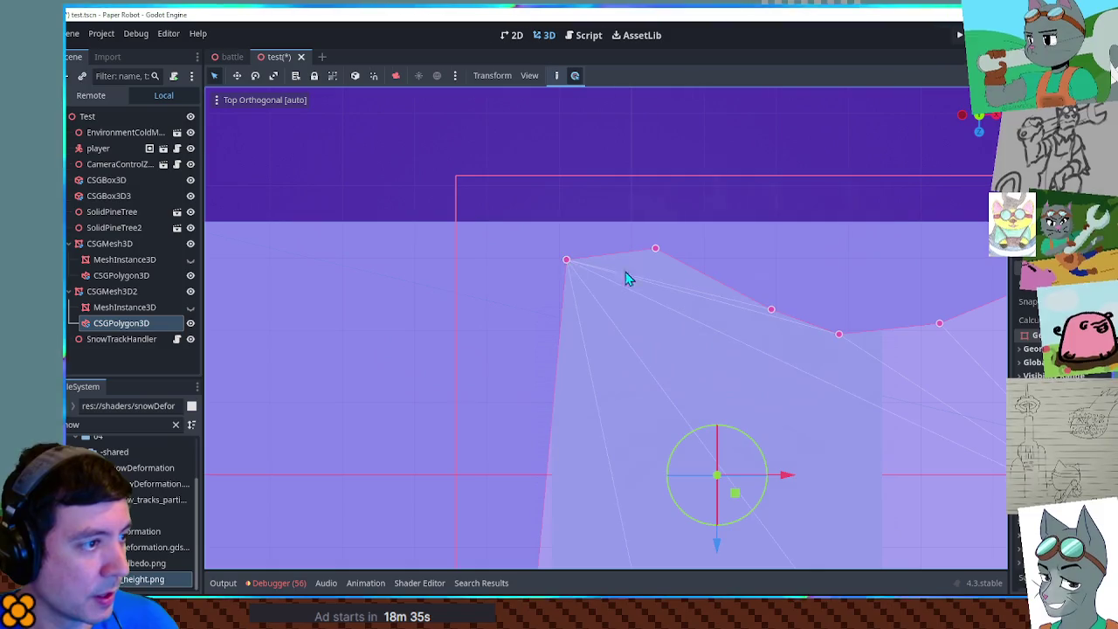
pyautogui.moveTo(771, 311)
pyautogui.mouseDown()
pyautogui.moveTo(719, 251)
pyautogui.moveTo(643, 240)
pyautogui.mouseUp()
pyautogui.moveTo(837, 335); pyautogui.dragTo(821, 274)
pyautogui.moveTo(759, 324); pyautogui.dragTo(716, 257)
pyautogui.moveTo(832, 297)
pyautogui.mouseDown()
pyautogui.moveTo(722, 282)
pyautogui.moveTo(674, 257)
pyautogui.moveTo(688, 288)
pyautogui.mouseUp()
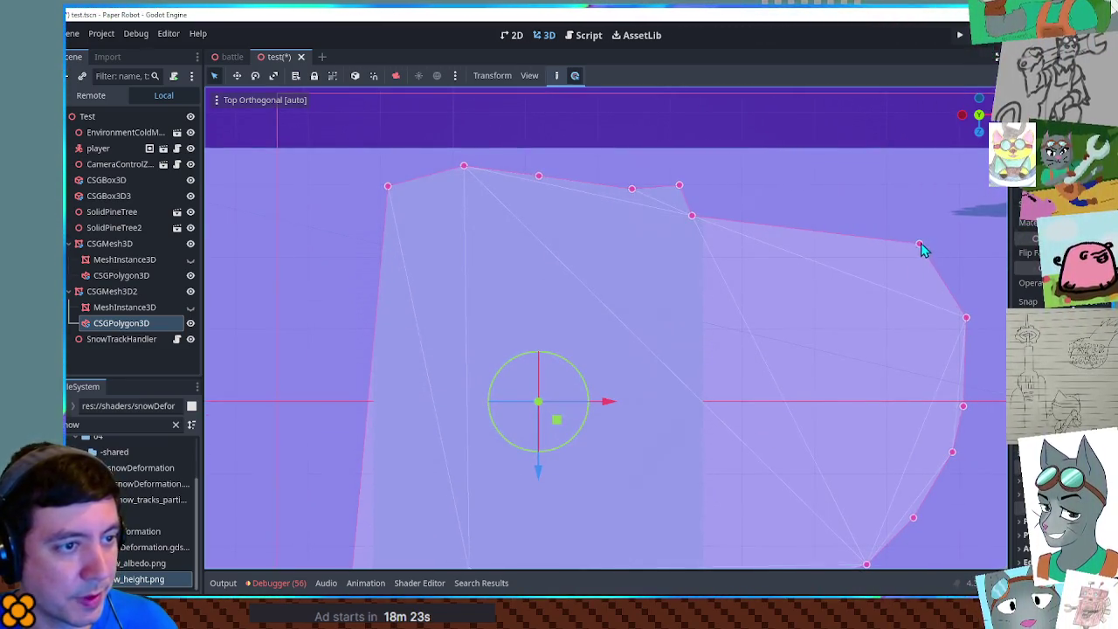
# Step: Delete four extra points from the polygon's right side
pyautogui.rightClick(921, 245)
pyautogui.rightClick(966, 317)
pyautogui.rightClick(962, 405)
pyautogui.rightClick(952, 452)
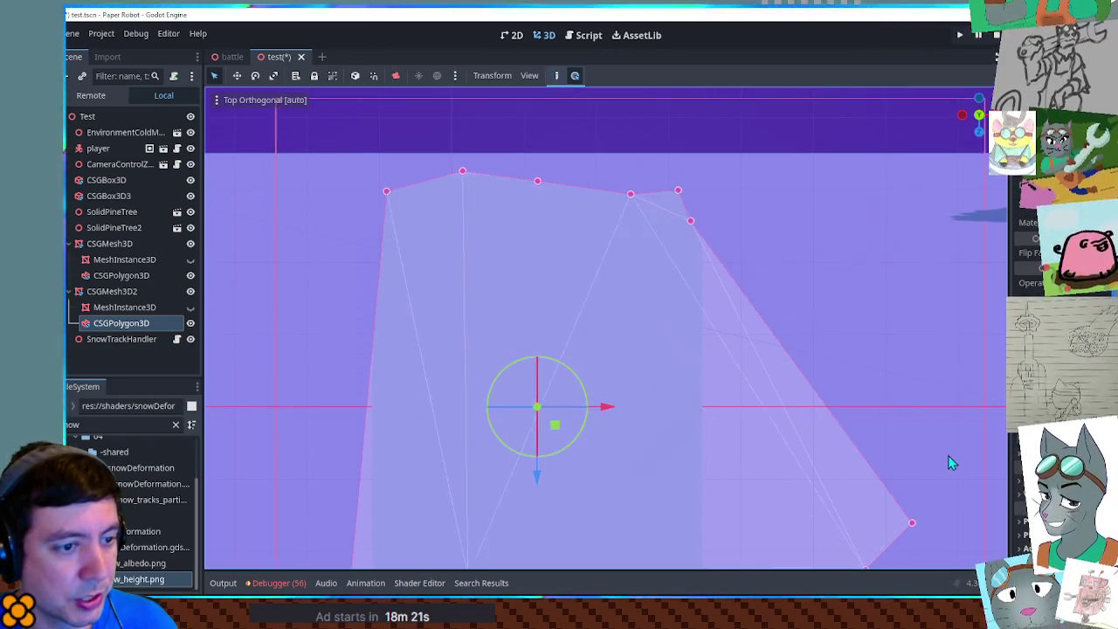
pyautogui.scroll(-5, 877, 346)
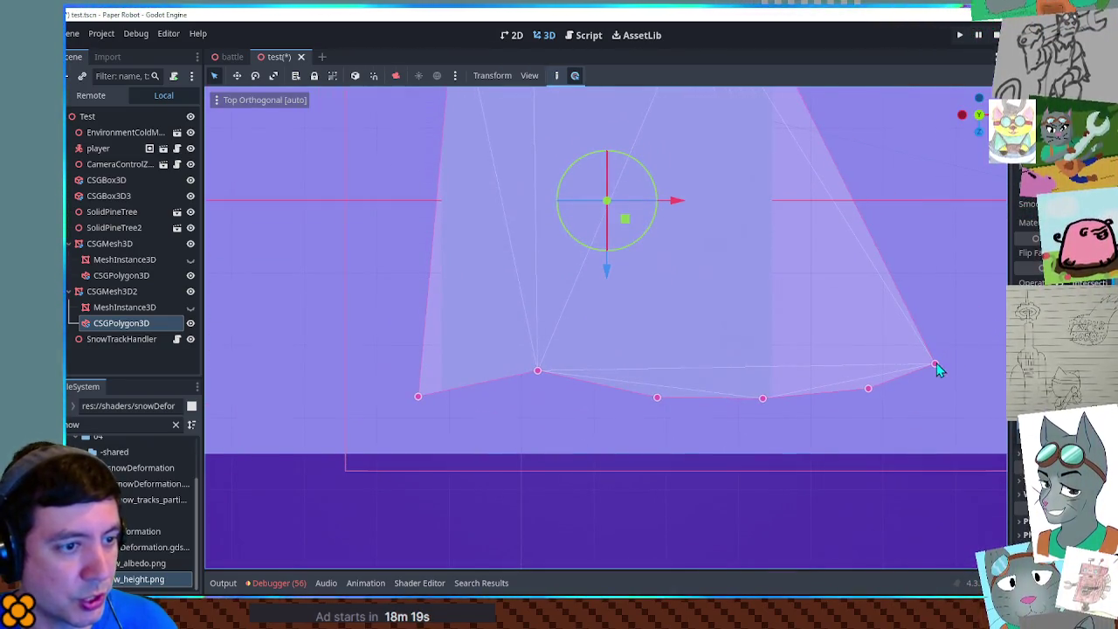